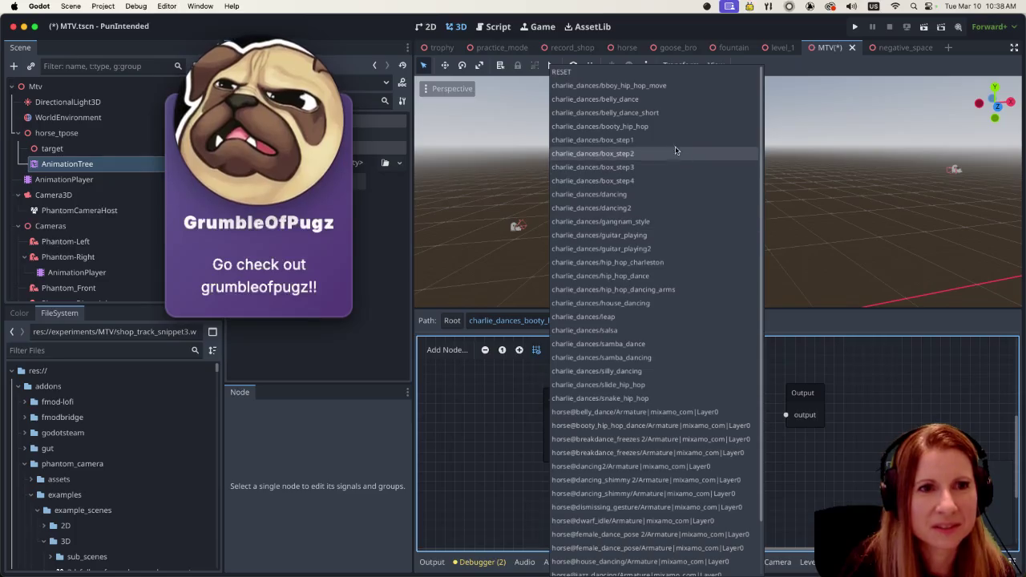
Step: Route charlie_dances/booty_hip_hop through a new 1.2 TimeScale node into Output, then return to Root
{"action": "left_click", "coordinate": [665, 126]}
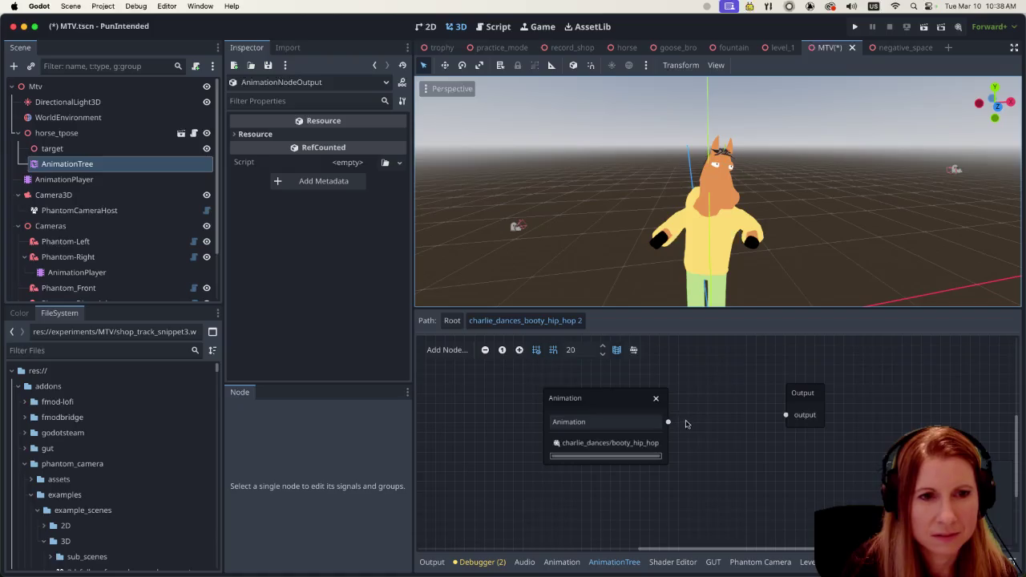
{"action": "right_click", "coordinate": [686, 425]}
{"action": "left_click", "coordinate": [711, 473]}
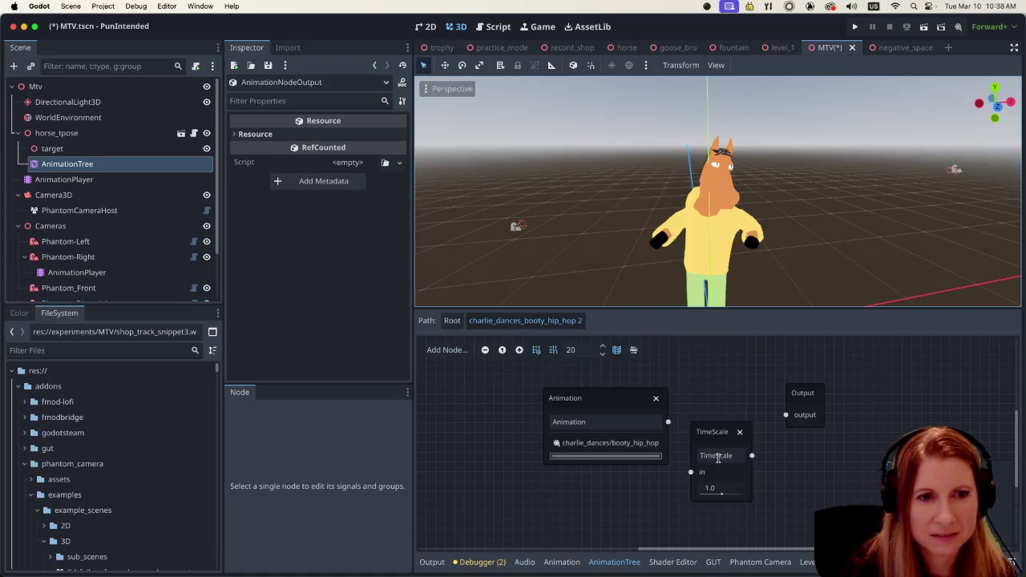
{"action": "left_click_drag", "start_coordinate": [716, 431], "coordinate": [718, 386]}
{"action": "left_click_drag", "start_coordinate": [667, 423], "coordinate": [689, 425]}
{"action": "left_click_drag", "start_coordinate": [751, 409], "coordinate": [779, 414]}
{"action": "left_click", "coordinate": [716, 440]}
{"action": "type", "text": "1.2"}
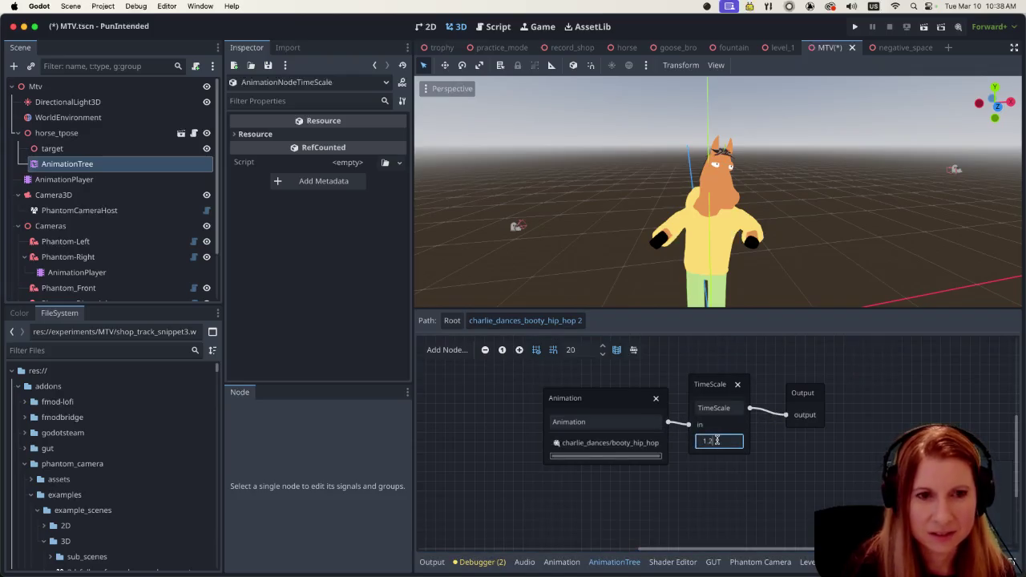
{"action": "left_click", "coordinate": [706, 511]}
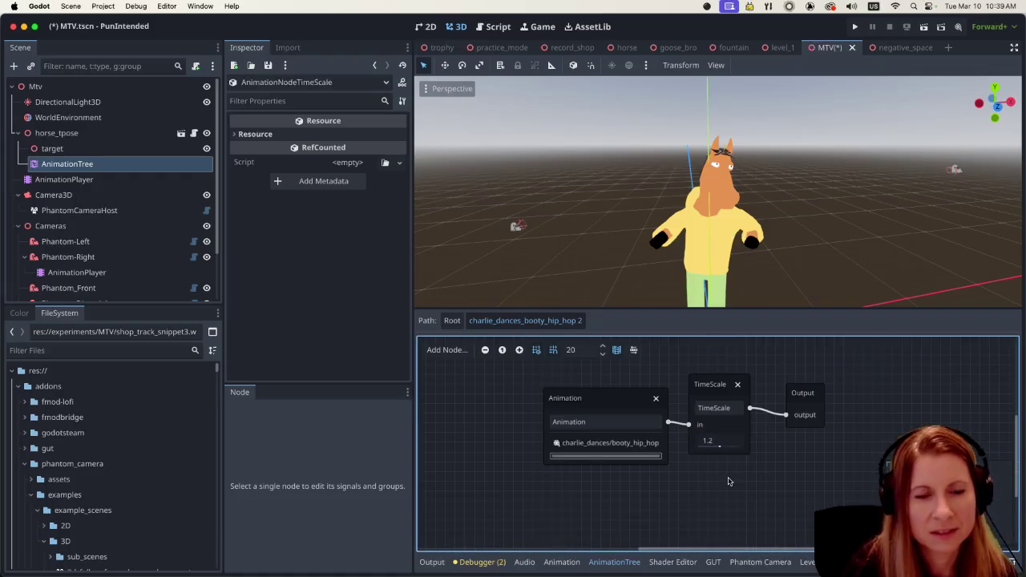
{"action": "left_click", "coordinate": [452, 321]}
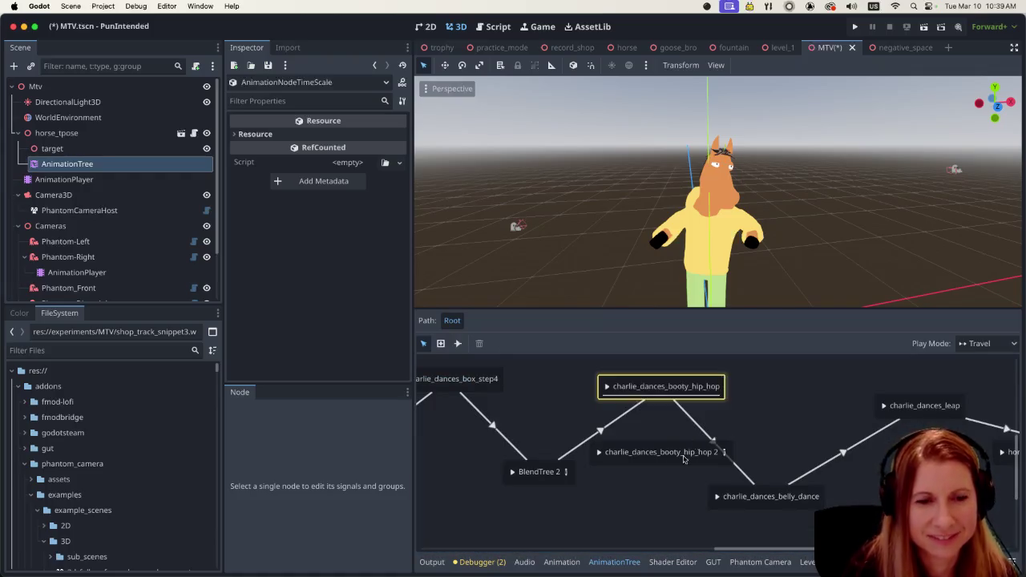
Step: Open the hip_hop 2 blend tree, reselect charlie_dances/booty_hip_hop in its Animation node, and save
{"action": "left_click", "coordinate": [654, 457]}
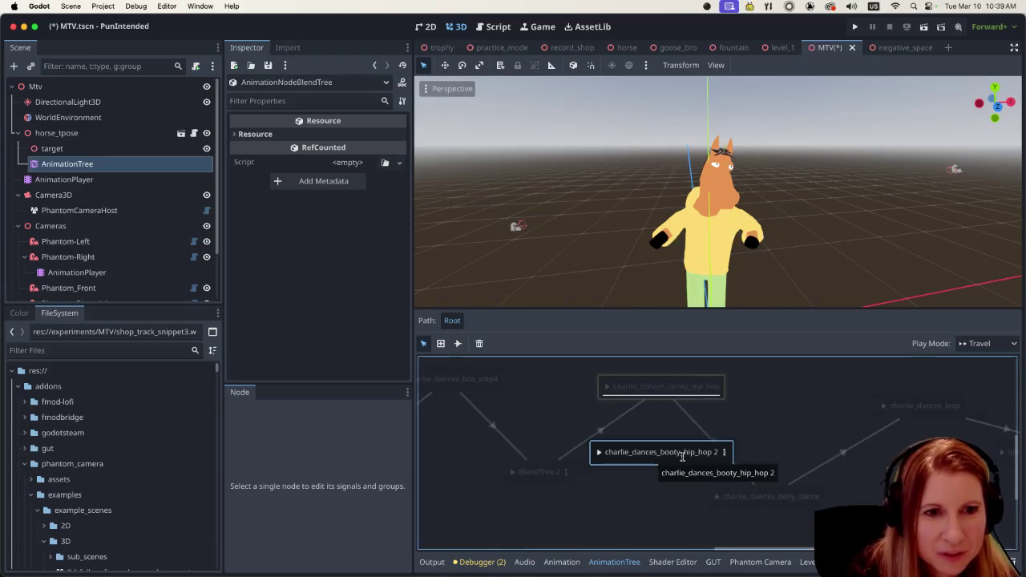
{"action": "left_click", "coordinate": [724, 452]}
{"action": "left_click", "coordinate": [635, 442]}
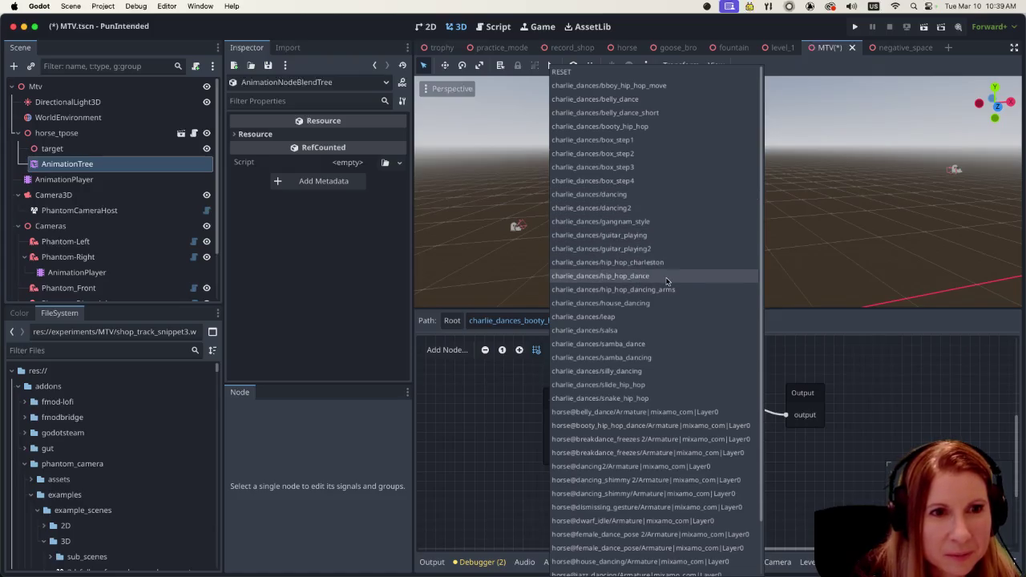
{"action": "left_click", "coordinate": [605, 182]}
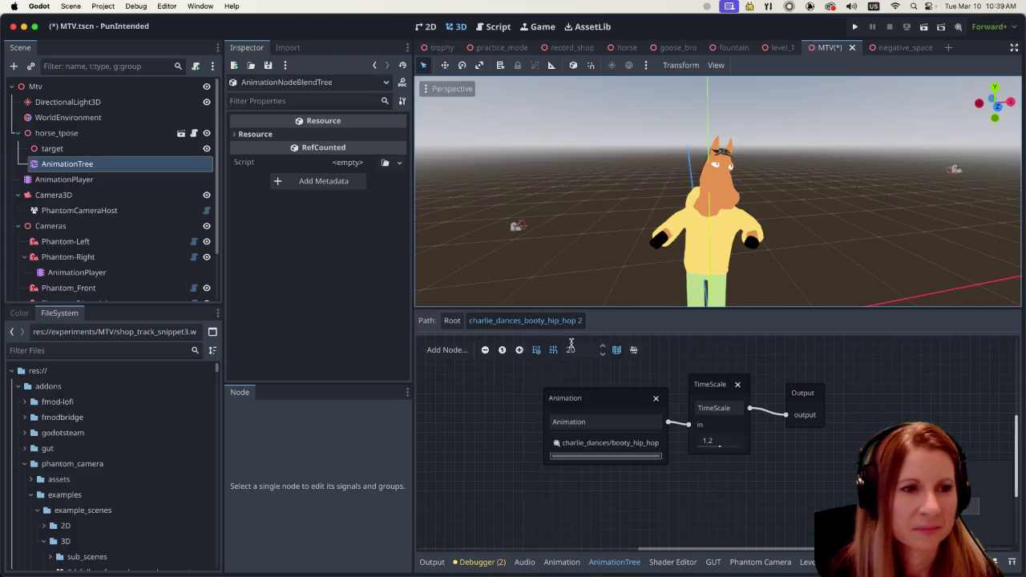
{"action": "left_click", "coordinate": [491, 446]}
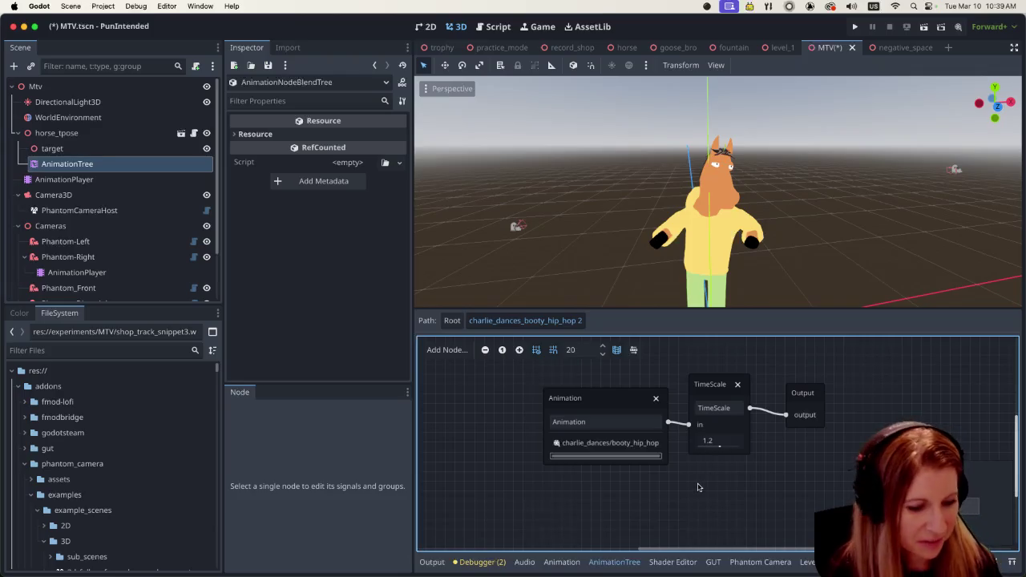
{"action": "key", "text": "super+s"}
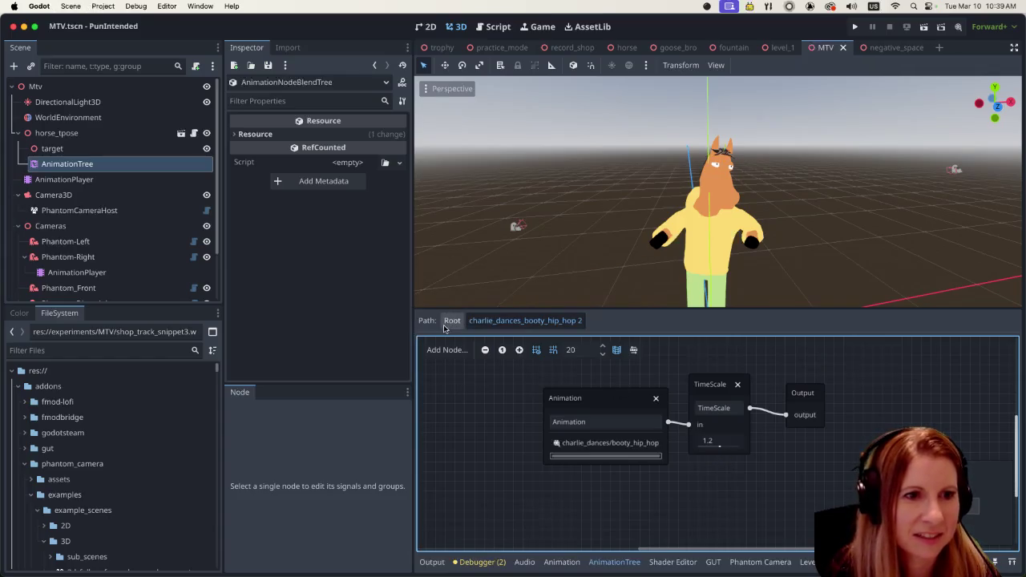
Step: Back in the root state machine, inspect the hip_hop 2 state and the BlendTree 2 transition
{"action": "left_click", "coordinate": [450, 320]}
{"action": "left_click", "coordinate": [647, 462]}
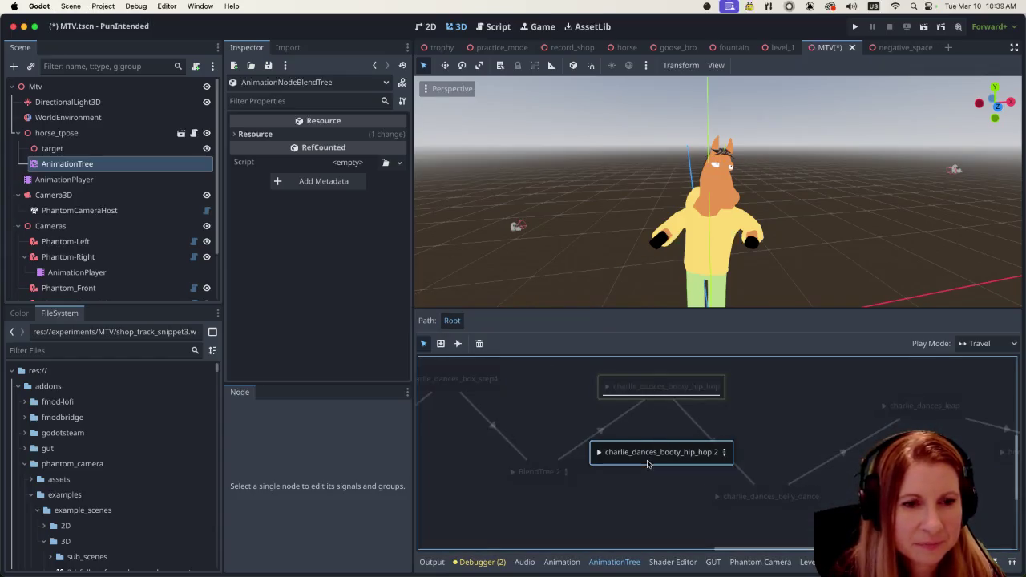
{"action": "left_click", "coordinate": [618, 415]}
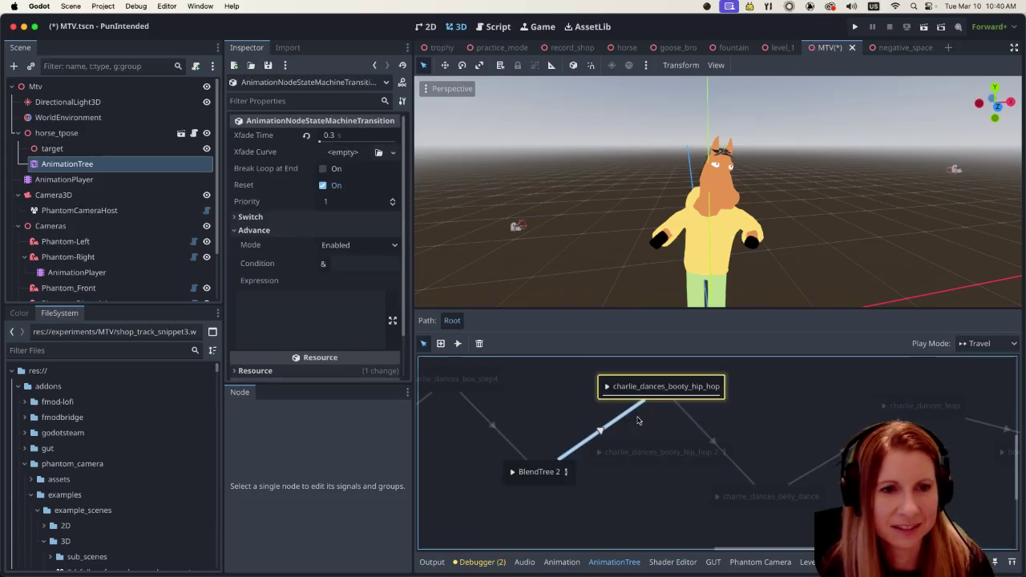
{"action": "left_click", "coordinate": [659, 457]}
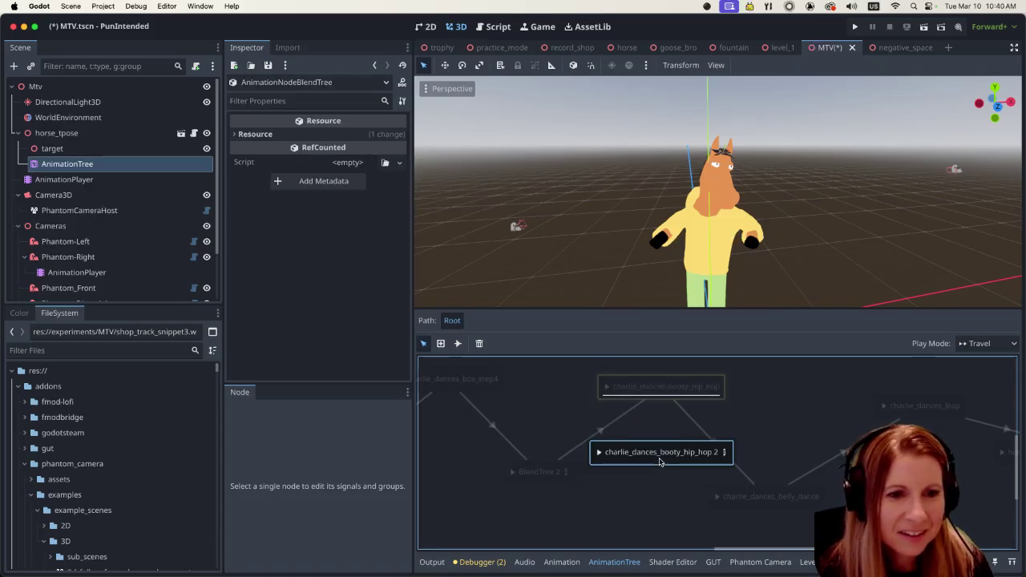
{"action": "left_click", "coordinate": [614, 421]}
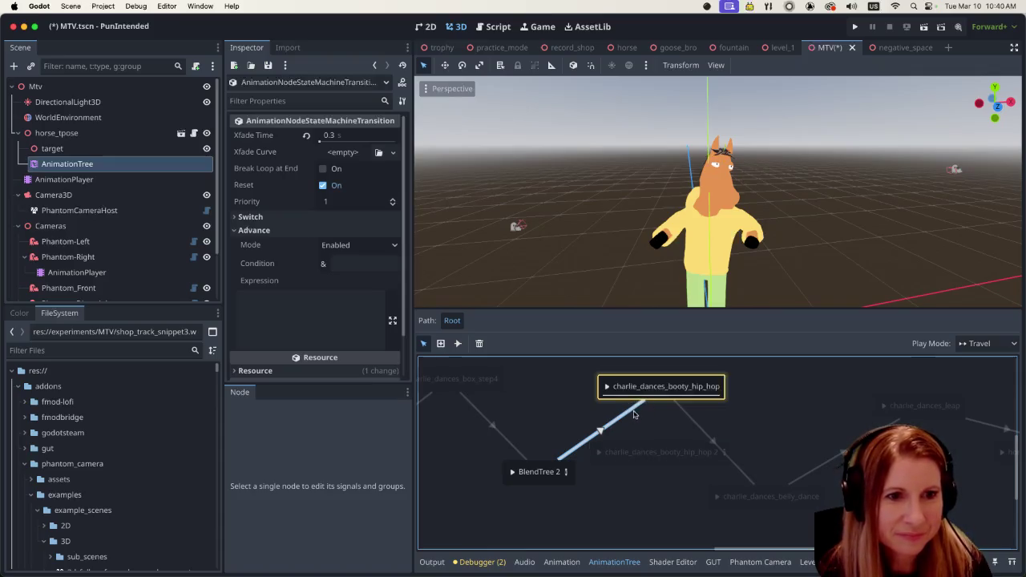
Step: Connect BlendTree 2 to charlie_dances_booty_hip_hop 2 and delete the old transition to booty_hip_hop
{"action": "left_click", "coordinate": [463, 343]}
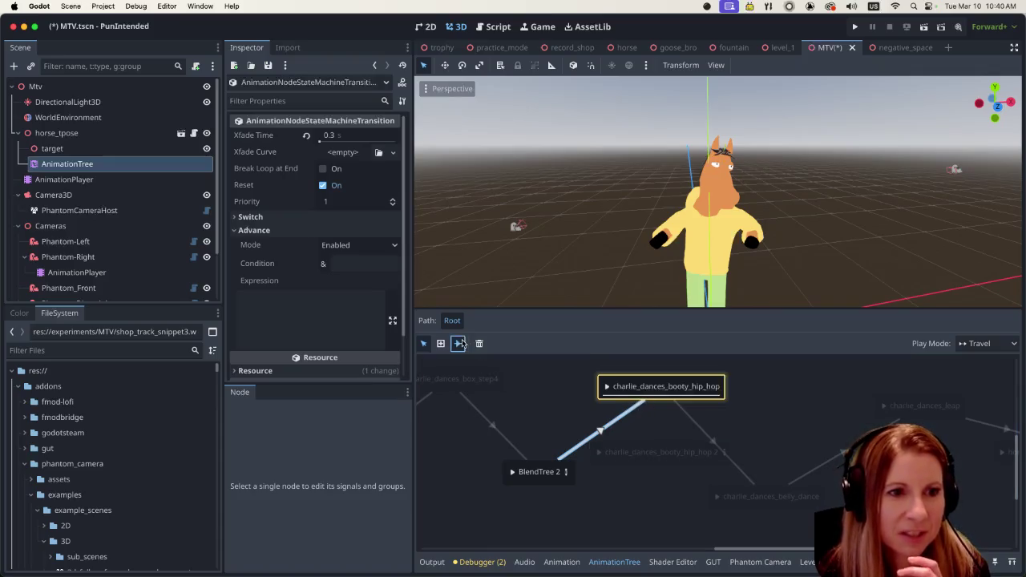
{"action": "left_click", "coordinate": [641, 402]}
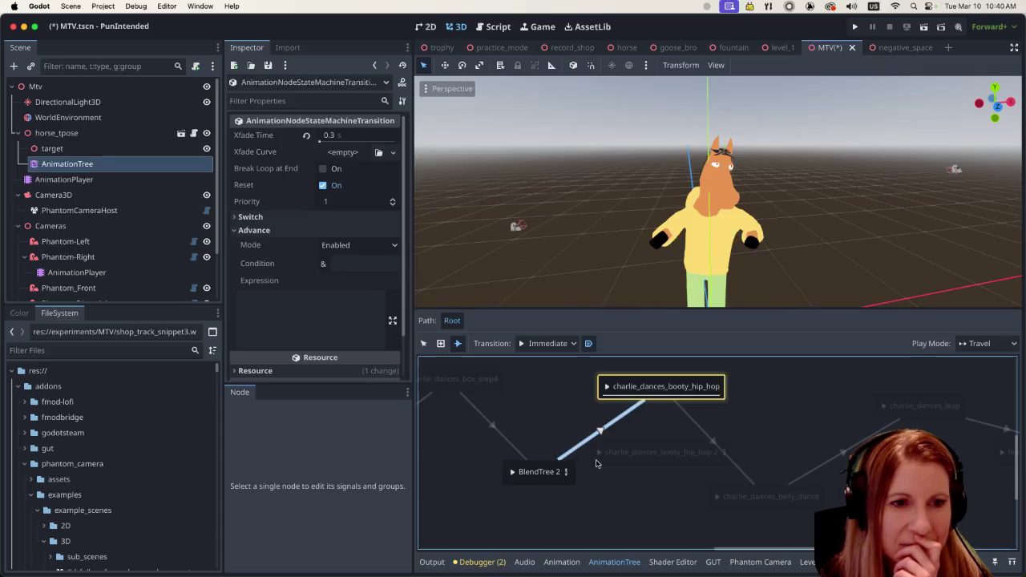
{"action": "left_click_drag", "start_coordinate": [564, 471], "coordinate": [621, 462]}
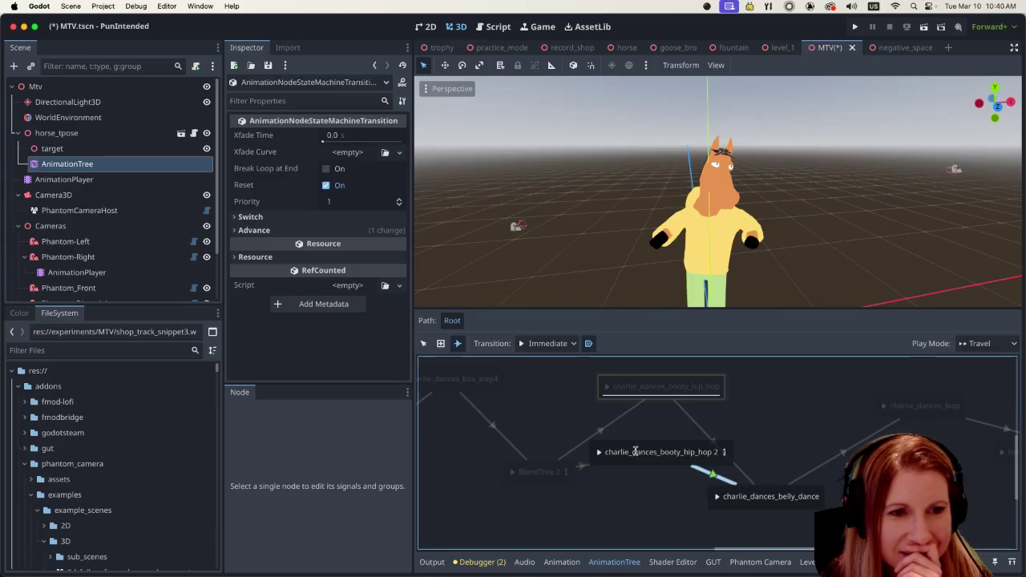
{"action": "left_click", "coordinate": [424, 343]}
{"action": "left_click", "coordinate": [628, 415]}
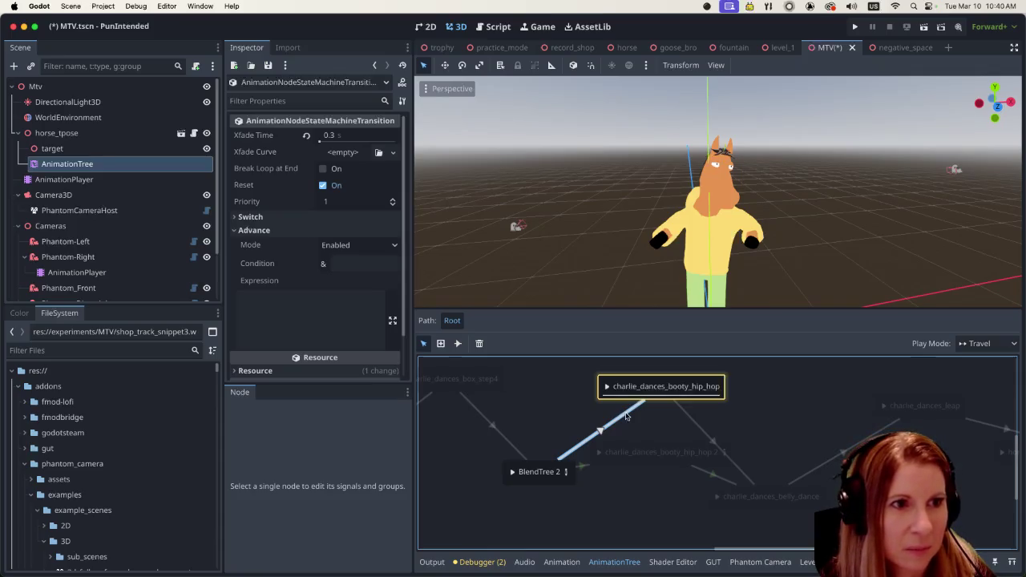
{"action": "key", "text": "Delete"}
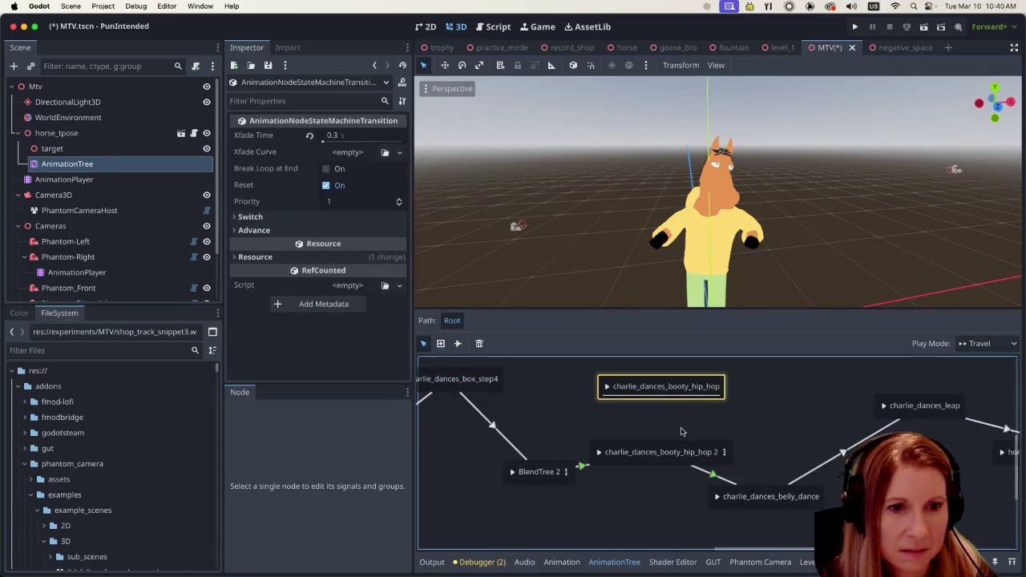
Step: Tidy the graph layout and give the BlendTree 2→hip_hop 2 transition a 0.3 s crossfade
{"action": "left_click_drag", "start_coordinate": [544, 474], "coordinate": [541, 484]}
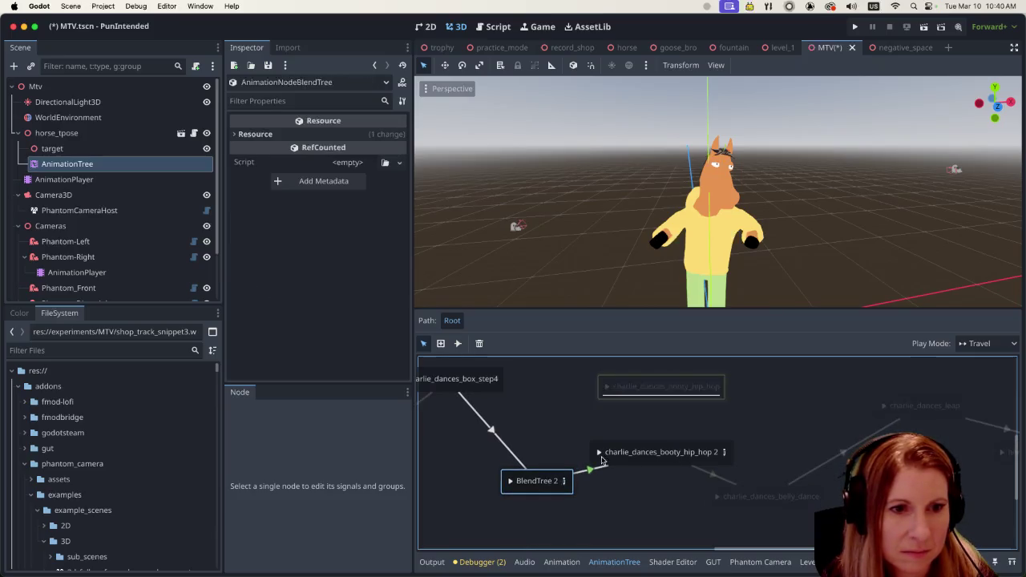
{"action": "left_click_drag", "start_coordinate": [623, 446], "coordinate": [630, 415]}
{"action": "left_click", "coordinate": [609, 452]}
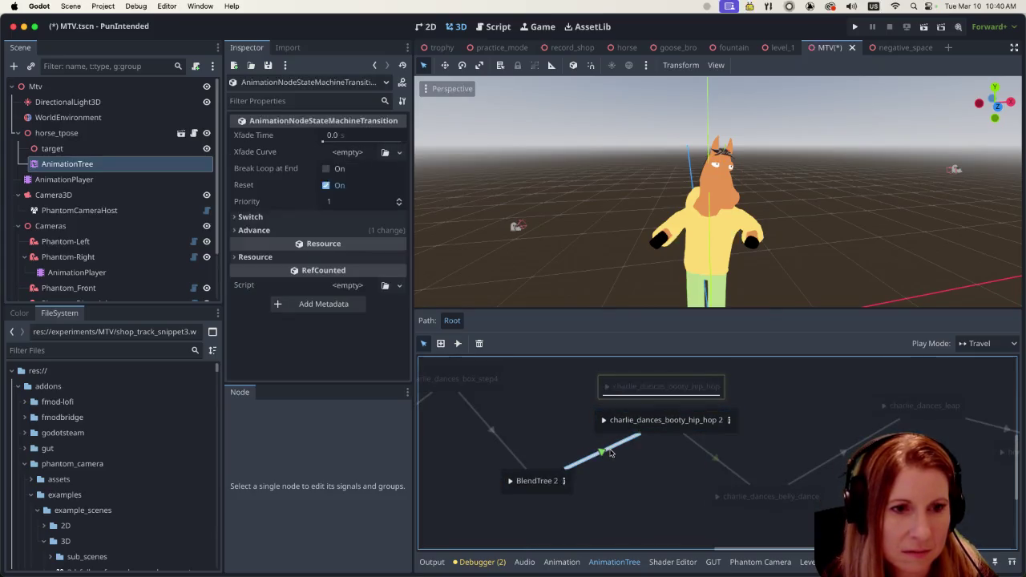
{"action": "left_click", "coordinate": [369, 136]}
{"action": "type", "text": "0.3"}
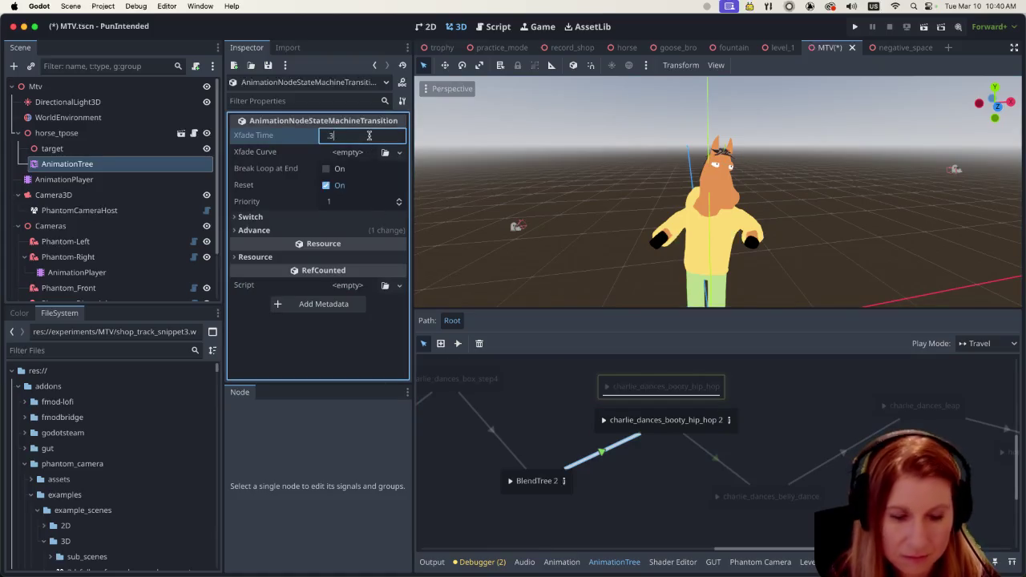
Step: Adjust the transitions' advance modes, setting the following transition's Advance Mode to Enabled
{"action": "left_click", "coordinate": [238, 230]}
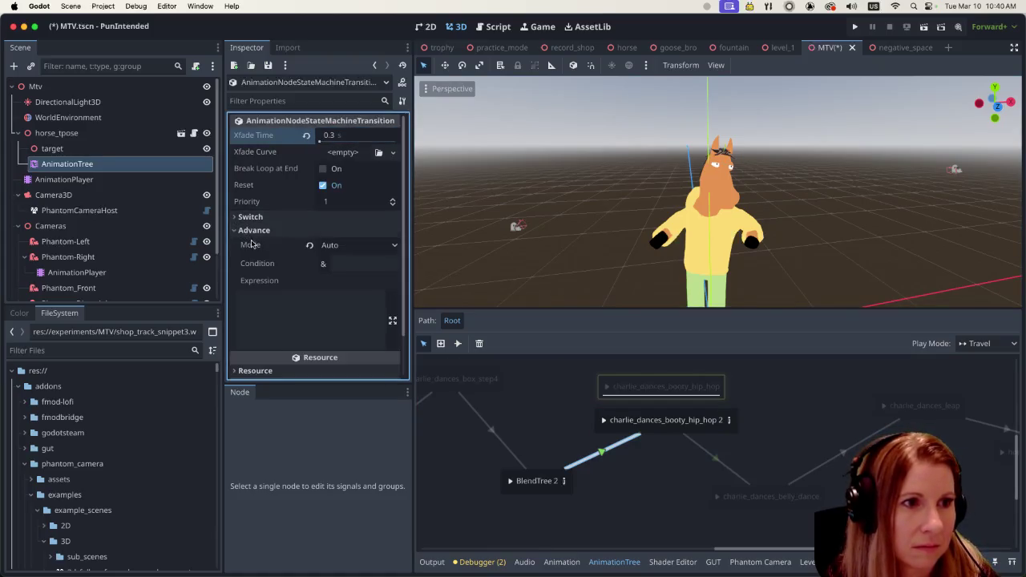
{"action": "left_click", "coordinate": [395, 247]}
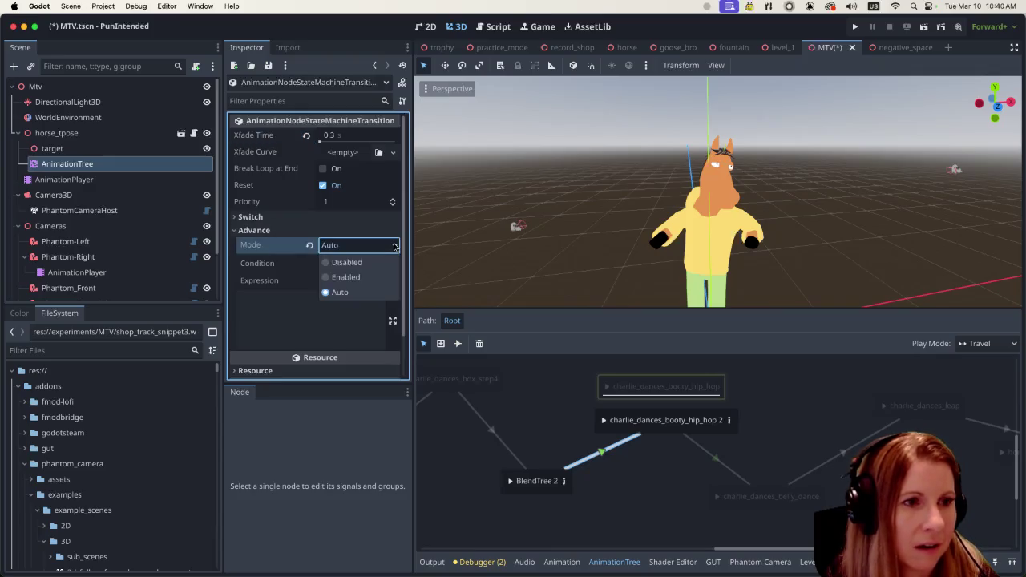
{"action": "left_click", "coordinate": [346, 262]}
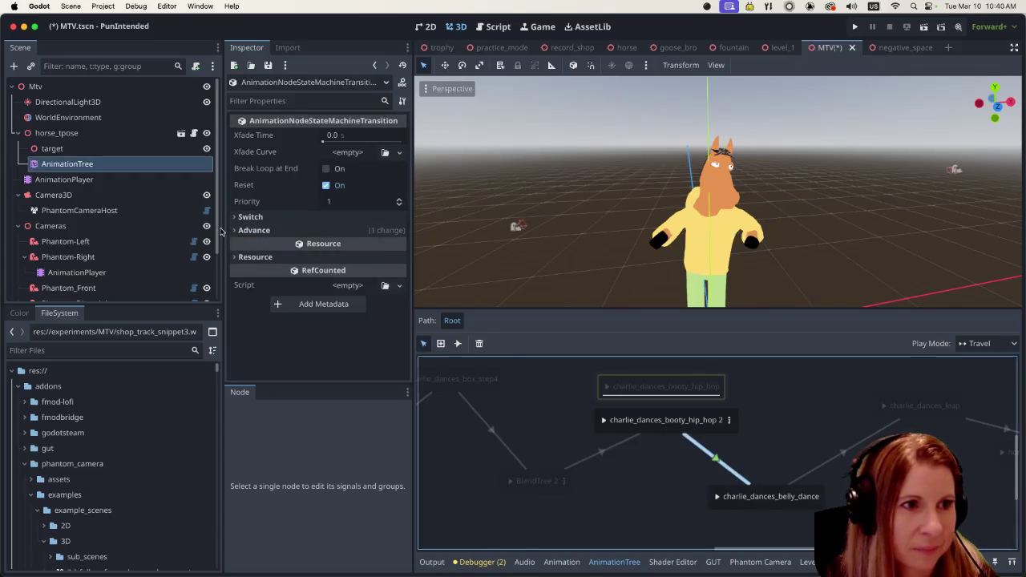
{"action": "left_click", "coordinate": [365, 231]}
{"action": "left_click", "coordinate": [392, 247]}
{"action": "left_click", "coordinate": [353, 277]}
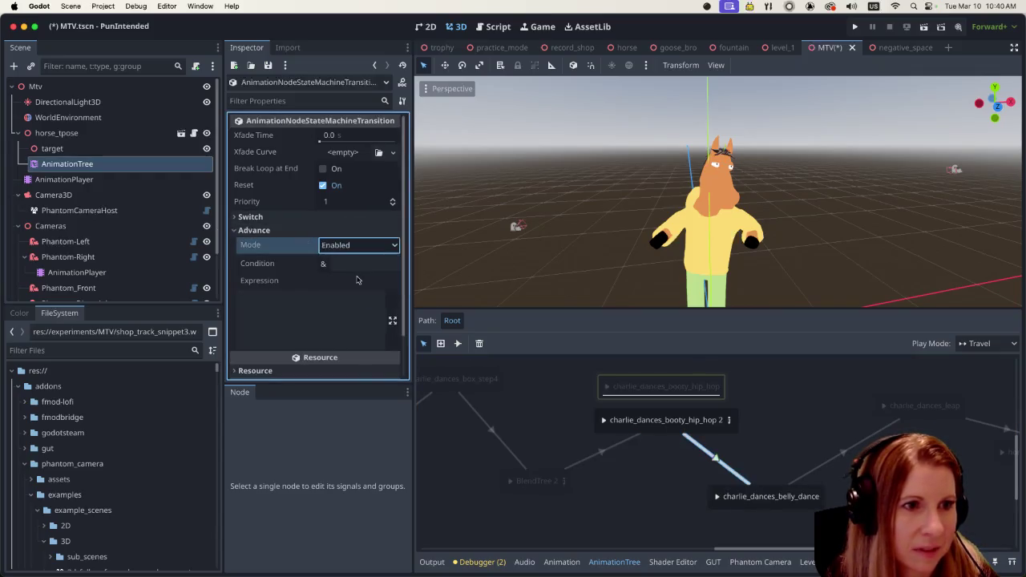
Step: Try renaming the two booty_hip_hop states, cancel both, and select the hip_hop 2 state
{"action": "double_click", "coordinate": [679, 387]}
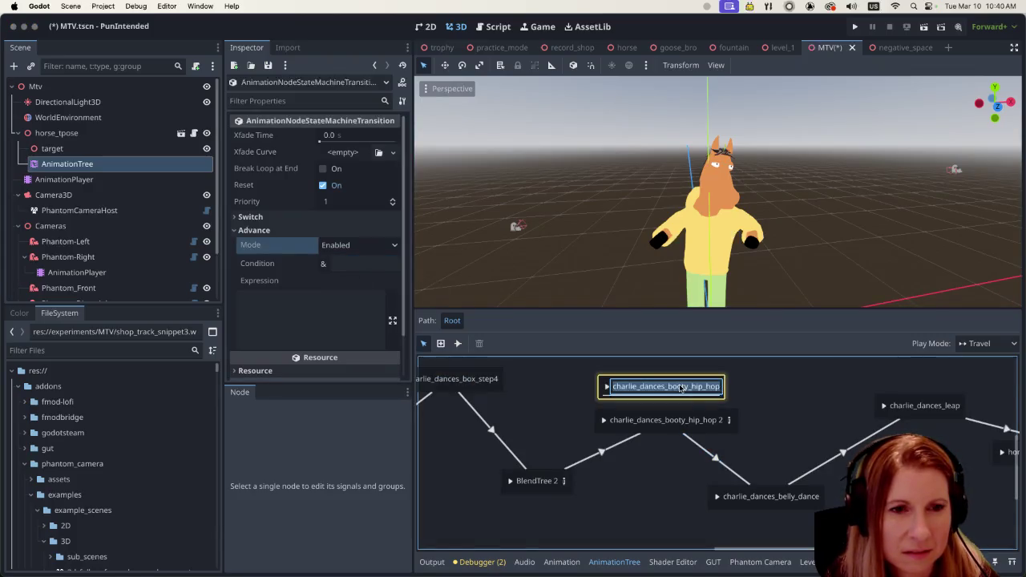
{"action": "left_click_drag", "start_coordinate": [681, 382], "coordinate": [721, 384]}
{"action": "key", "text": "Escape"}
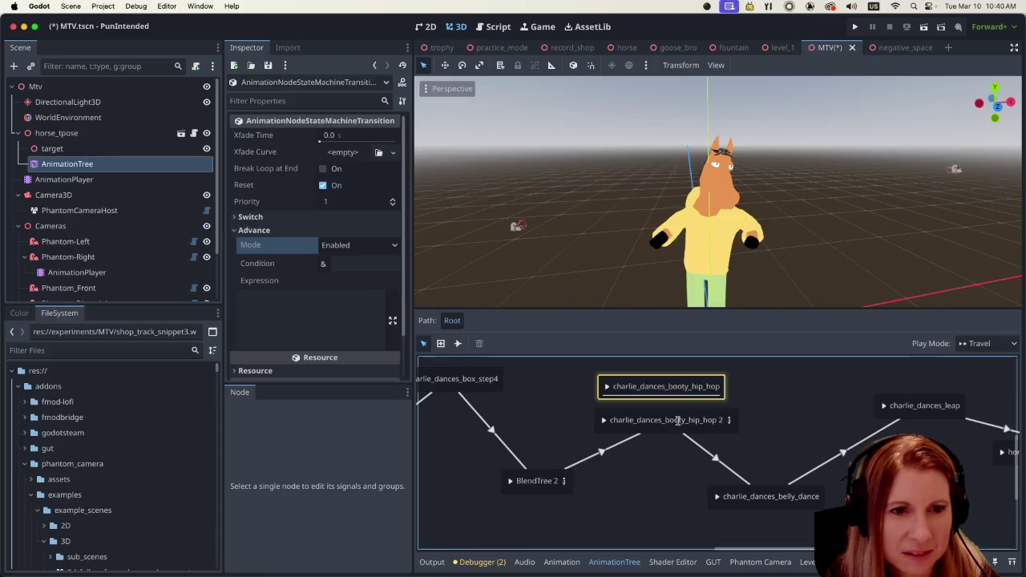
{"action": "double_click", "coordinate": [678, 421]}
{"action": "key", "text": "Escape"}
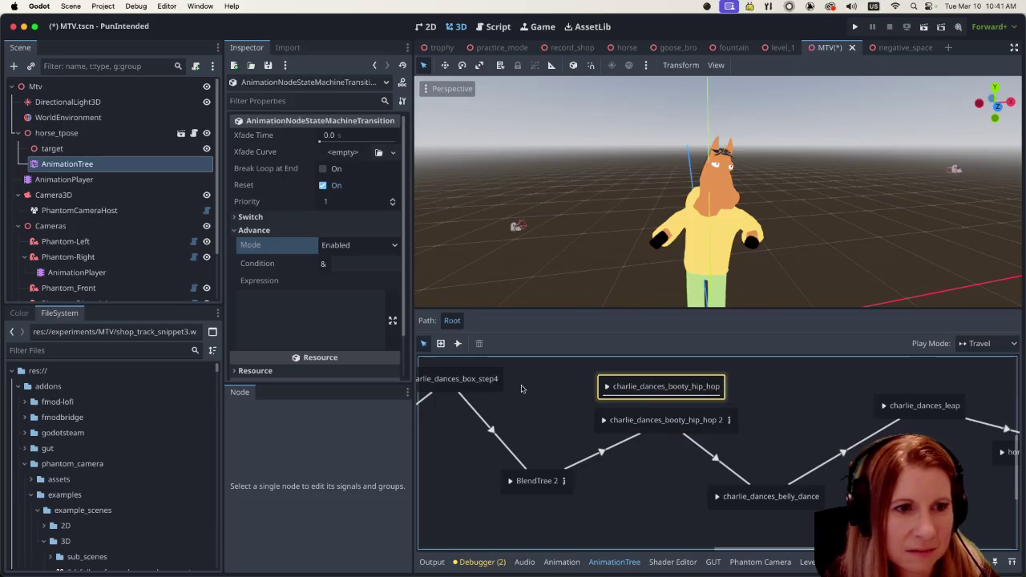
{"action": "left_click", "coordinate": [659, 396]}
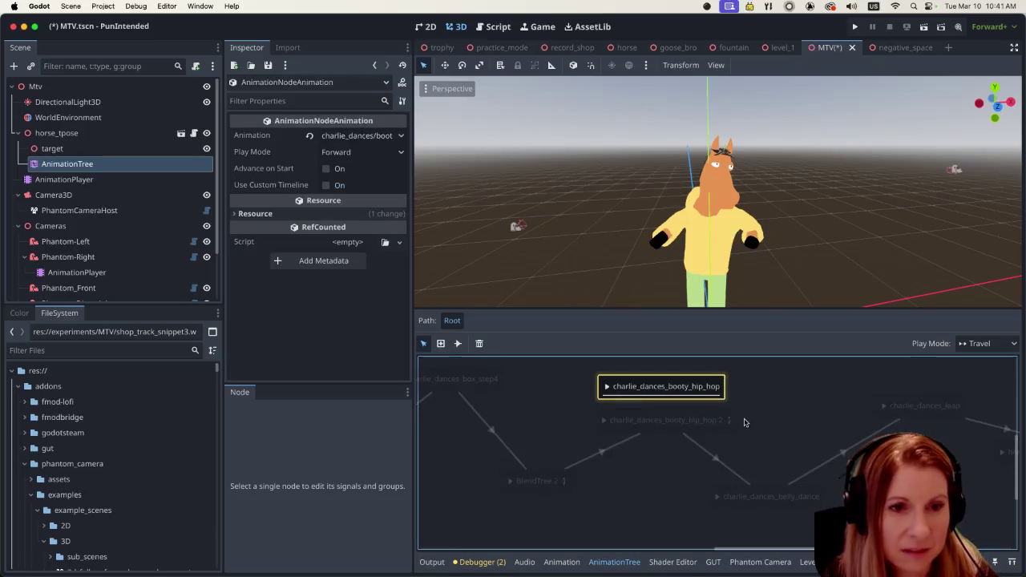
Step: Rename the hip_hop 2 state to plain charlie_dances_booty_hip_hop
{"action": "double_click", "coordinate": [705, 419]}
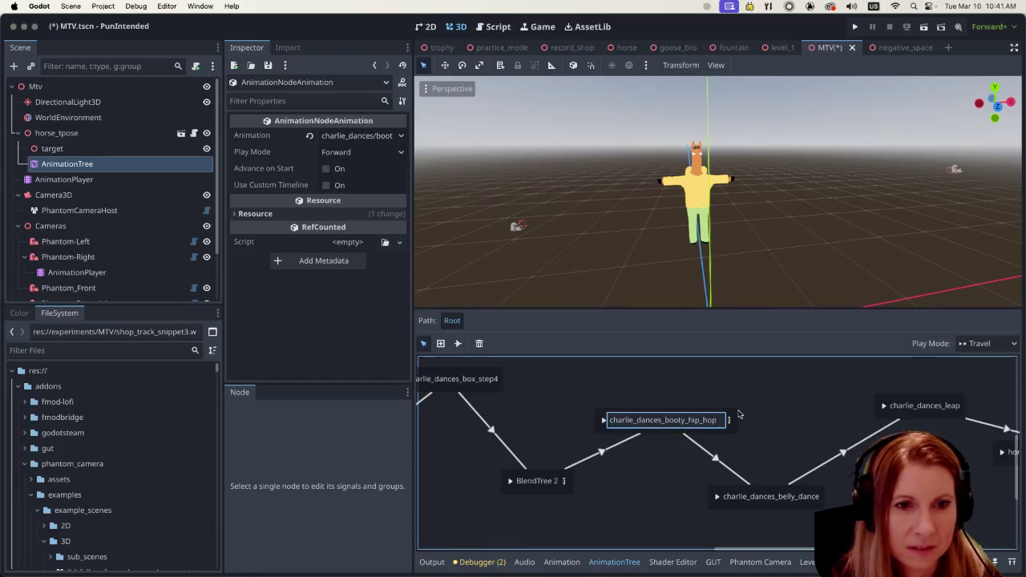
{"action": "key", "text": "Return"}
{"action": "left_click", "coordinate": [799, 407]}
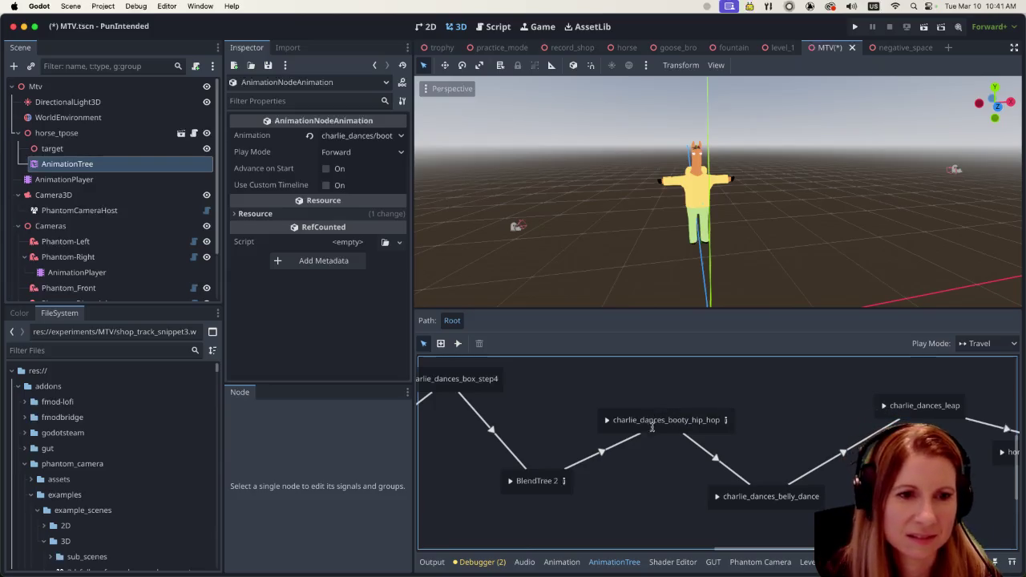
Step: Reposition the booty_hip_hop and BlendTree 2 nodes, save the scene, and show the cameras animation
{"action": "left_click_drag", "start_coordinate": [650, 433], "coordinate": [659, 399]}
{"action": "left_click_drag", "start_coordinate": [552, 491], "coordinate": [569, 491]}
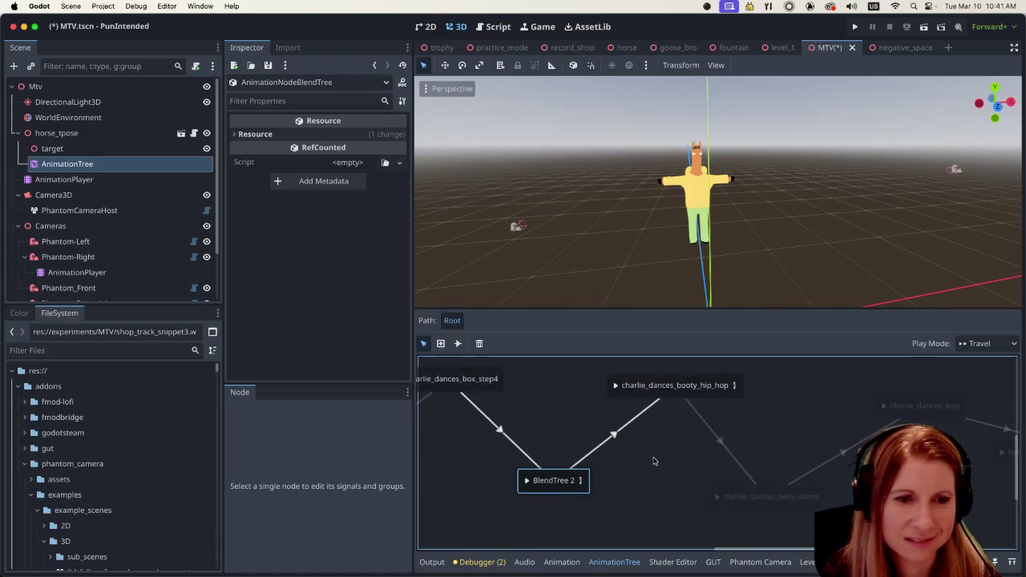
{"action": "key", "text": "super+s"}
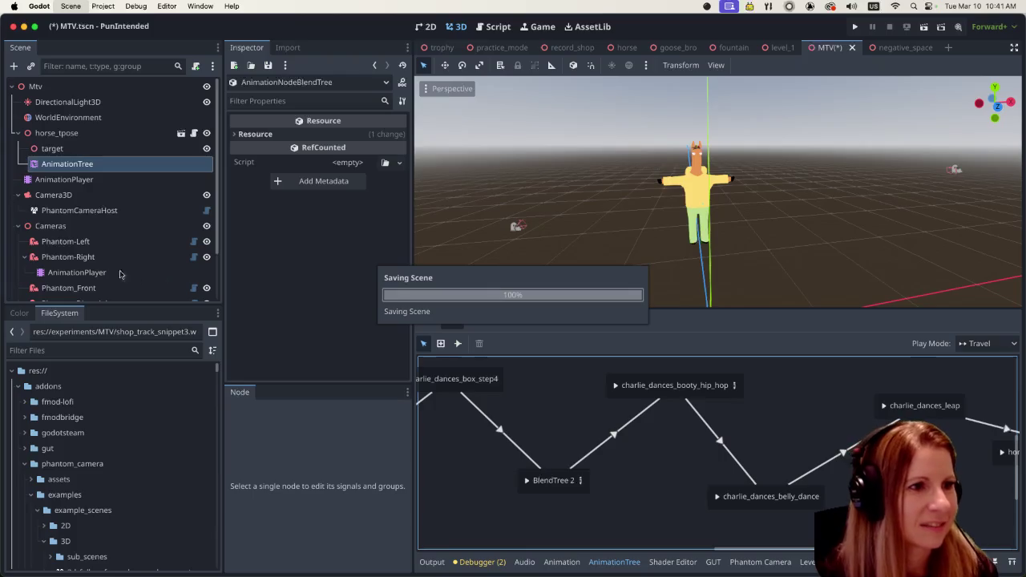
{"action": "left_click", "coordinate": [80, 273]}
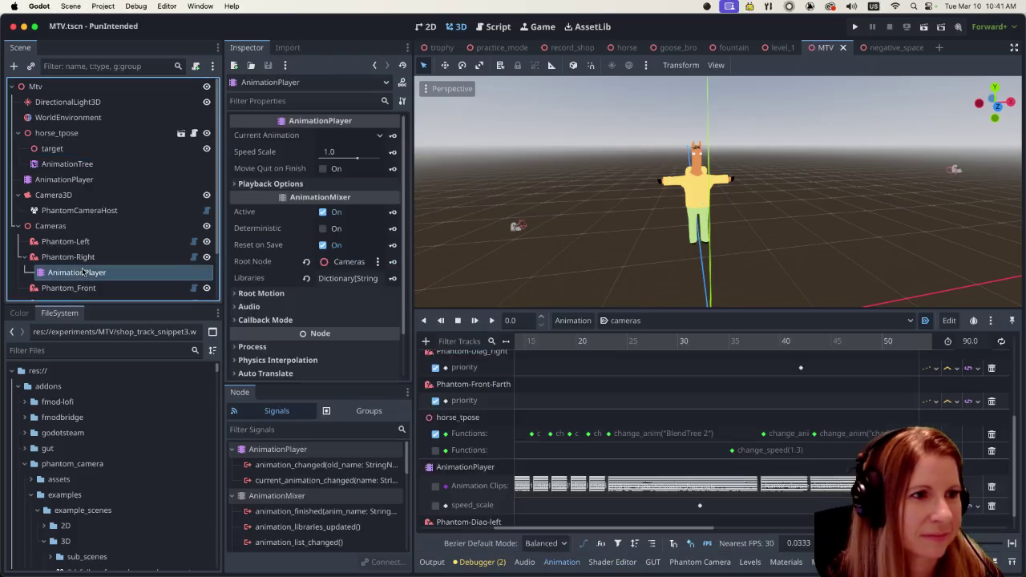
Step: Test-run the MTV scene, then quit the running game
{"action": "left_click", "coordinate": [923, 28]}
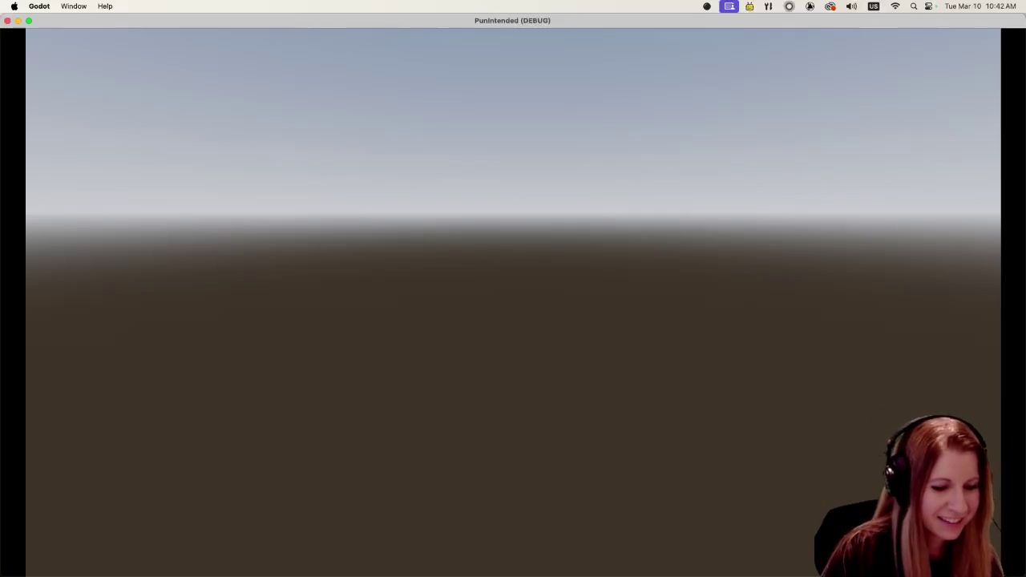
{"action": "key", "text": "super+q"}
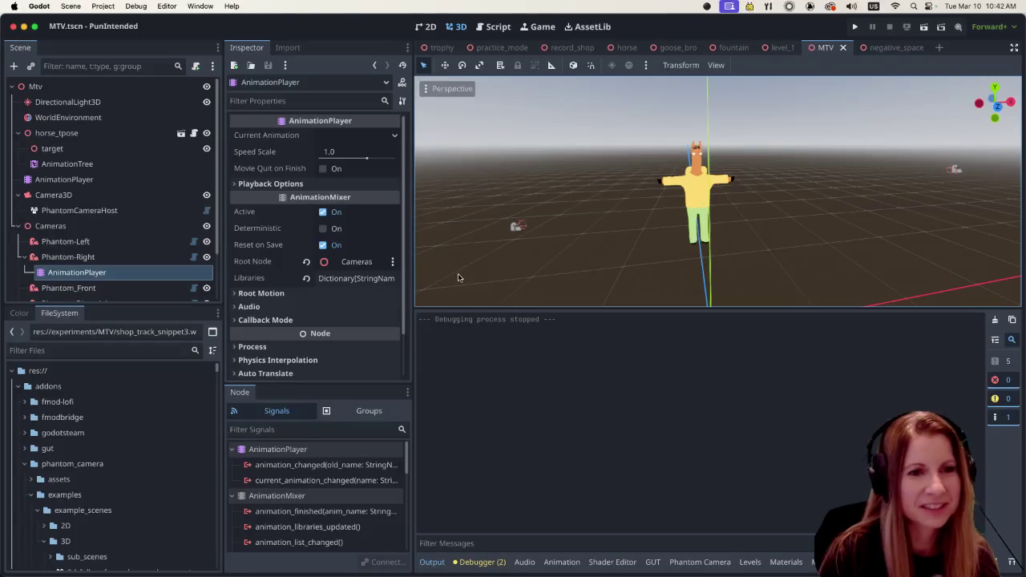
Step: Scroll and zoom through the cameras animation keyframes, then reselect the AnimationTree
{"action": "left_click", "coordinate": [108, 164]}
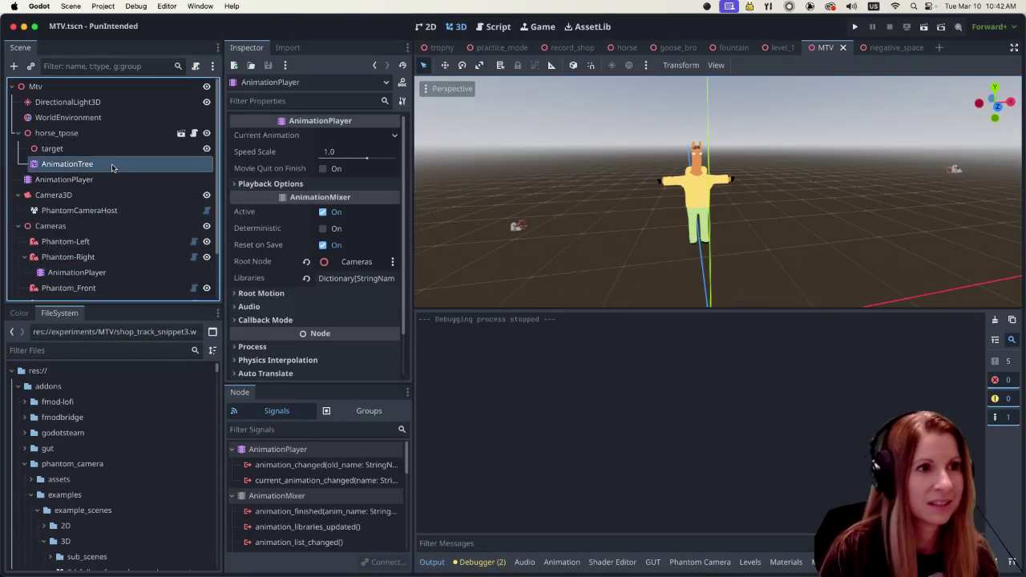
{"action": "left_click_drag", "start_coordinate": [733, 549], "coordinate": [764, 556]}
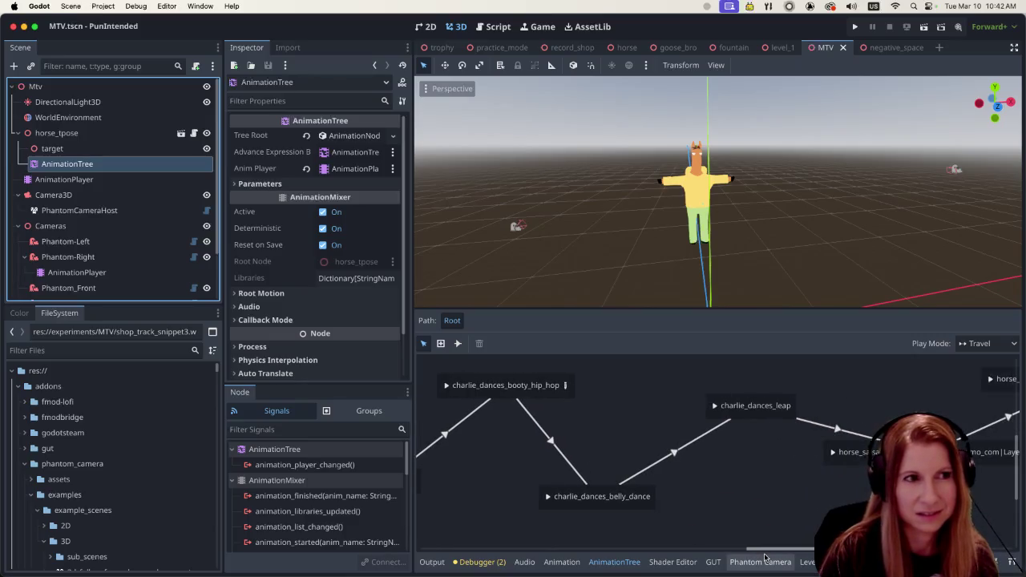
{"action": "left_click", "coordinate": [77, 272]}
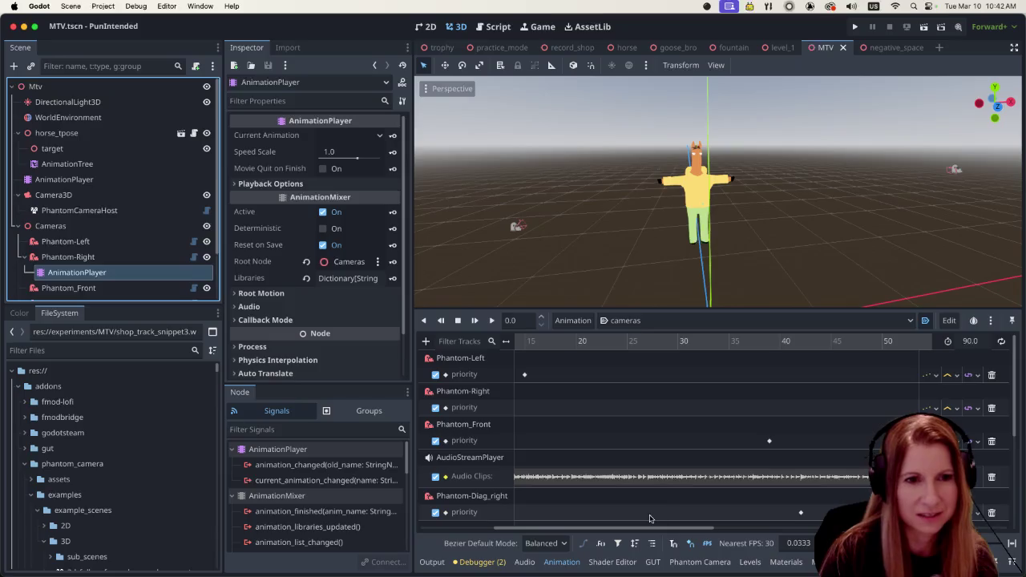
{"action": "scroll", "coordinate": [649, 519], "scroll_direction": "down", "scroll_amount": 1}
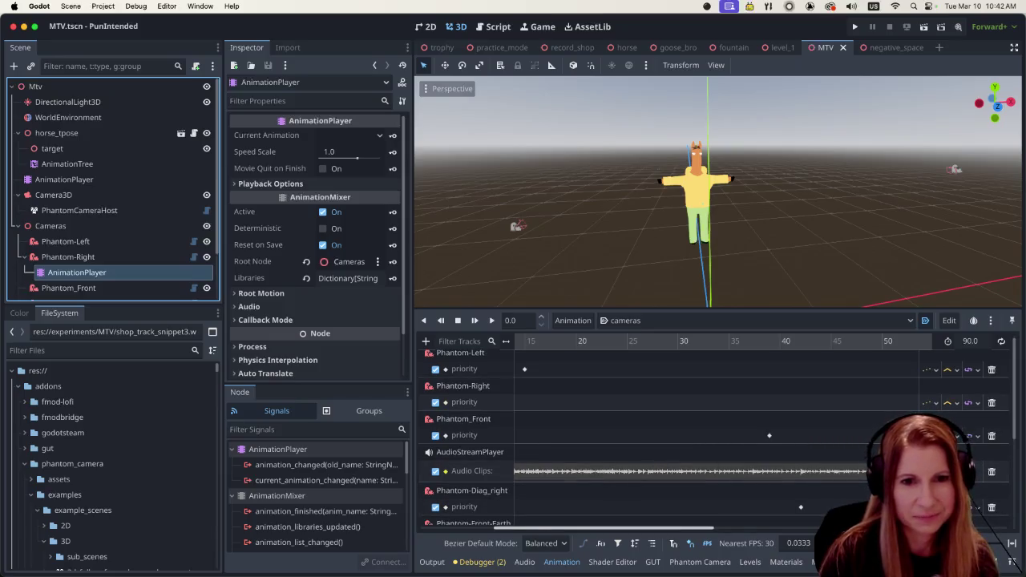
{"action": "scroll", "coordinate": [705, 433], "scroll_direction": "down", "scroll_amount": 5}
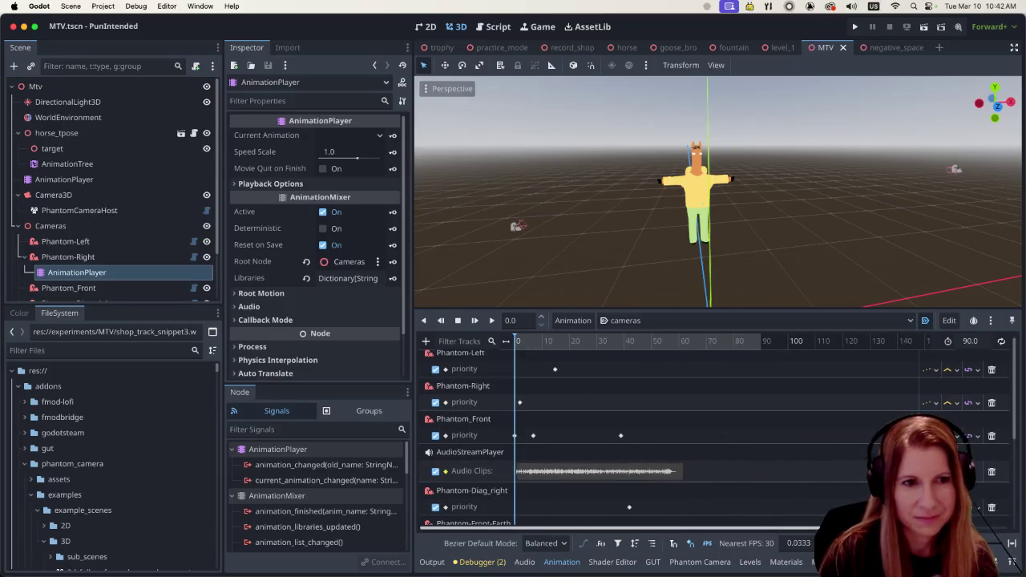
{"action": "scroll", "coordinate": [565, 433], "scroll_direction": "up", "scroll_amount": 1}
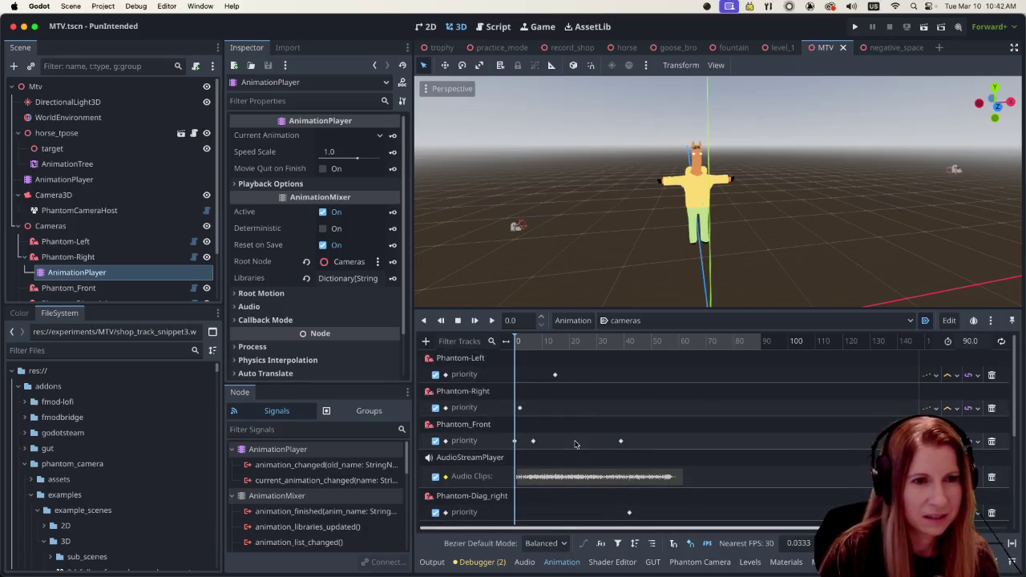
{"action": "scroll", "coordinate": [573, 444], "scroll_direction": "down", "scroll_amount": 5}
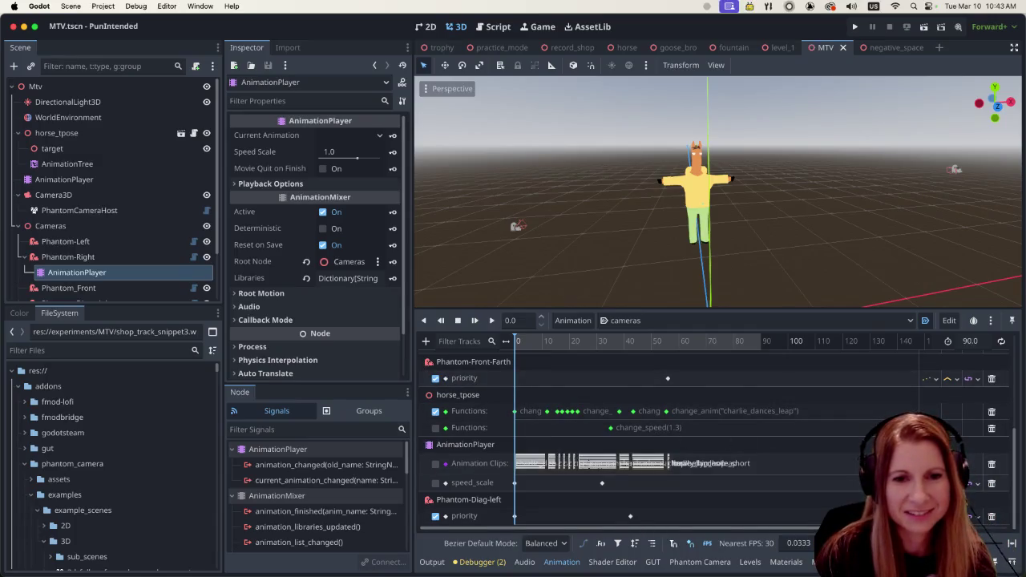
{"action": "scroll", "coordinate": [722, 416], "scroll_direction": "up", "scroll_amount": 2}
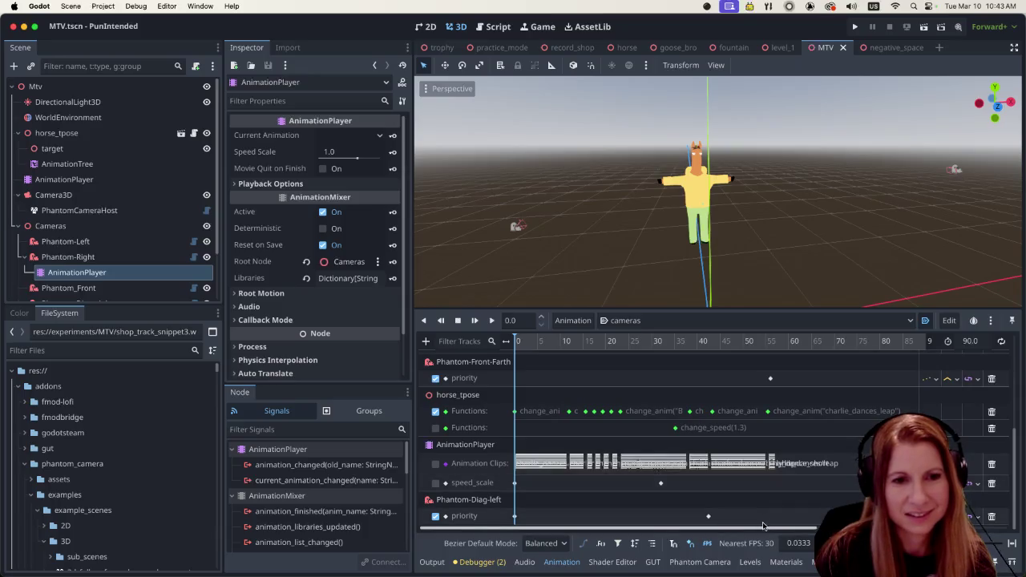
{"action": "left_click_drag", "start_coordinate": [761, 529], "coordinate": [767, 530]}
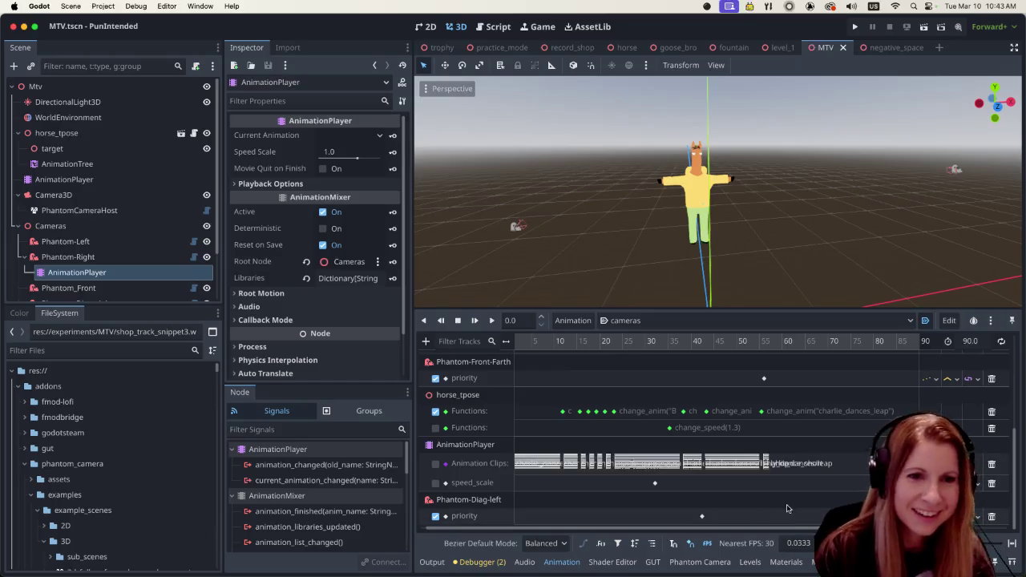
{"action": "left_click_drag", "start_coordinate": [764, 528], "coordinate": [800, 530]}
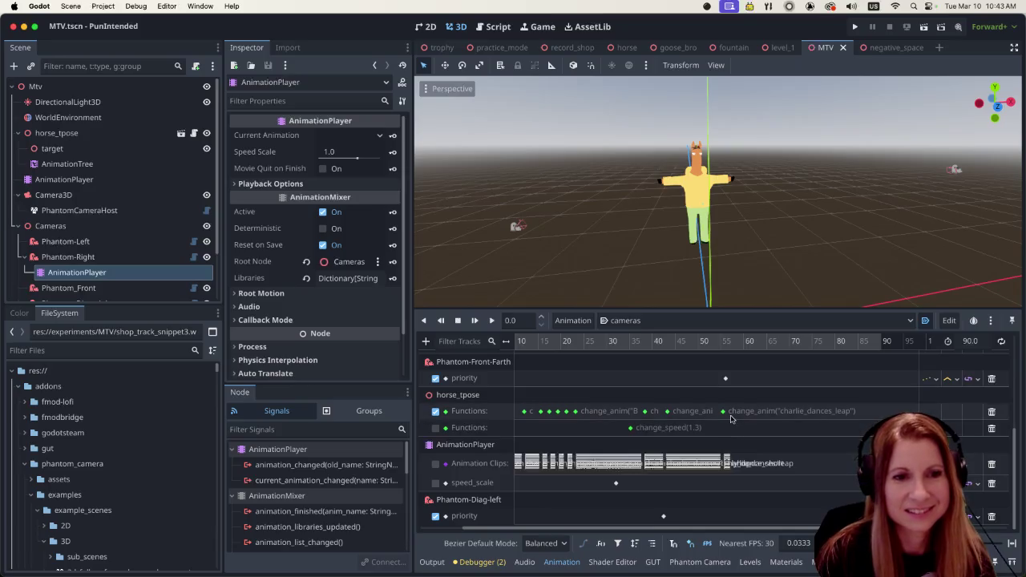
{"action": "mouse_move", "coordinate": [667, 414]}
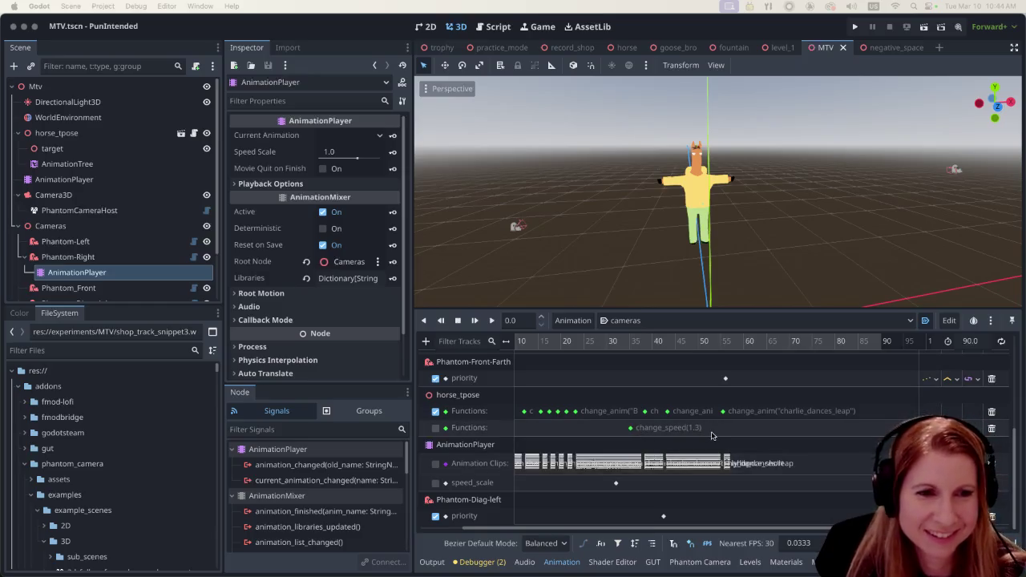
{"action": "left_click", "coordinate": [144, 164]}
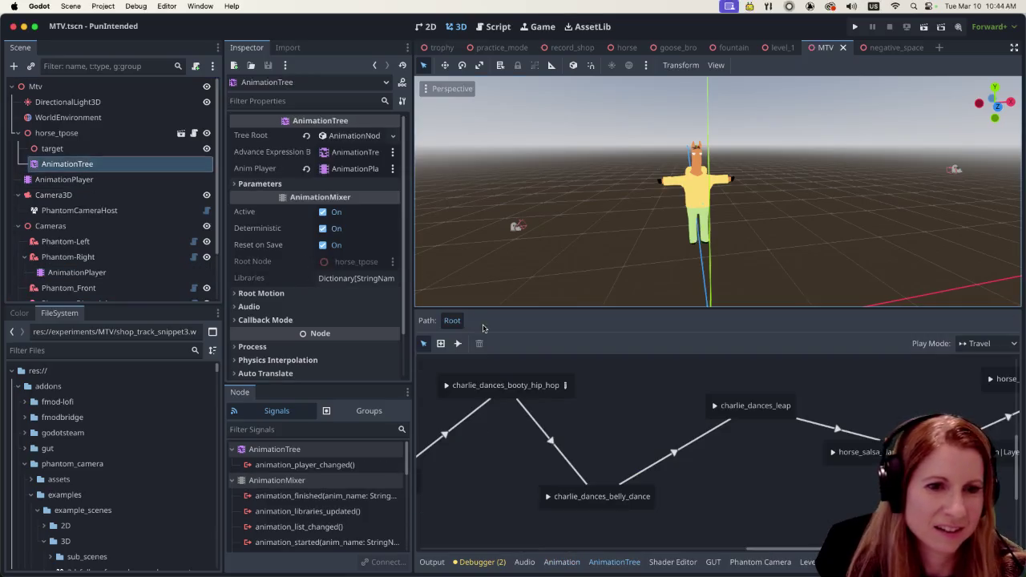
Step: Check the booty_hip_hop blend tree and cameras timeline, then select the booty_hip_hop→belly_dance transition
{"action": "left_click", "coordinate": [776, 505]}
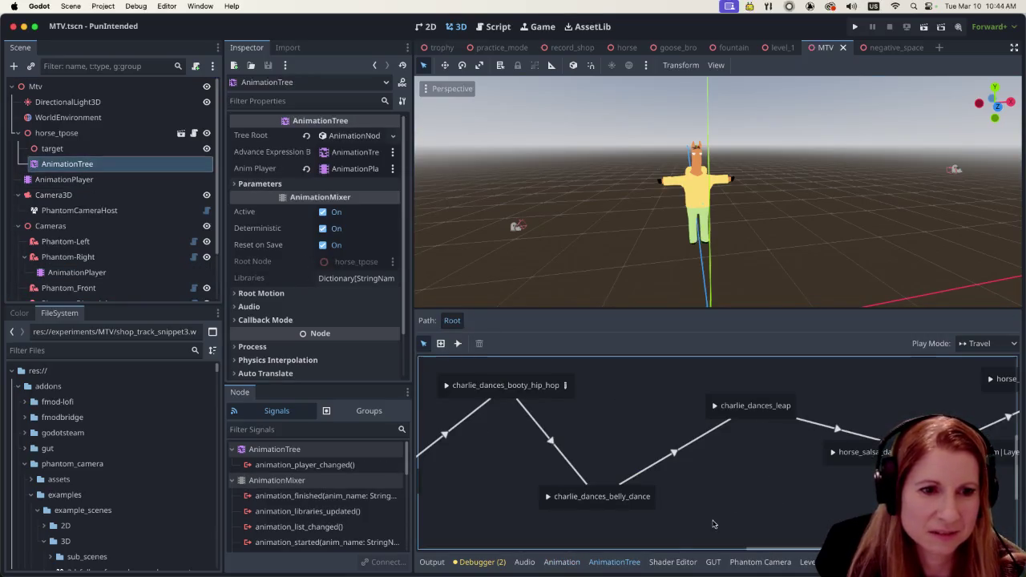
{"action": "mouse_move", "coordinate": [758, 549]}
{"action": "left_mouse_down"}
{"action": "mouse_move", "coordinate": [790, 549]}
{"action": "mouse_move", "coordinate": [740, 553]}
{"action": "left_mouse_up"}
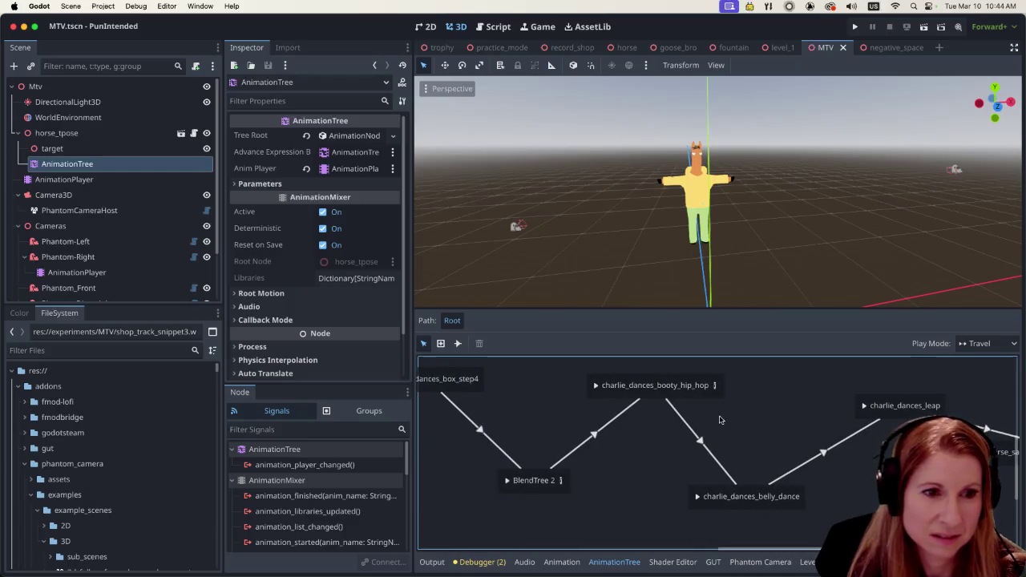
{"action": "left_click", "coordinate": [713, 385]}
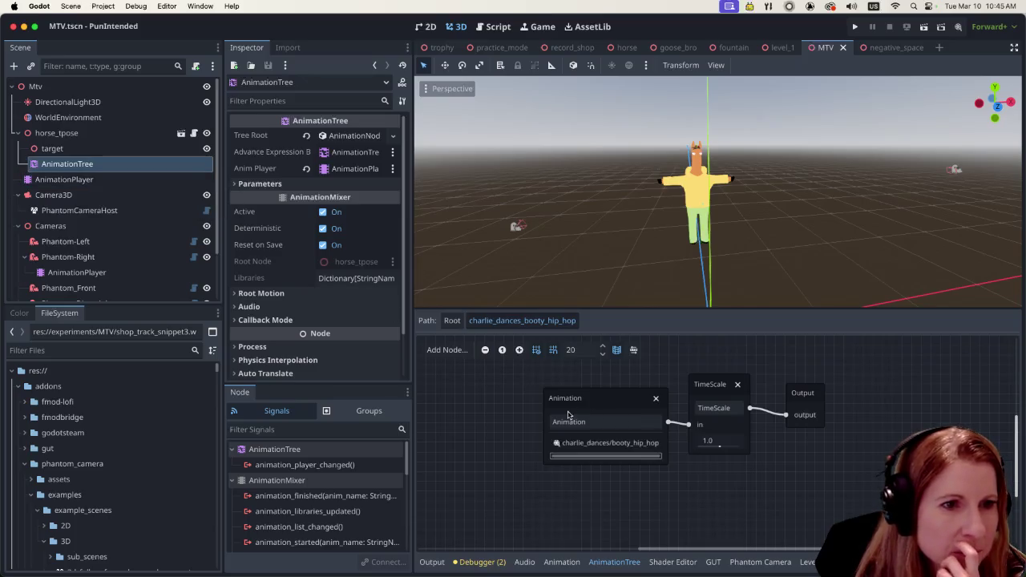
{"action": "left_click", "coordinate": [76, 273]}
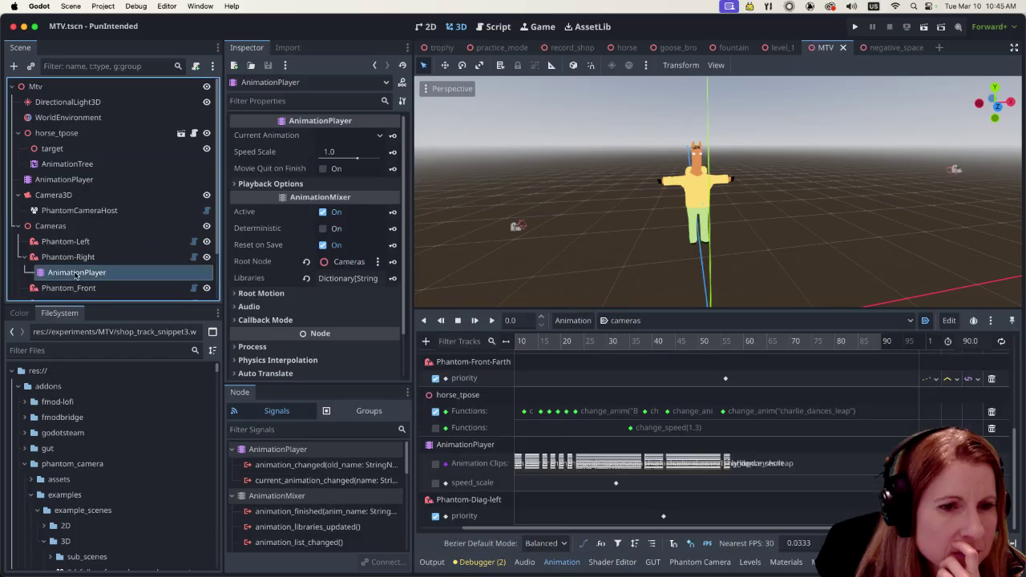
{"action": "mouse_move", "coordinate": [628, 432]}
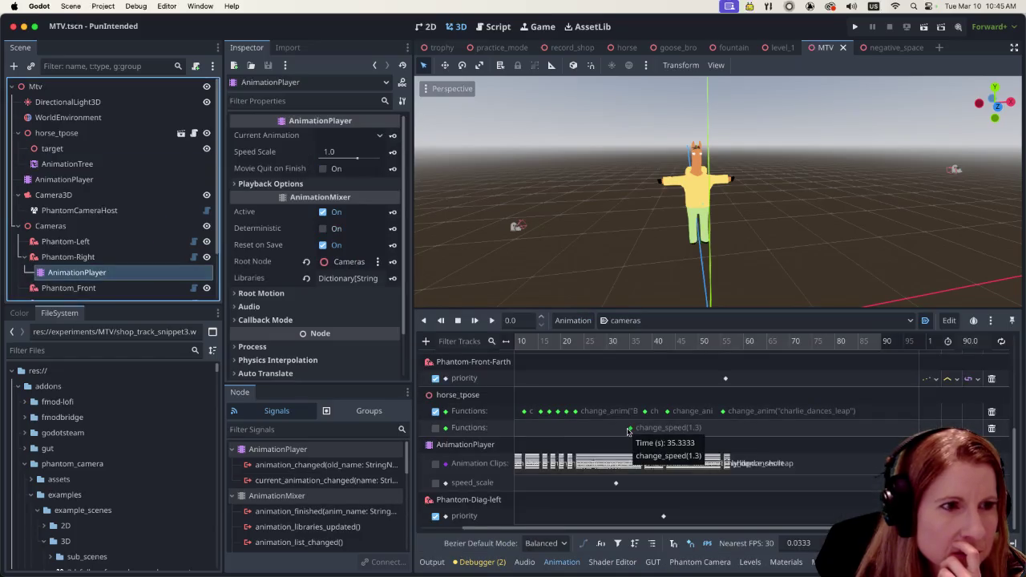
{"action": "left_click", "coordinate": [67, 164]}
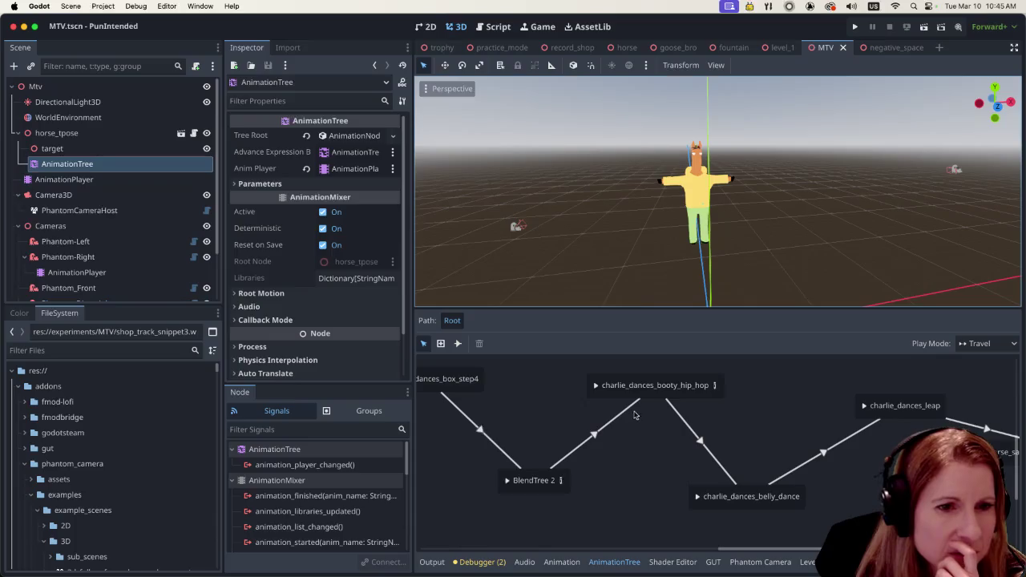
{"action": "scroll", "coordinate": [760, 551], "scroll_direction": "left", "scroll_amount": 3}
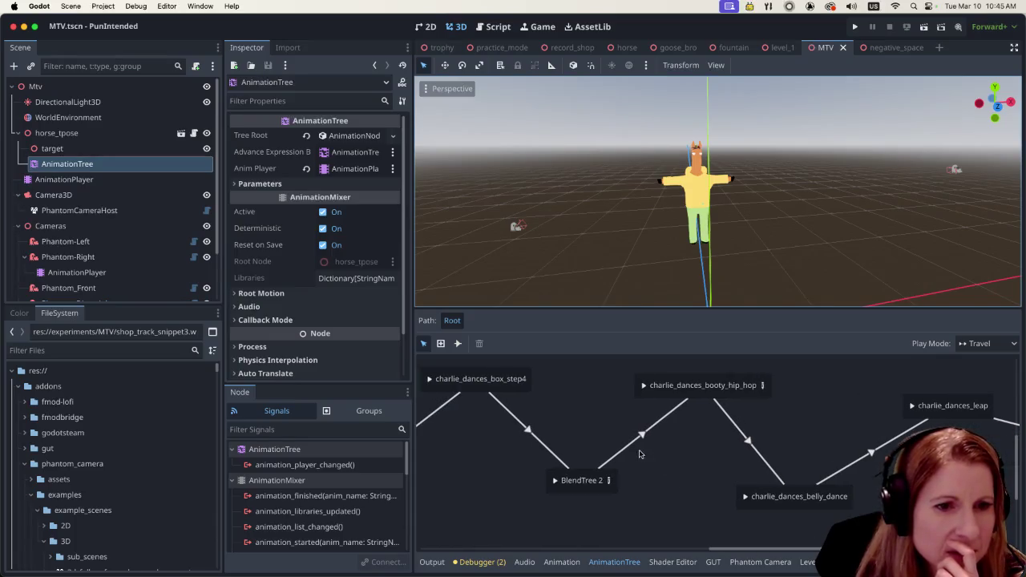
{"action": "left_click", "coordinate": [629, 449]}
{"action": "left_click", "coordinate": [762, 456]}
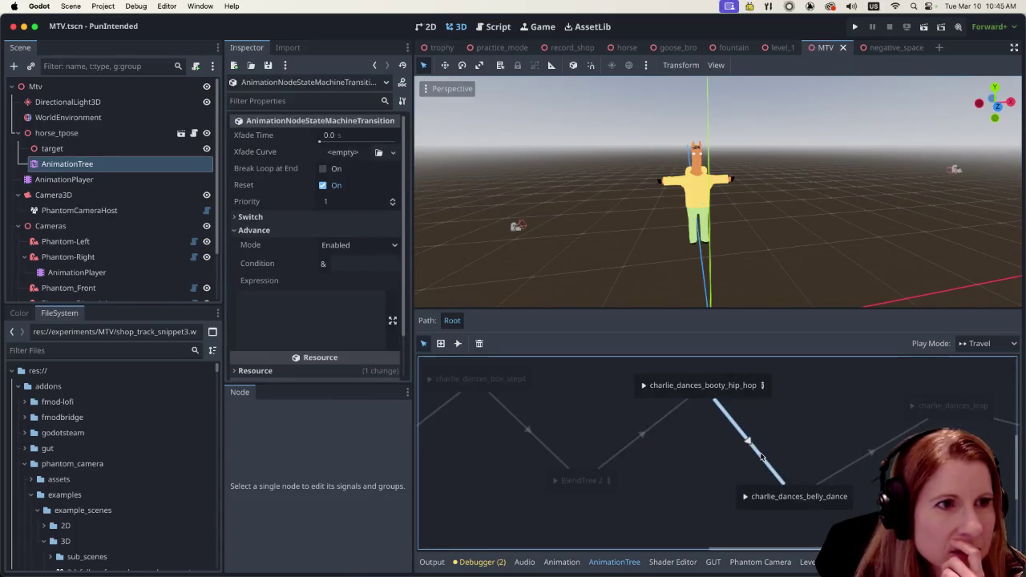
Step: Set the booty_hip_hop→belly_dance transition's Xfade Time to 0.3 and save the MTV scene
{"action": "left_click", "coordinate": [324, 136]}
{"action": "type", "text": "0.3"}
{"action": "key", "text": "Return"}
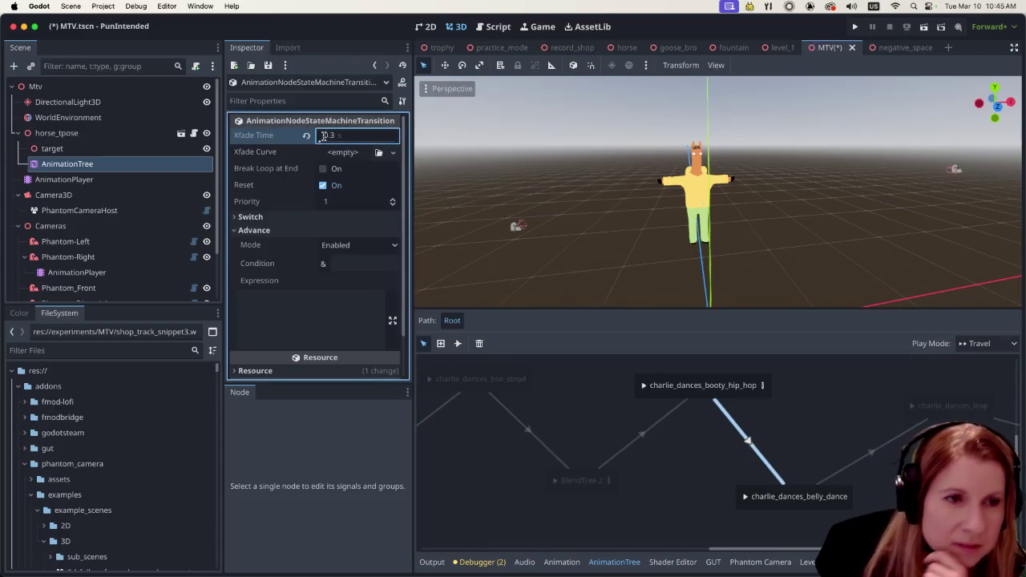
{"action": "left_click", "coordinate": [677, 484]}
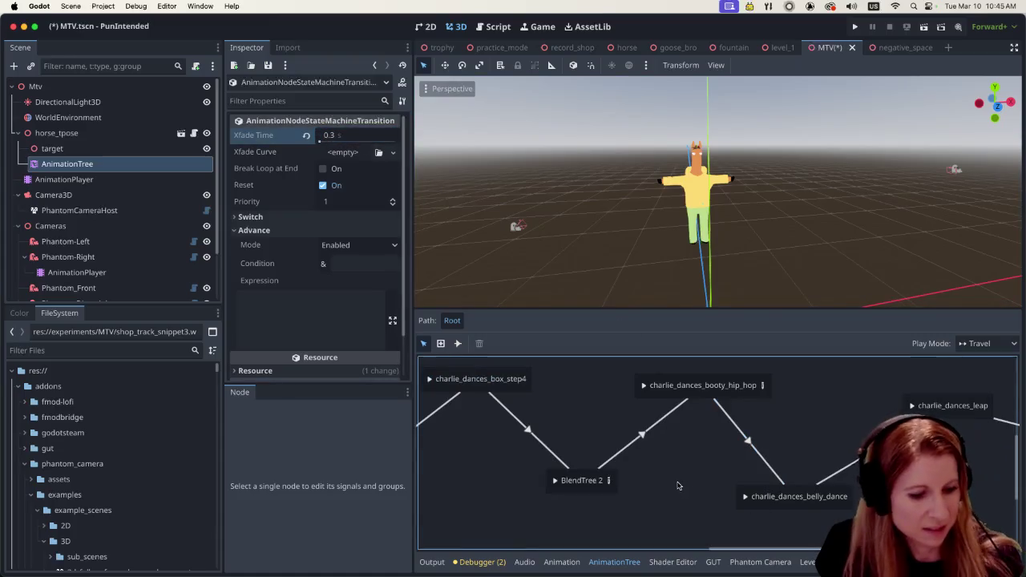
{"action": "key", "text": "cmd+s"}
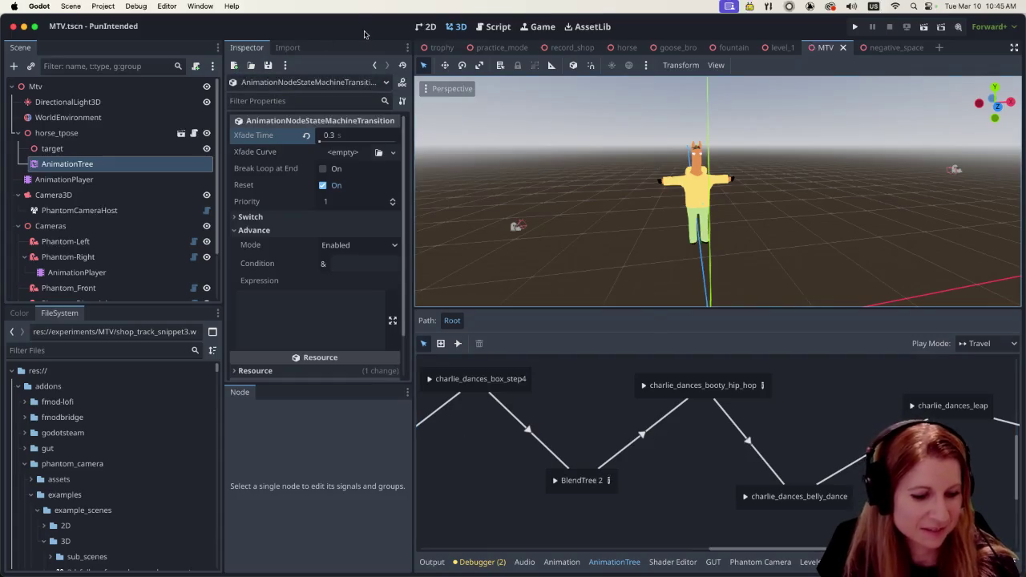
{"action": "key", "text": "ctrl+s"}
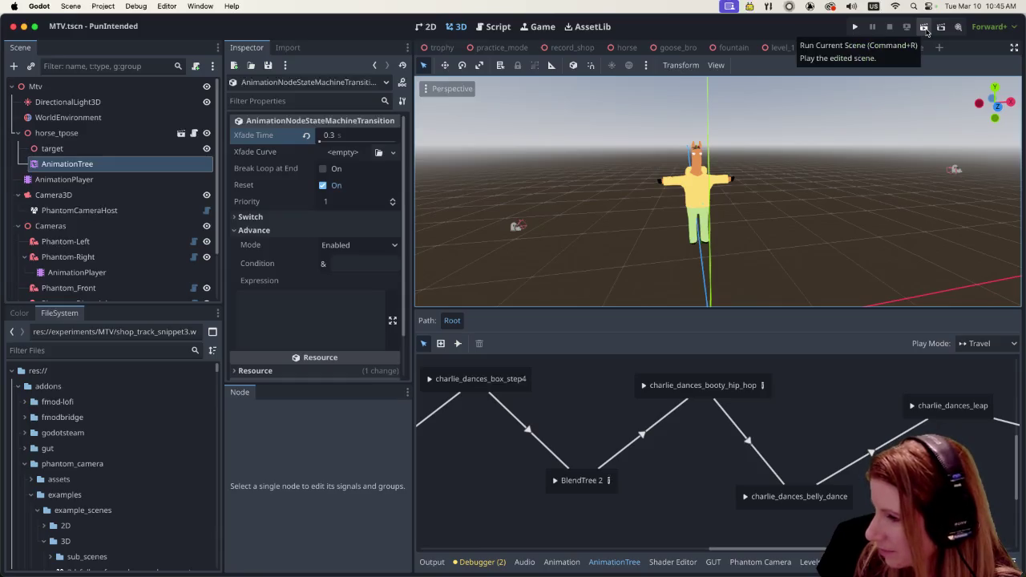
Step: Run the MTV scene to watch the 0.3 s crossfade, then quit the game
{"action": "left_click", "coordinate": [924, 28]}
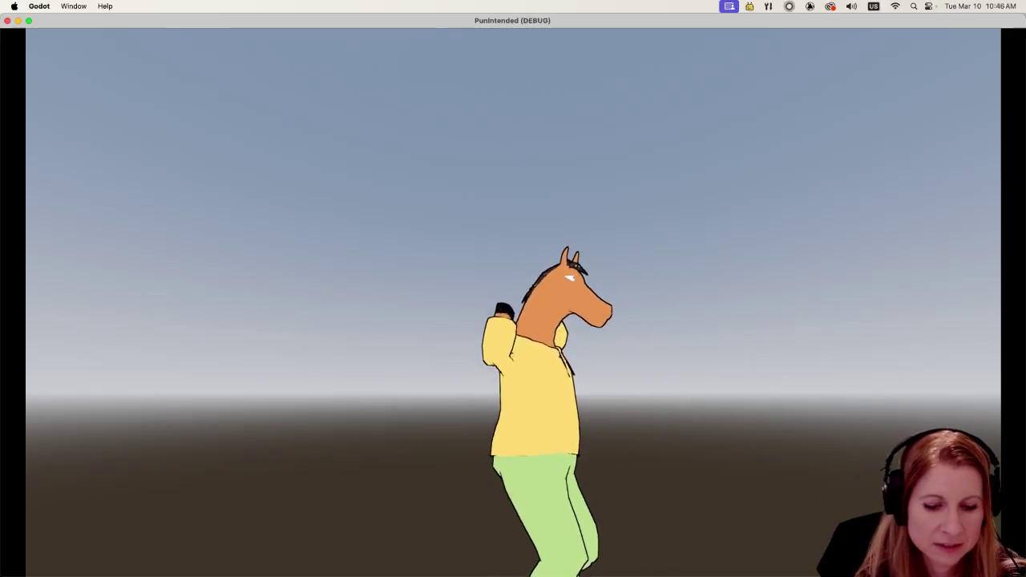
{"action": "key", "text": "s"}
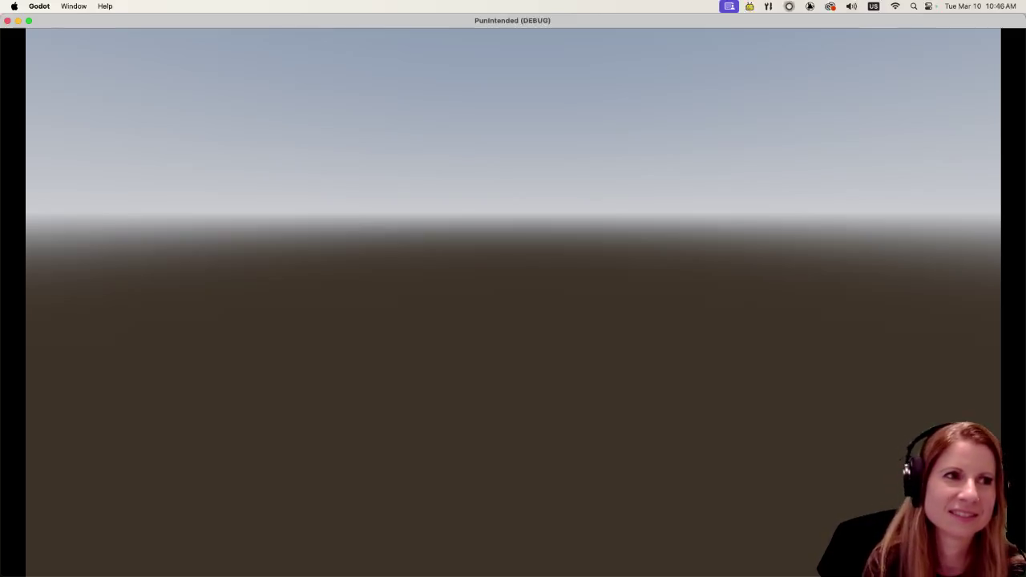
{"action": "key", "text": "super+q"}
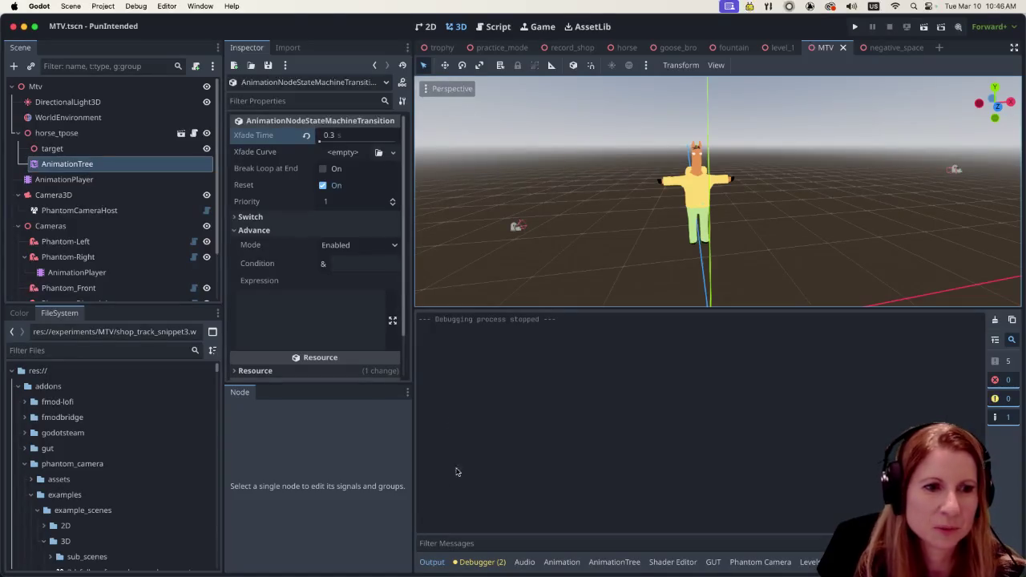
Step: Show the cameras animation timeline of Phantom-Right's AnimationPlayer, save the MTV scene, and enlarge the viewport
{"action": "left_click", "coordinate": [561, 562]}
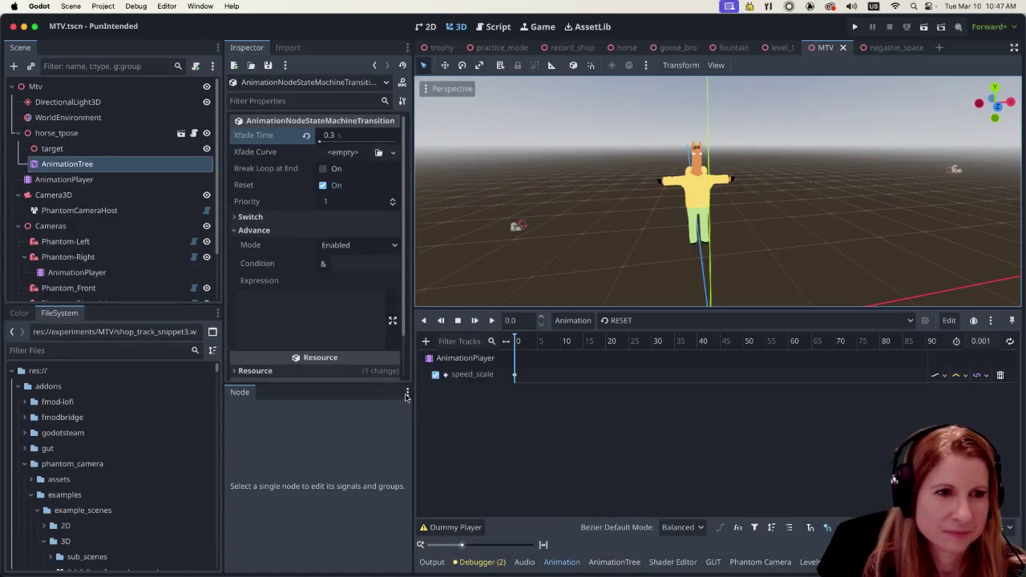
{"action": "left_click", "coordinate": [122, 273]}
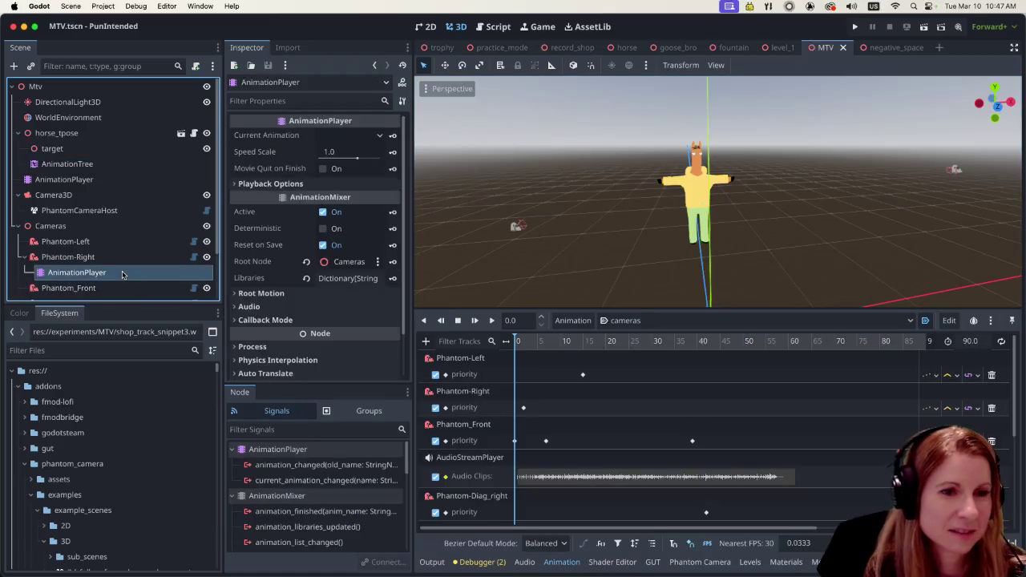
{"action": "key", "text": "super+s"}
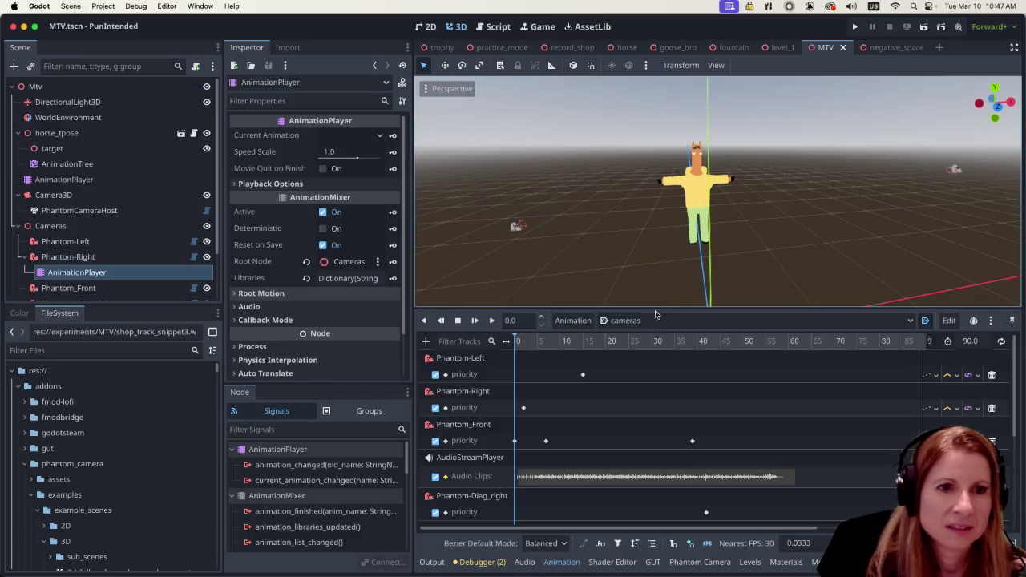
{"action": "left_click_drag", "start_coordinate": [656, 314], "coordinate": [656, 415]}
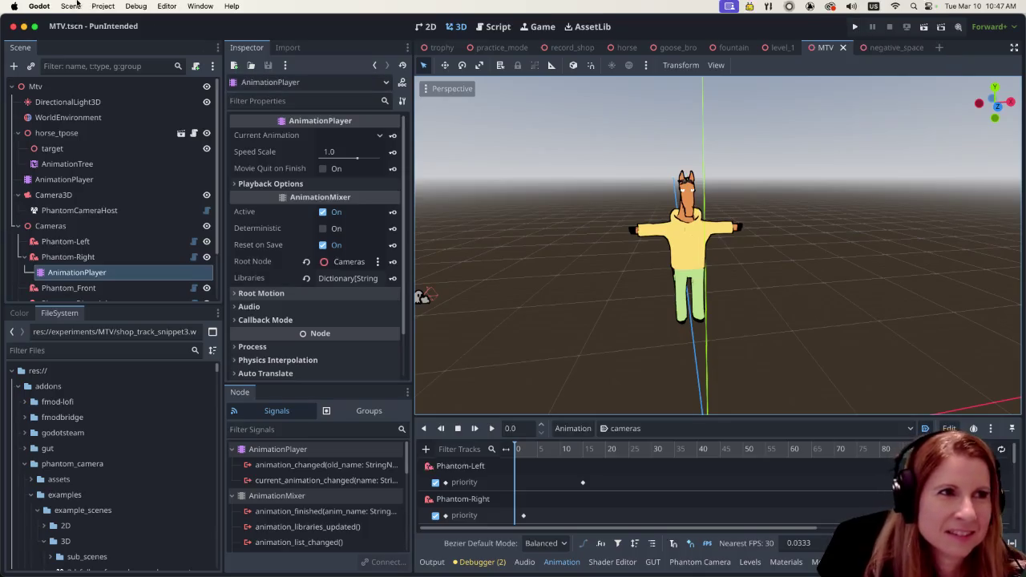
Step: Open the project's user data folder from the Project menu, then return to the editor
{"action": "left_click", "coordinate": [102, 6]}
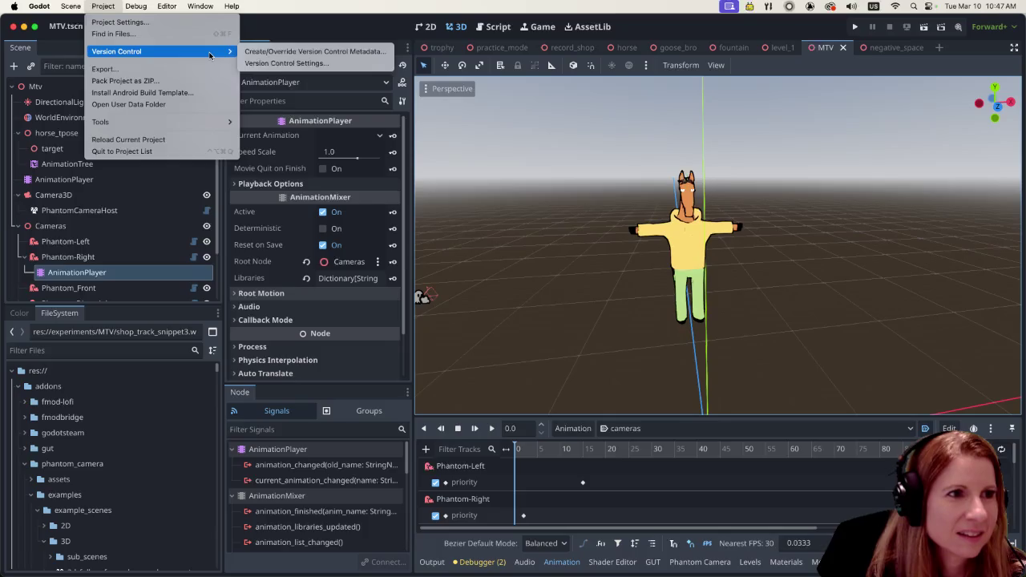
{"action": "left_click", "coordinate": [182, 105]}
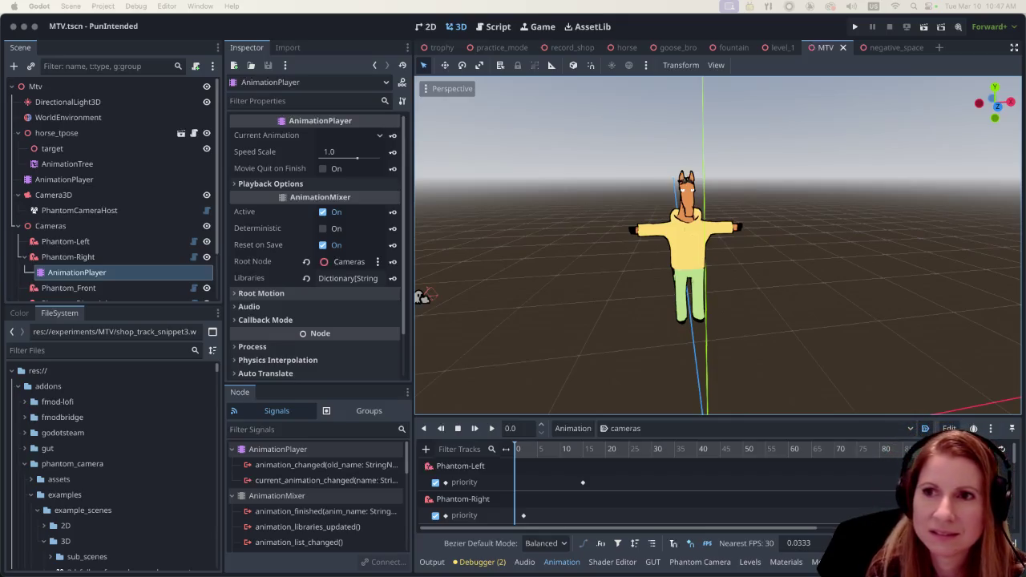
{"action": "left_click", "coordinate": [660, 15]}
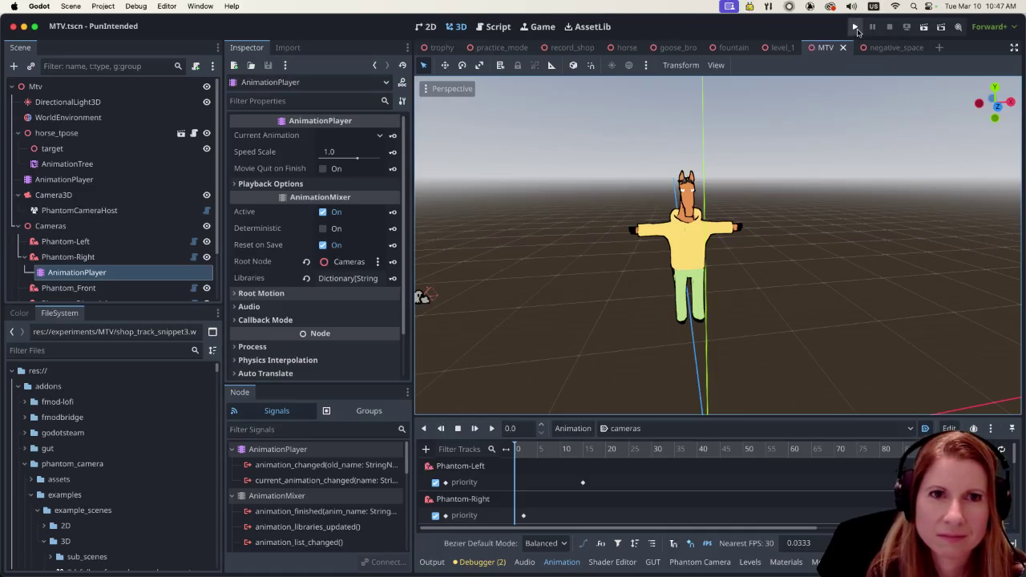
Step: Run the project, check the game's Settings screen, then start Play in the record shop
{"action": "left_click", "coordinate": [854, 27]}
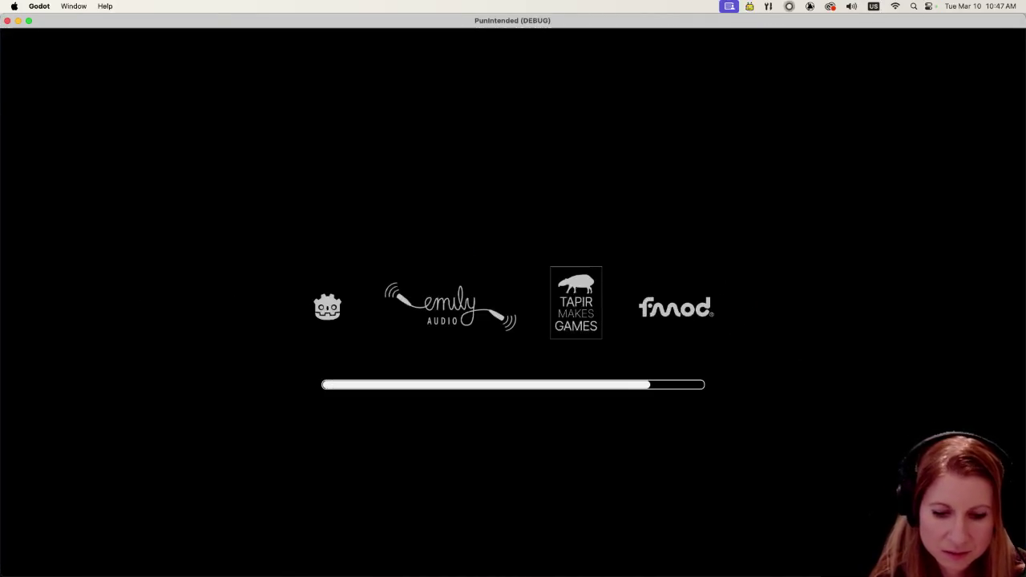
{"action": "key", "text": "Down"}
{"action": "key", "text": "Return"}
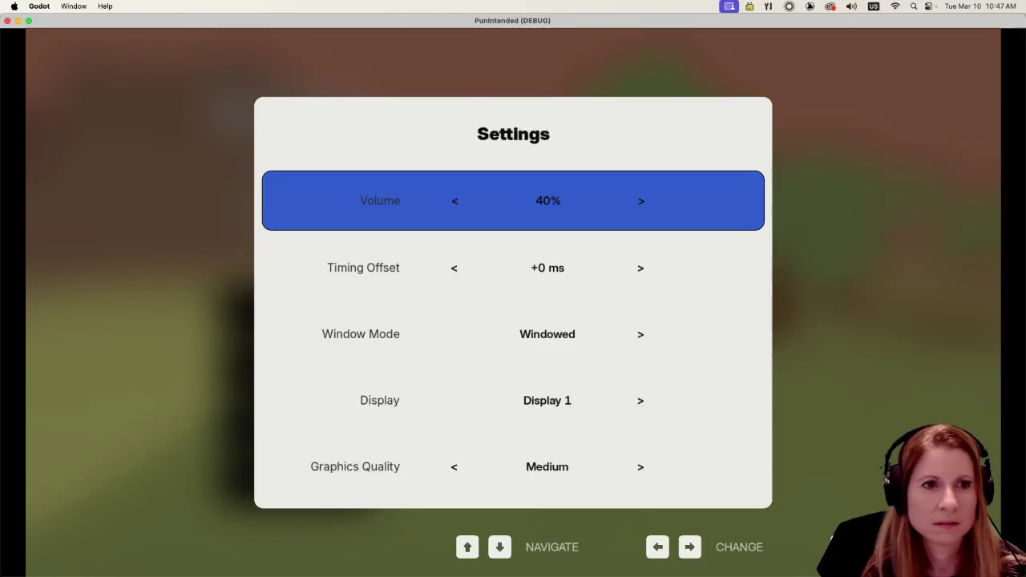
{"action": "key", "text": "Escape"}
{"action": "key", "text": "Up"}
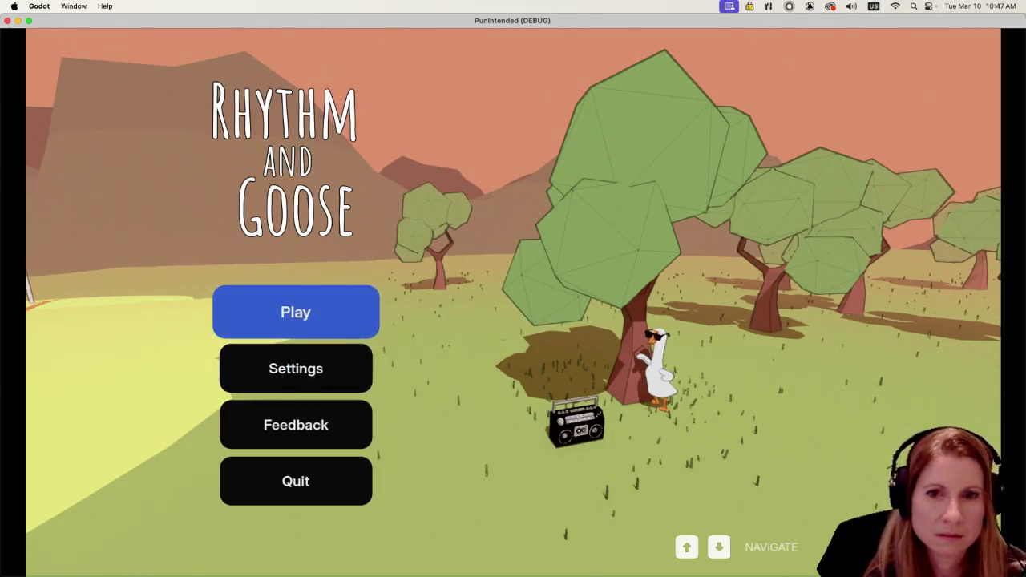
{"action": "key", "text": "Return"}
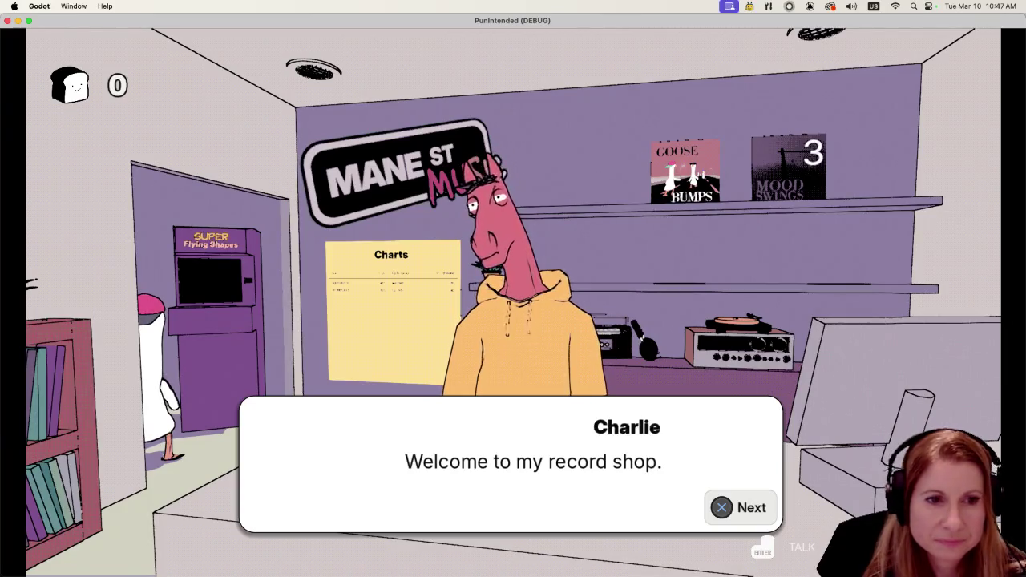
Step: Get through the shop's opening dialogue and view the Charts poster close-up
{"action": "key", "text": "Return"}
{"action": "key", "text": "Return"}
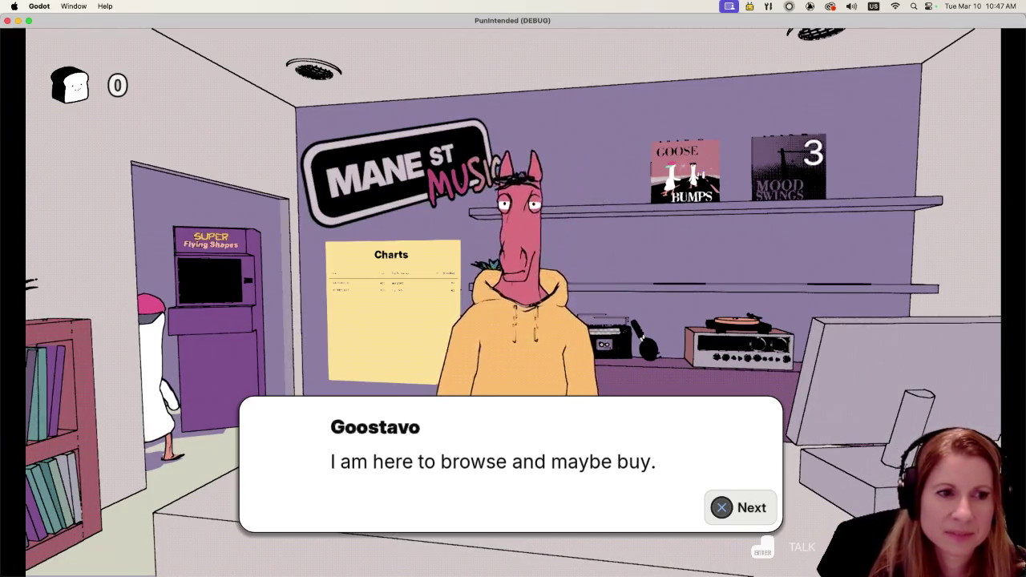
{"action": "key", "text": "Return"}
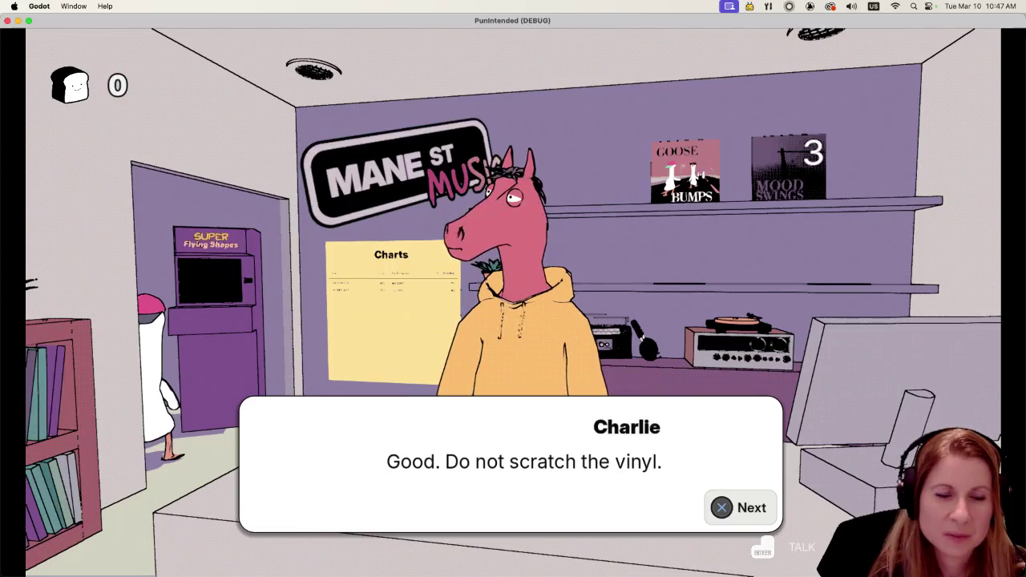
{"action": "key", "text": "Return"}
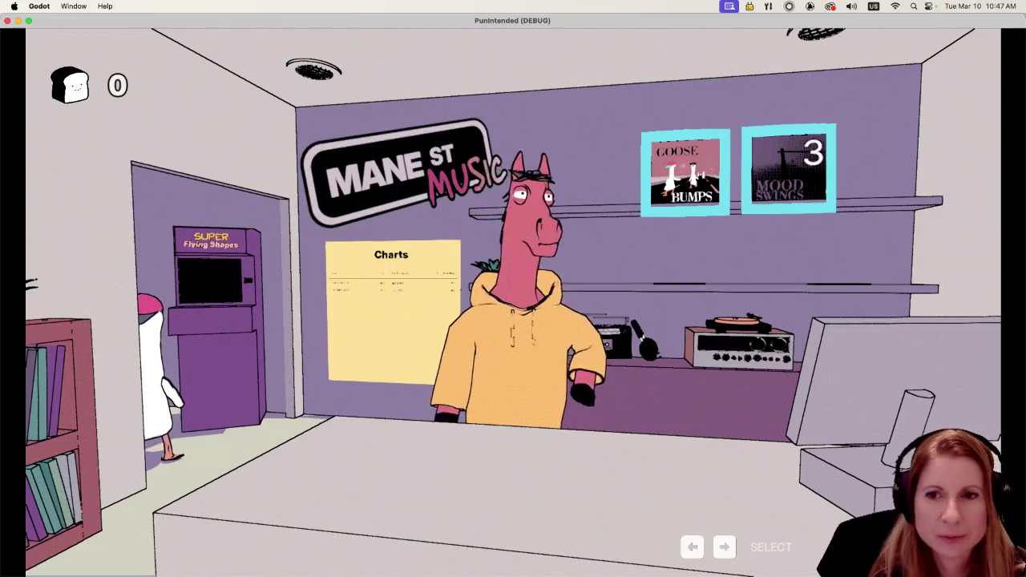
{"action": "key", "text": "Left"}
{"action": "key", "text": "Return"}
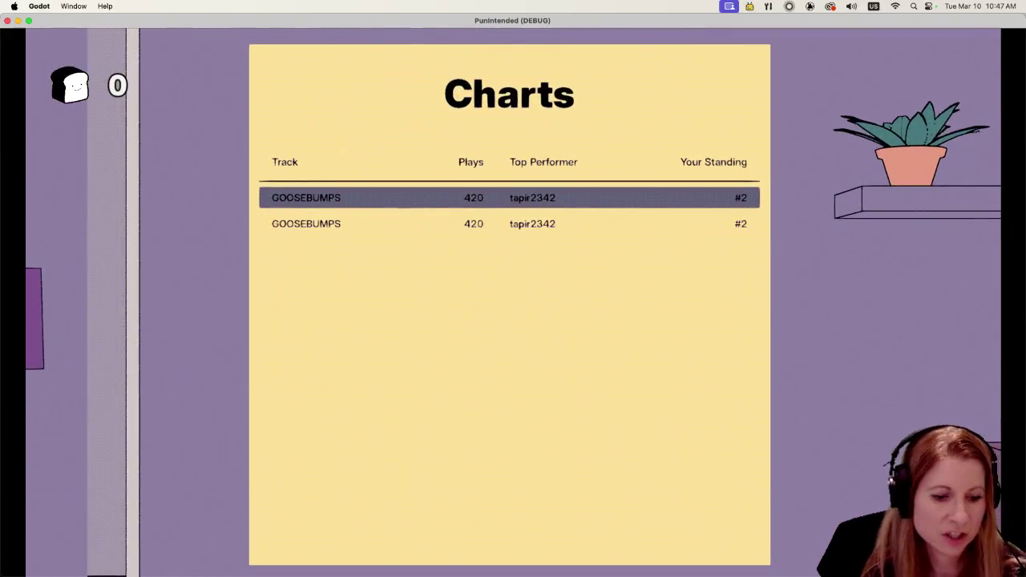
{"action": "key", "text": "Escape"}
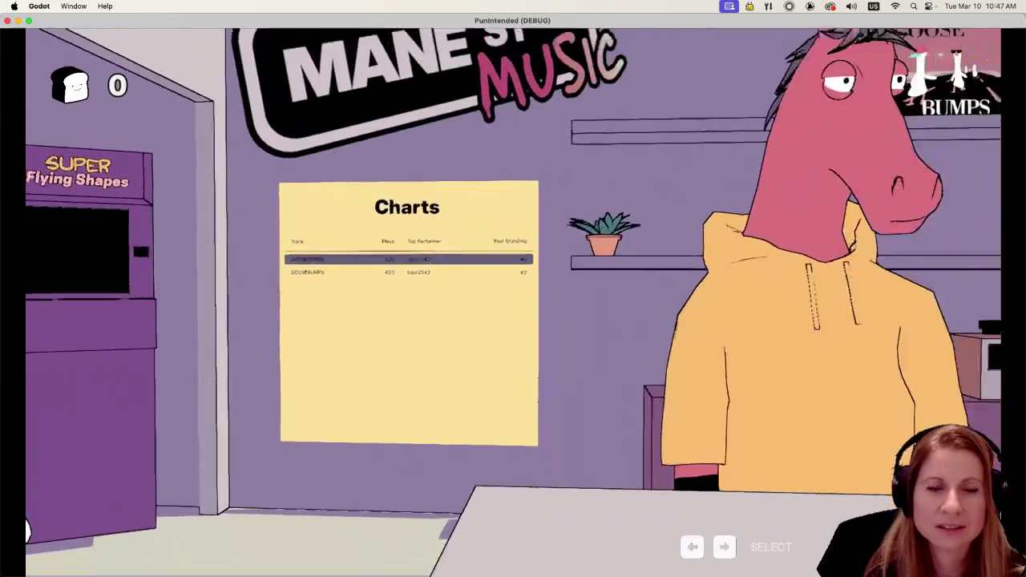
Step: Play the Super Flying Shapes arcade minigame, hitting the falling circle on its target
{"action": "key", "text": "Left"}
{"action": "key", "text": "Return"}
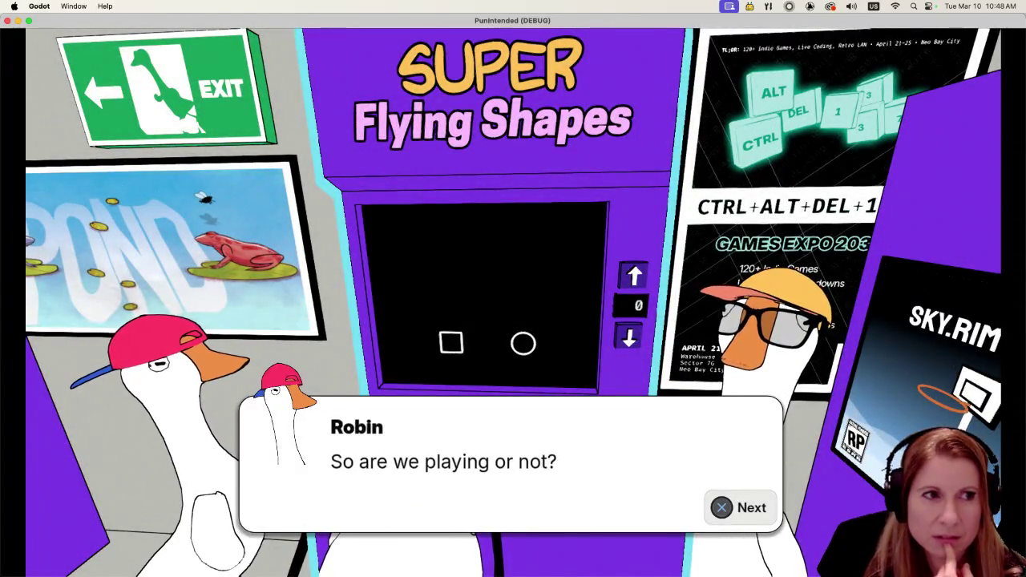
{"action": "key", "text": "Return"}
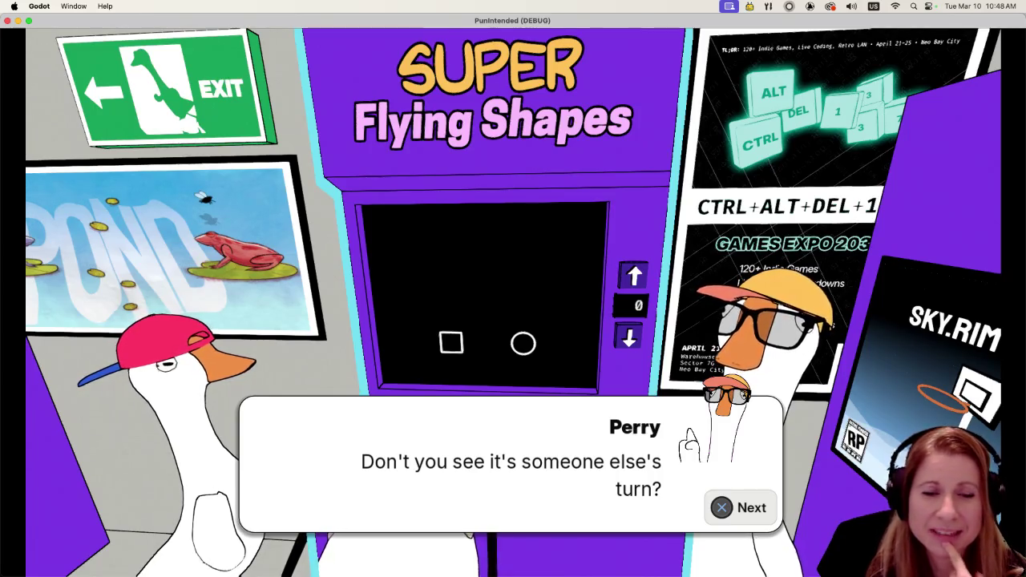
{"action": "key", "text": "Return"}
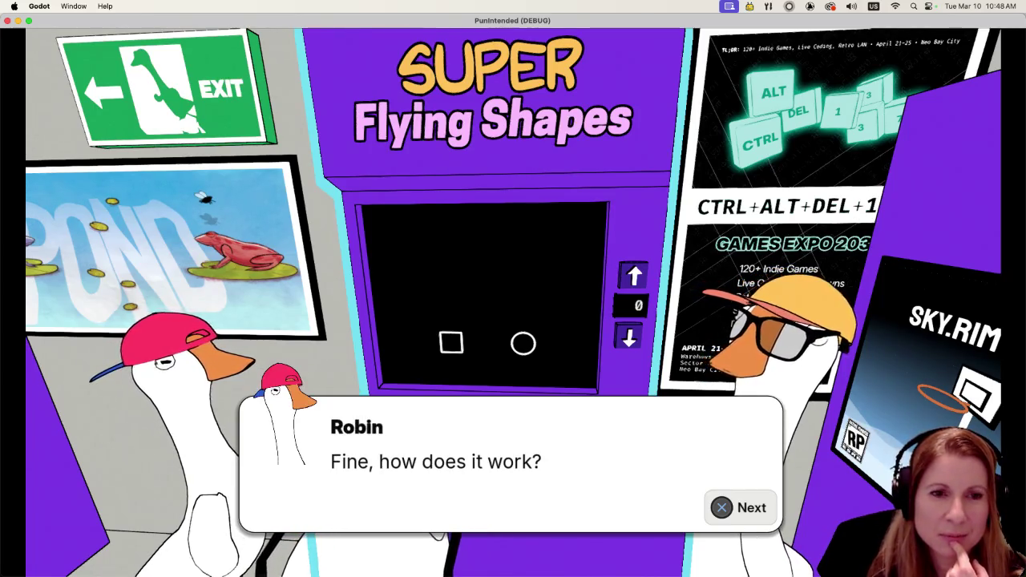
{"action": "key", "text": "Return"}
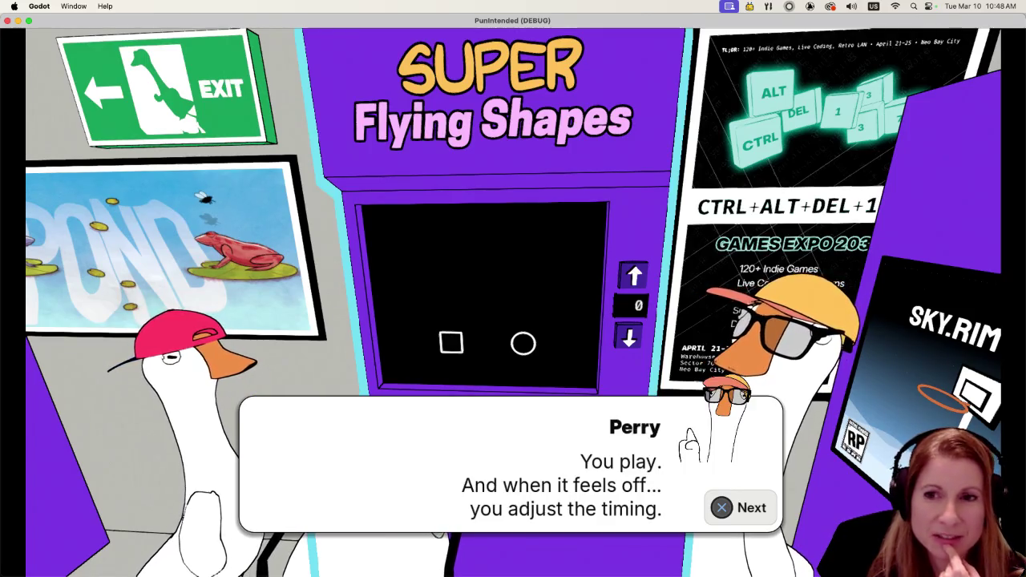
{"action": "key", "text": "Return"}
{"action": "key", "text": "Return"}
{"action": "key", "text": "Return"}
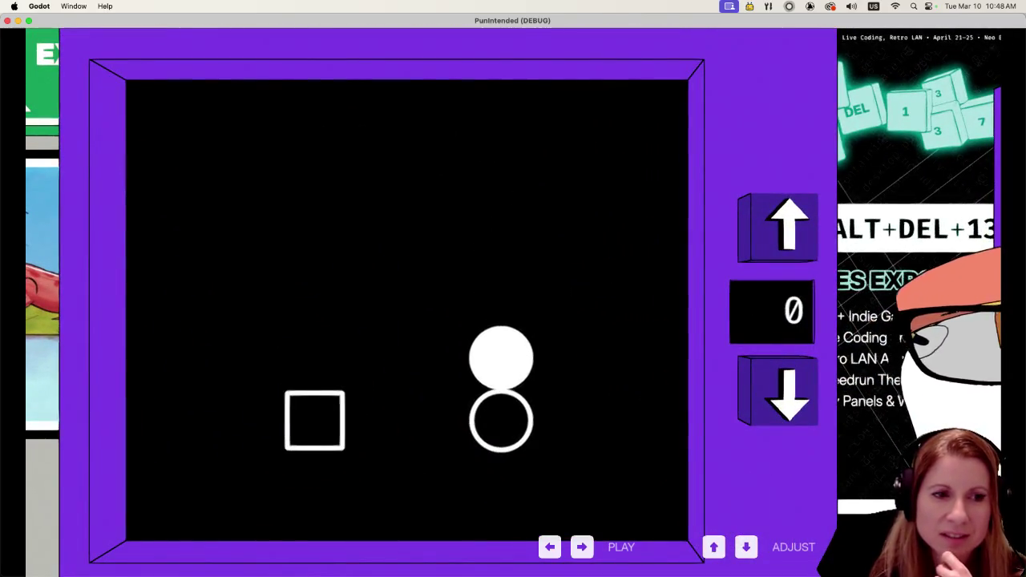
{"action": "key", "text": "space"}
{"action": "key", "text": "space"}
{"action": "key", "text": "space"}
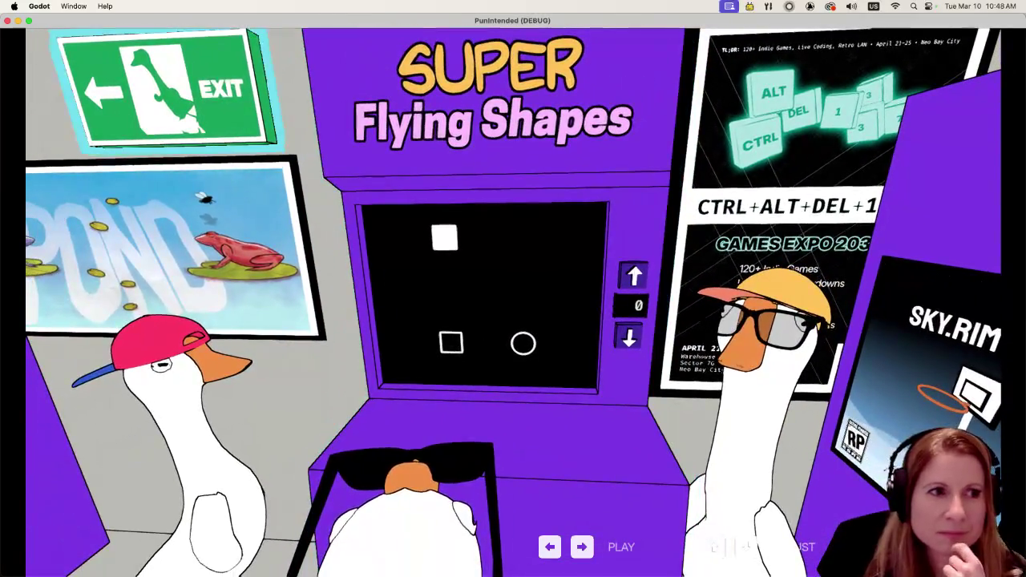
{"action": "key", "text": "Right"}
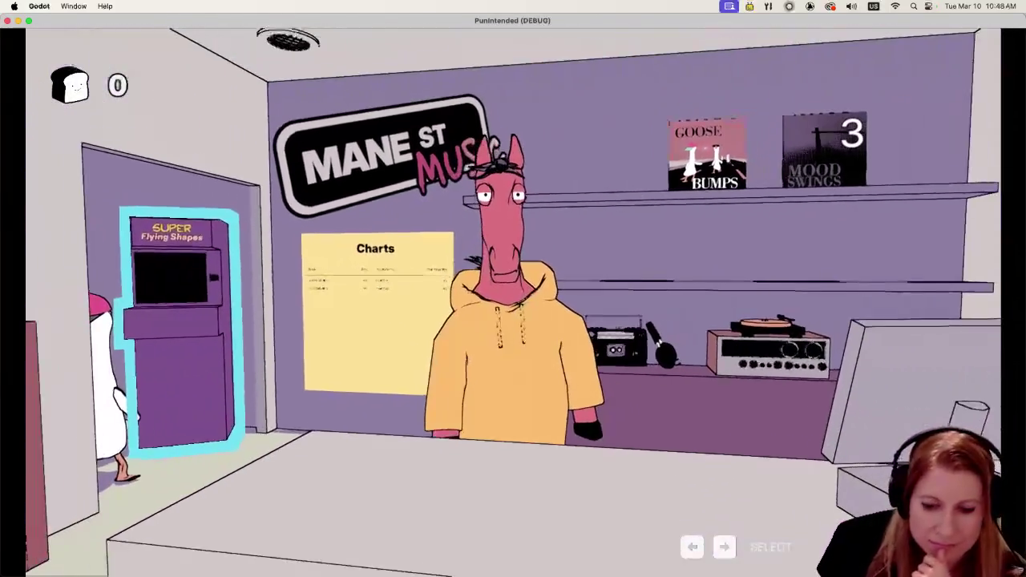
Step: Talk to the horse shopkeeper, then open the record shelf and start the selected record's level
{"action": "key", "text": "Right"}
{"action": "key", "text": "Right"}
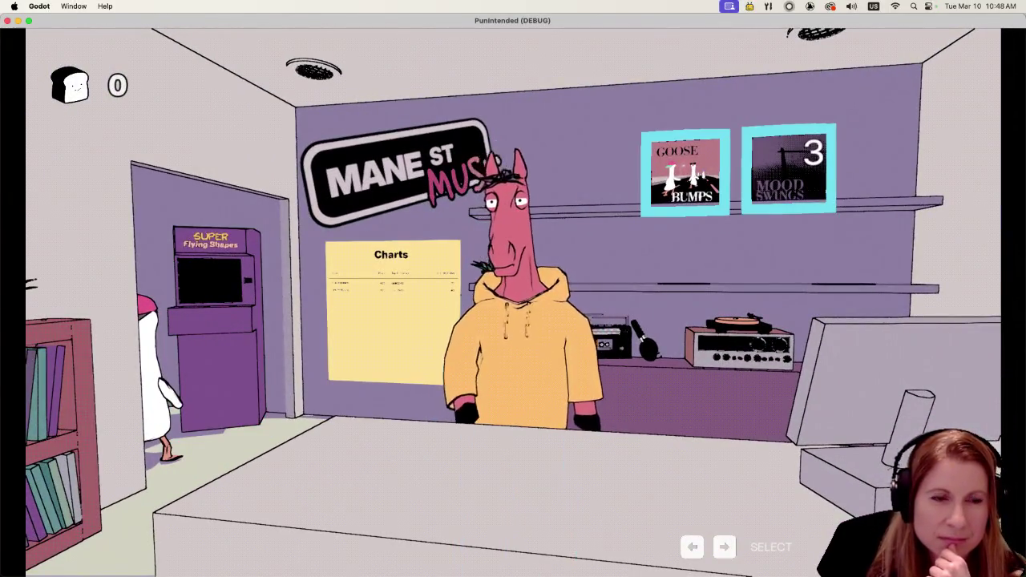
{"action": "key", "text": "Right"}
{"action": "key", "text": "Return"}
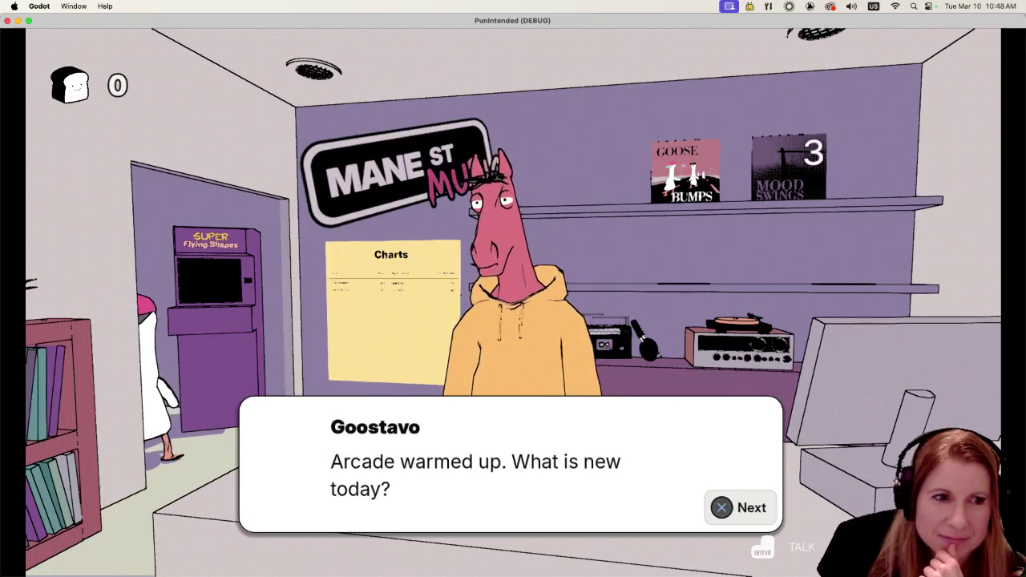
{"action": "key", "text": "Return"}
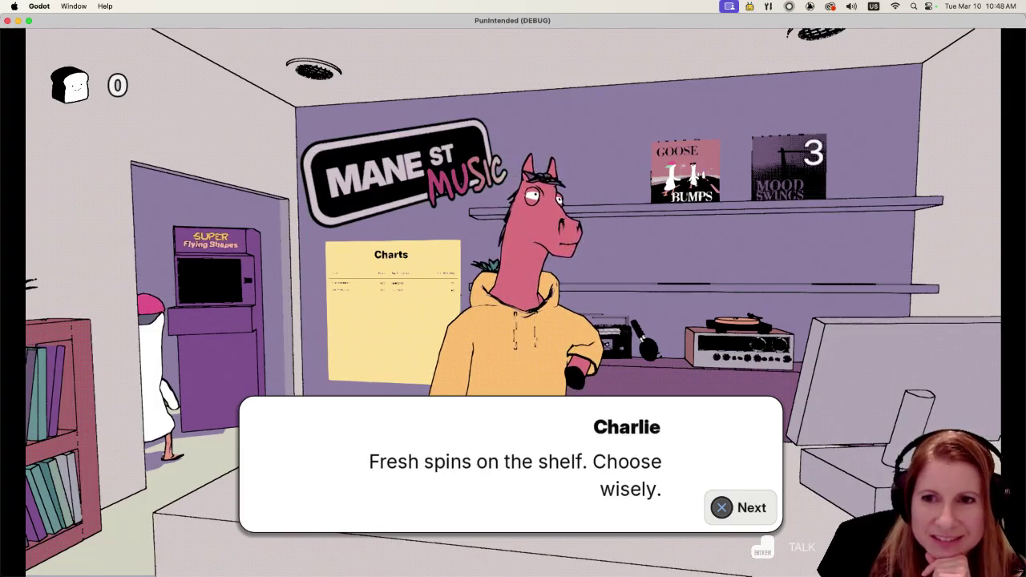
{"action": "key", "text": "Return"}
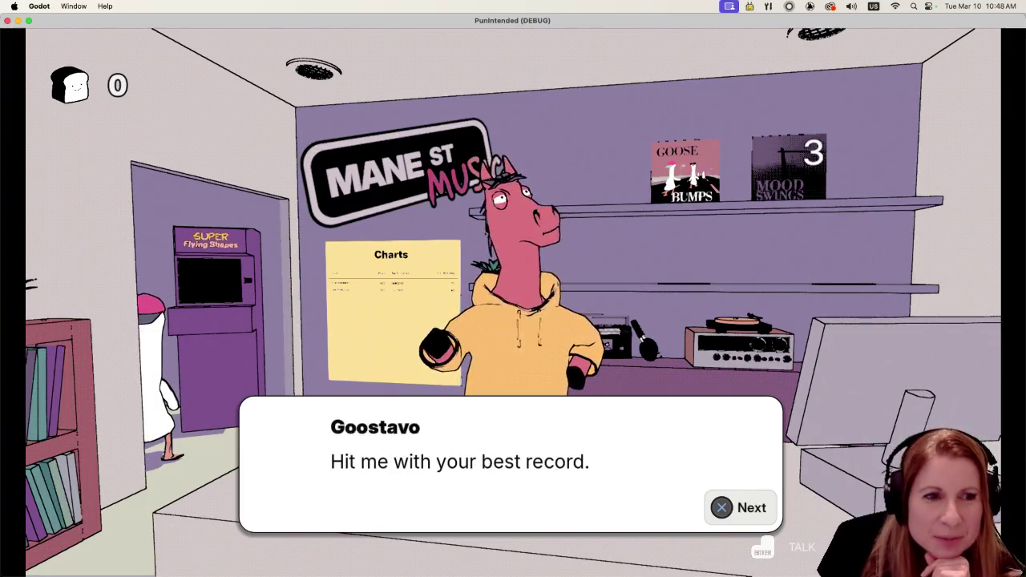
{"action": "key", "text": "Return"}
{"action": "key", "text": "Return"}
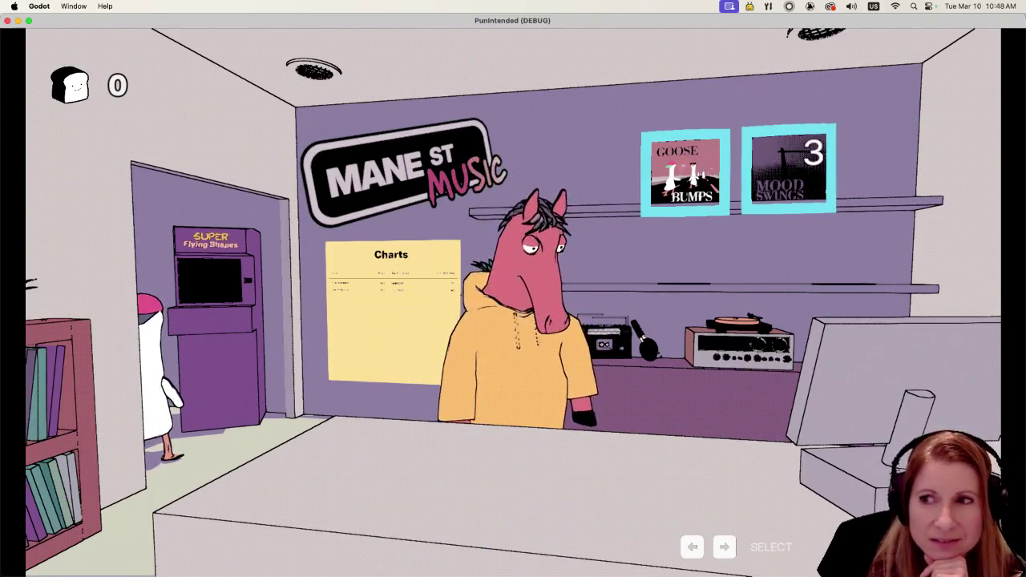
{"action": "key", "text": "Return"}
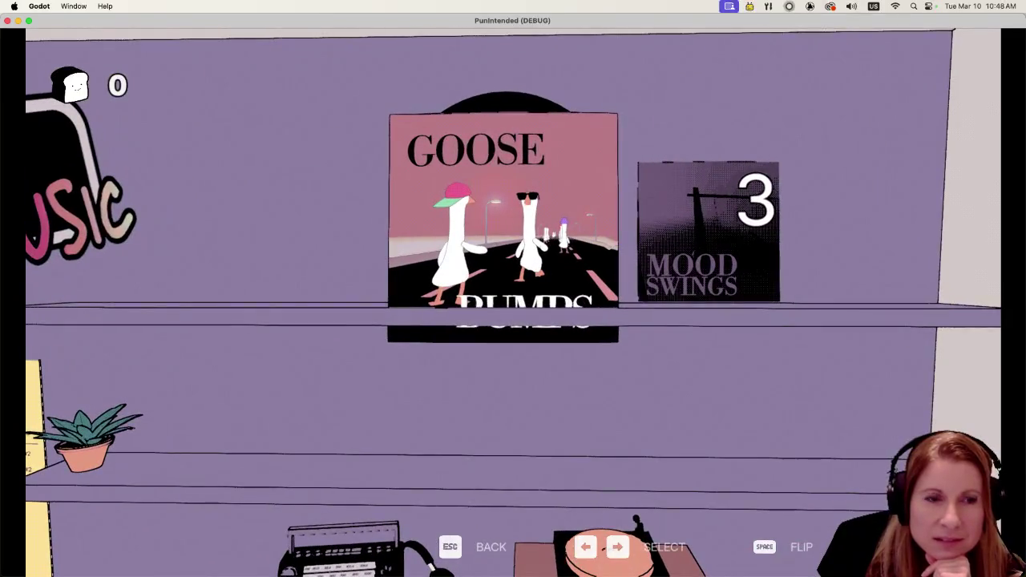
{"action": "key", "text": "Return"}
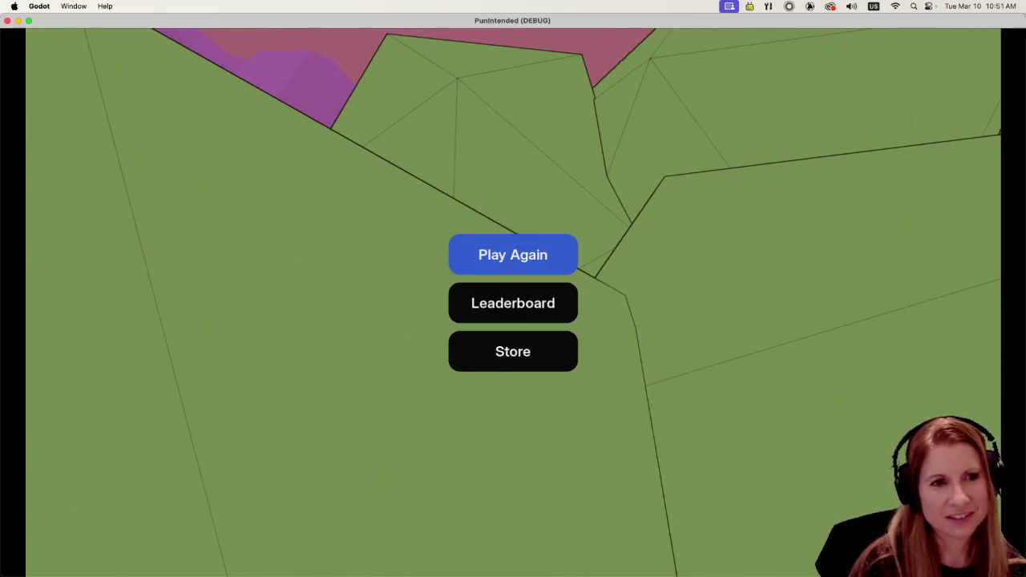
Step: Return to the record shop and finish the conversation with the horse shopkeeper
{"action": "key", "text": "Return"}
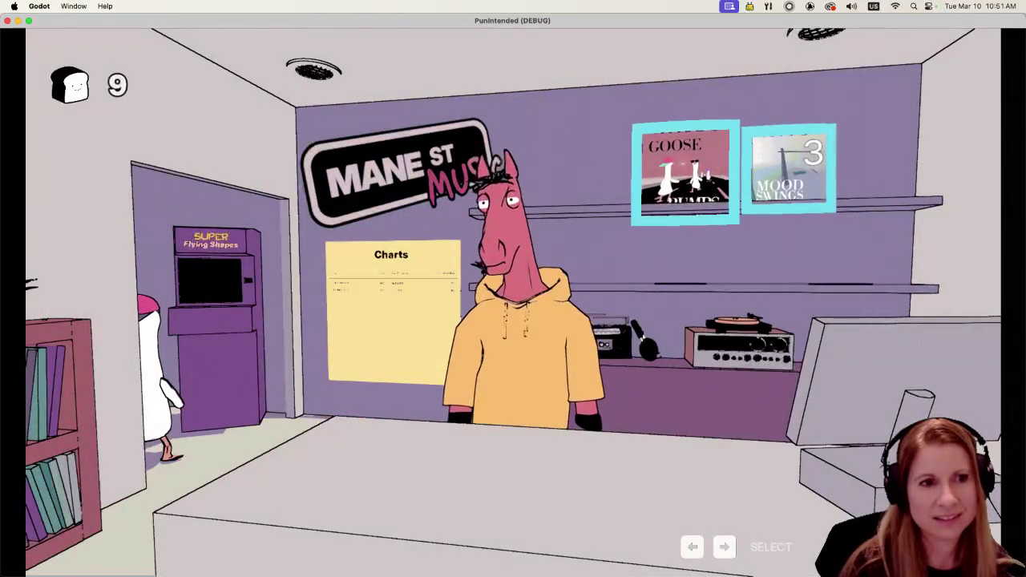
{"action": "key", "text": "Left"}
{"action": "key", "text": "Return"}
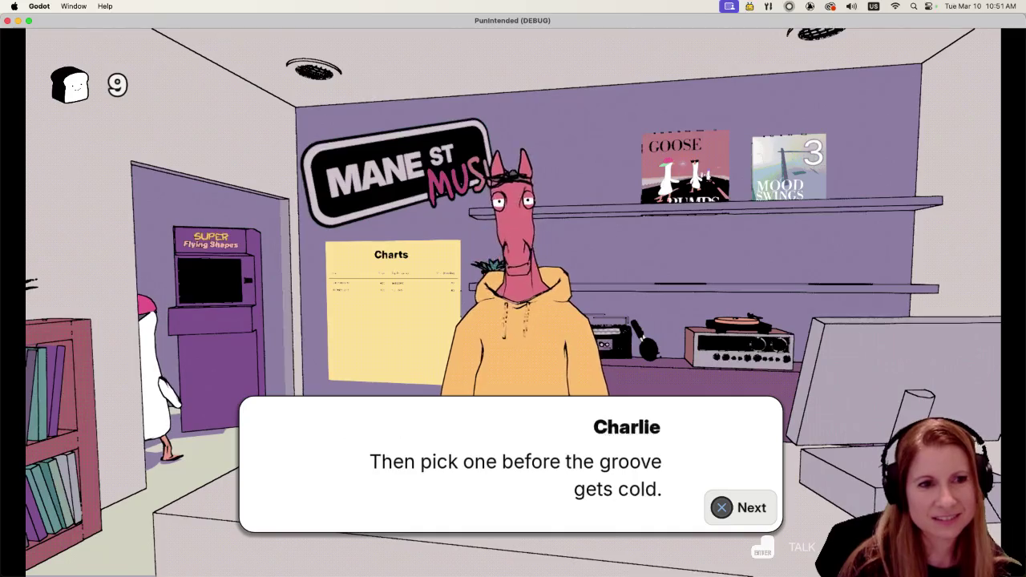
{"action": "key", "text": "Return"}
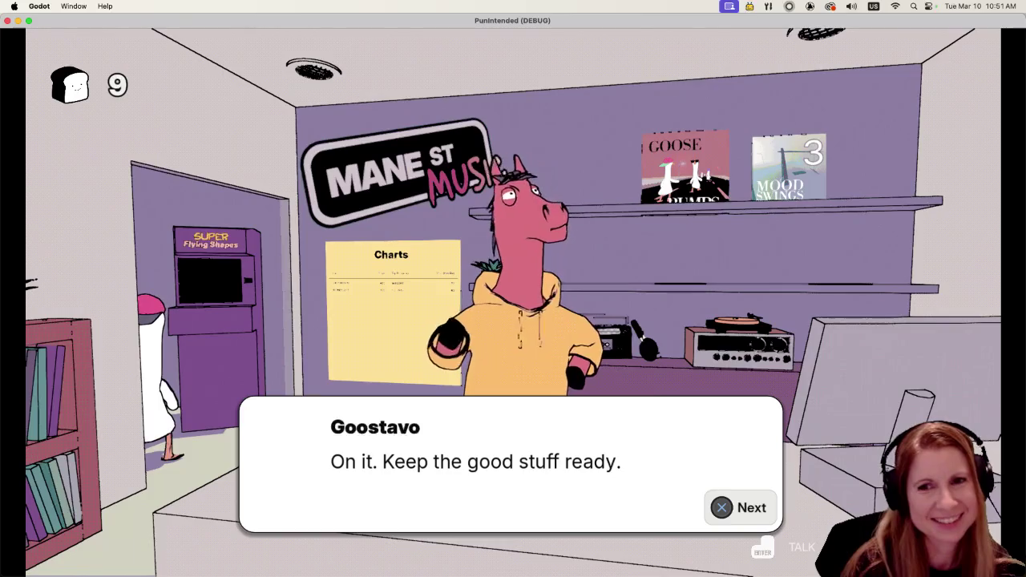
{"action": "key", "text": "Return"}
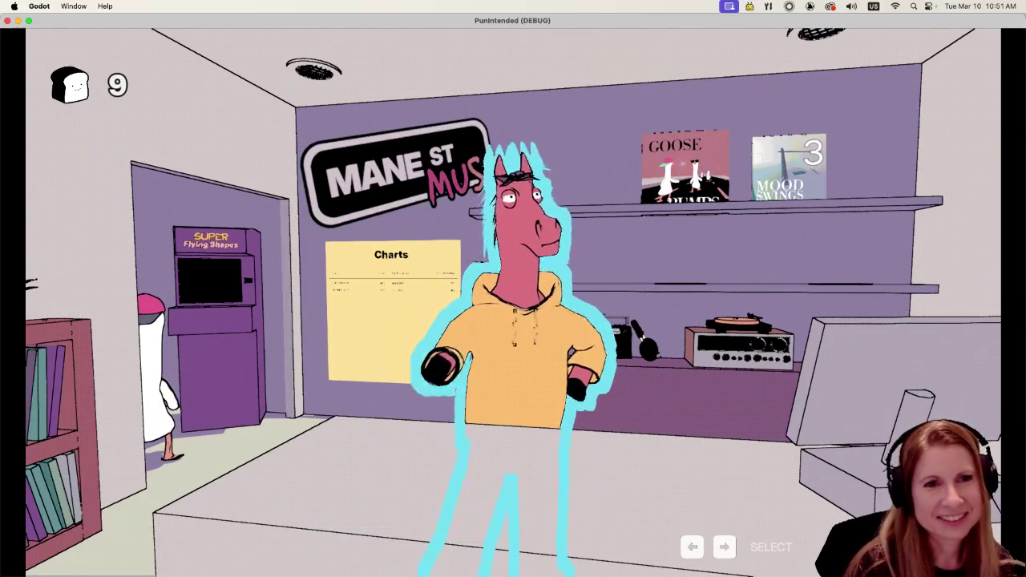
Step: Buy the Mood Swings album from the shelf for 3 slices and play its track
{"action": "key", "text": "Right"}
{"action": "key", "text": "Return"}
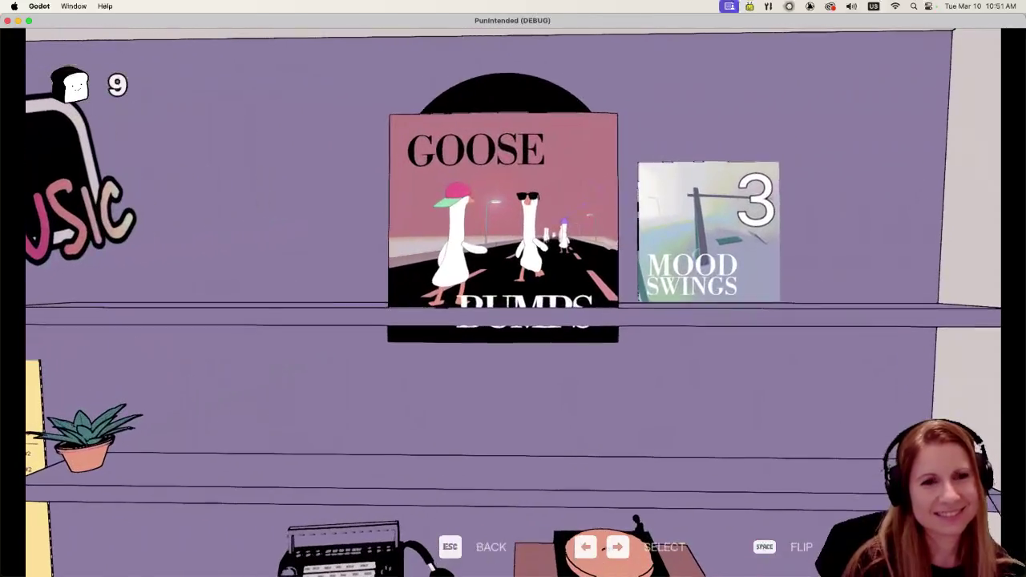
{"action": "key", "text": "Right"}
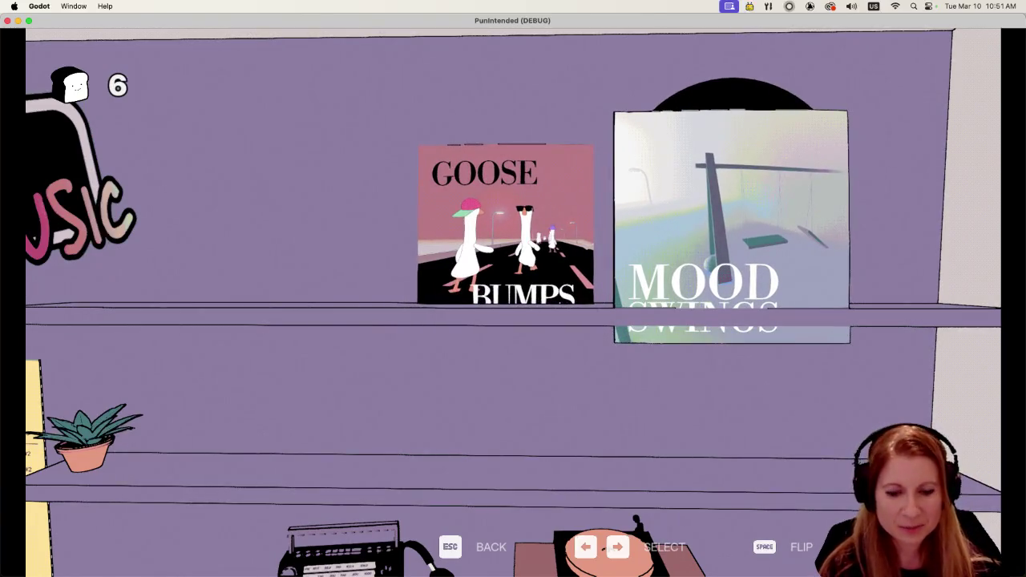
{"action": "key", "text": "Return"}
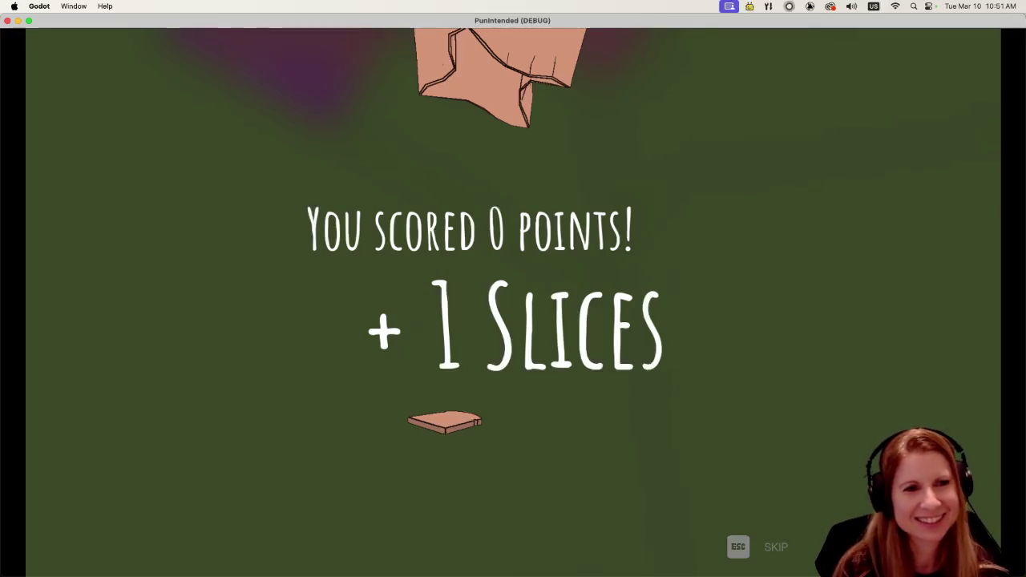
Step: Skip the score screen into the store, then quit the running game with Cmd+Q
{"action": "key", "text": "Escape"}
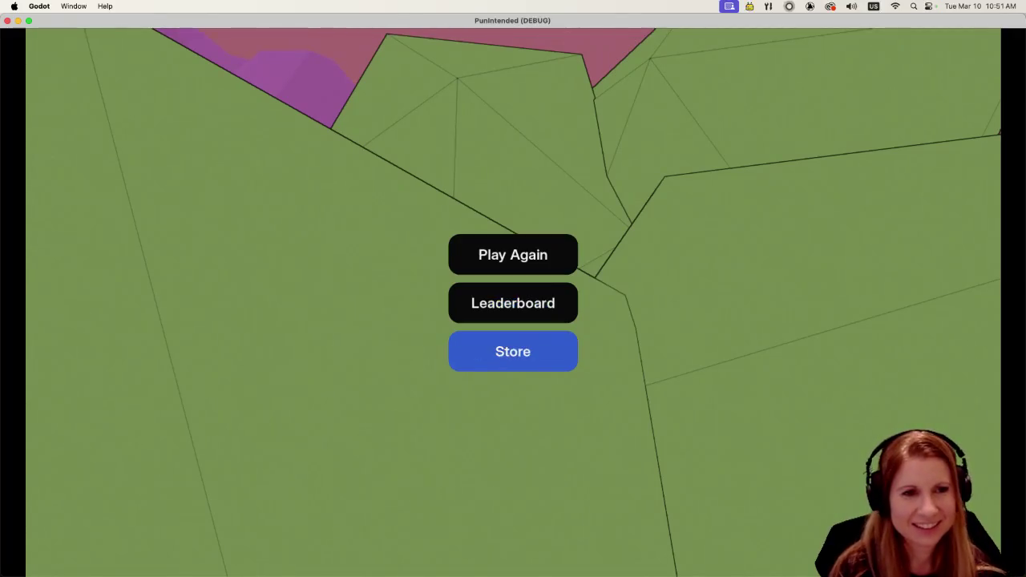
{"action": "key", "text": "Return"}
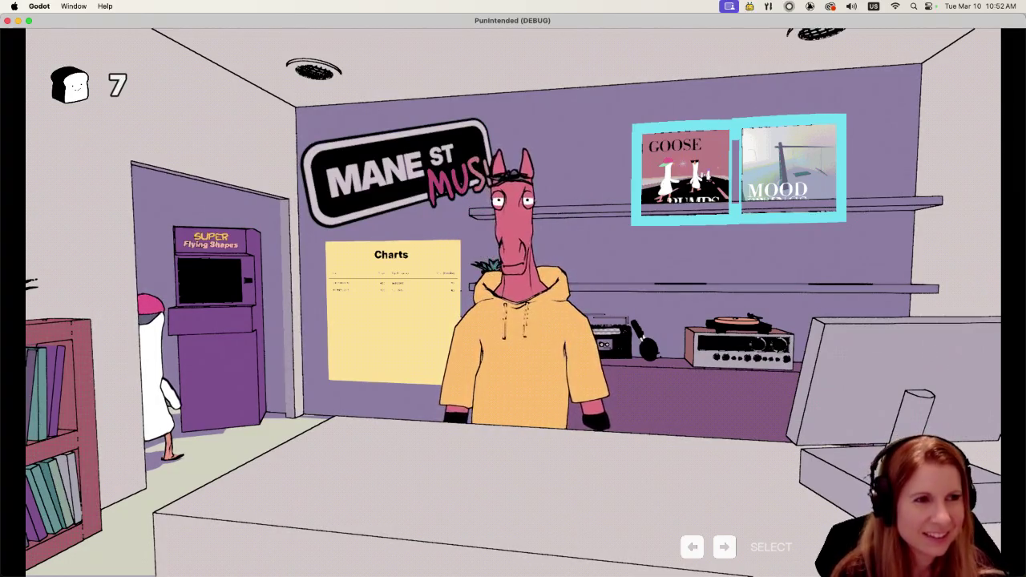
{"action": "key", "text": "super+q"}
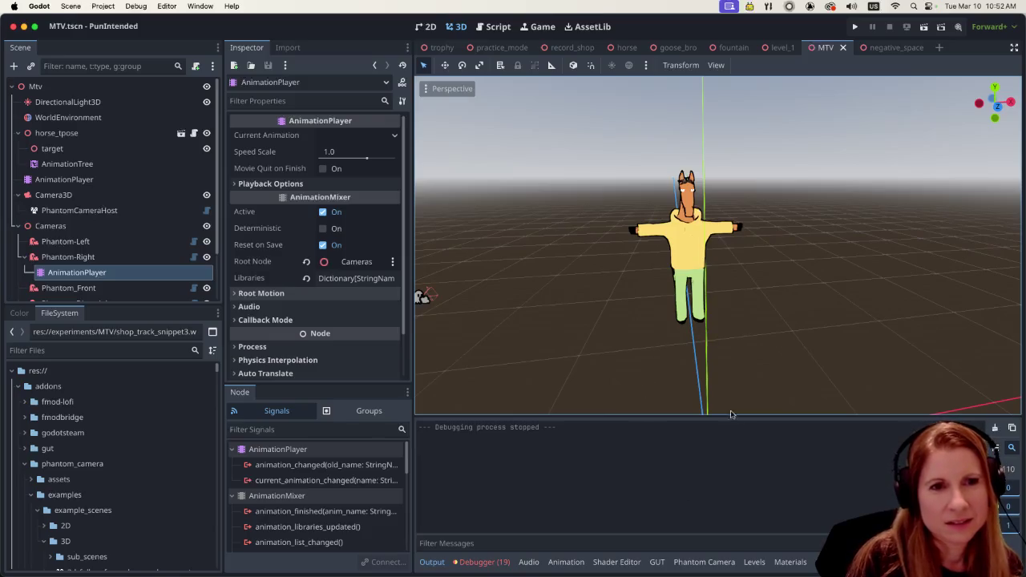
{"action": "scroll", "coordinate": [747, 320], "scroll_direction": "up", "scroll_amount": 4}
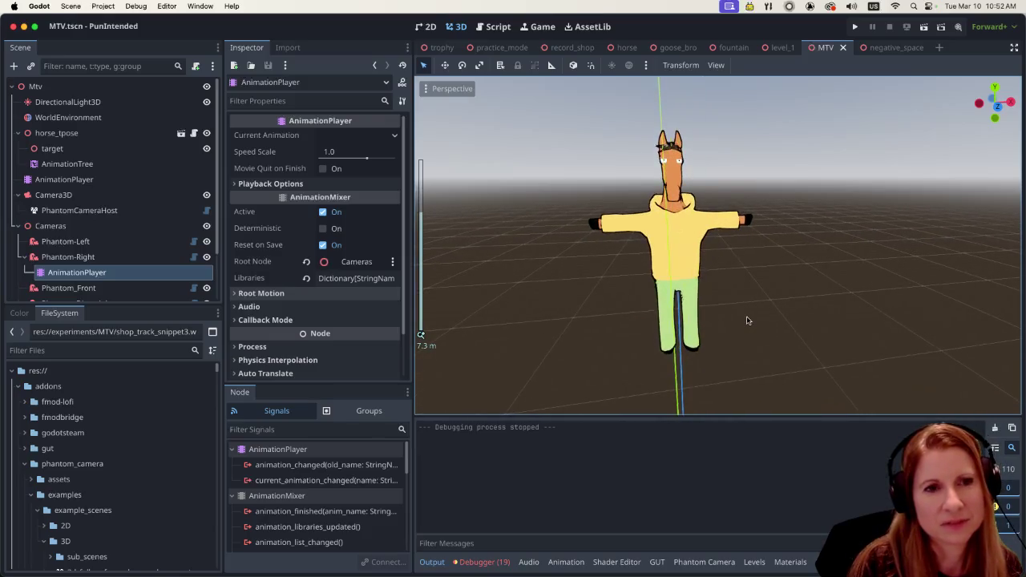
{"action": "scroll", "coordinate": [746, 320], "scroll_direction": "up", "scroll_amount": 5}
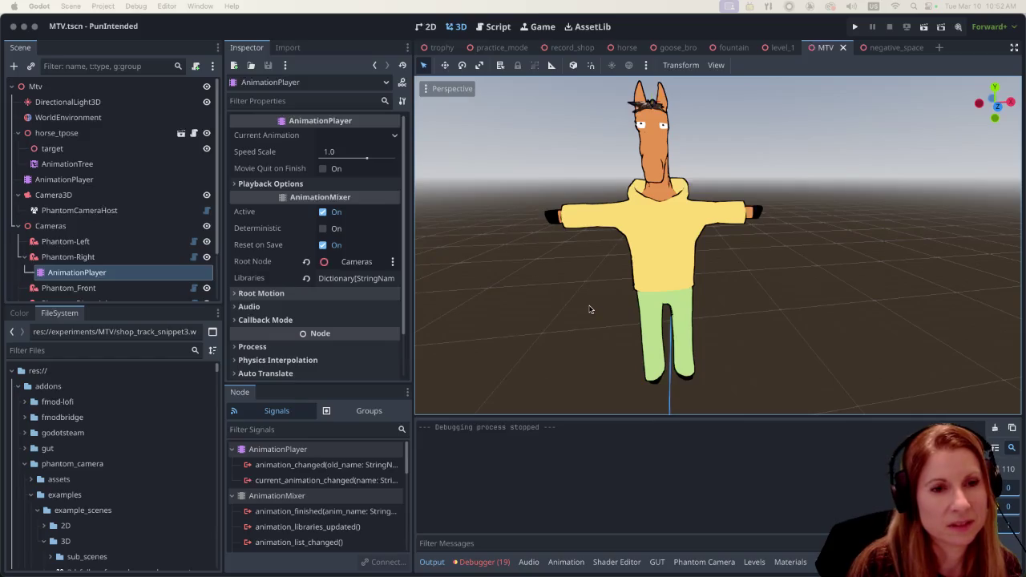
{"action": "scroll", "coordinate": [796, 319], "scroll_direction": "left", "scroll_amount": 5}
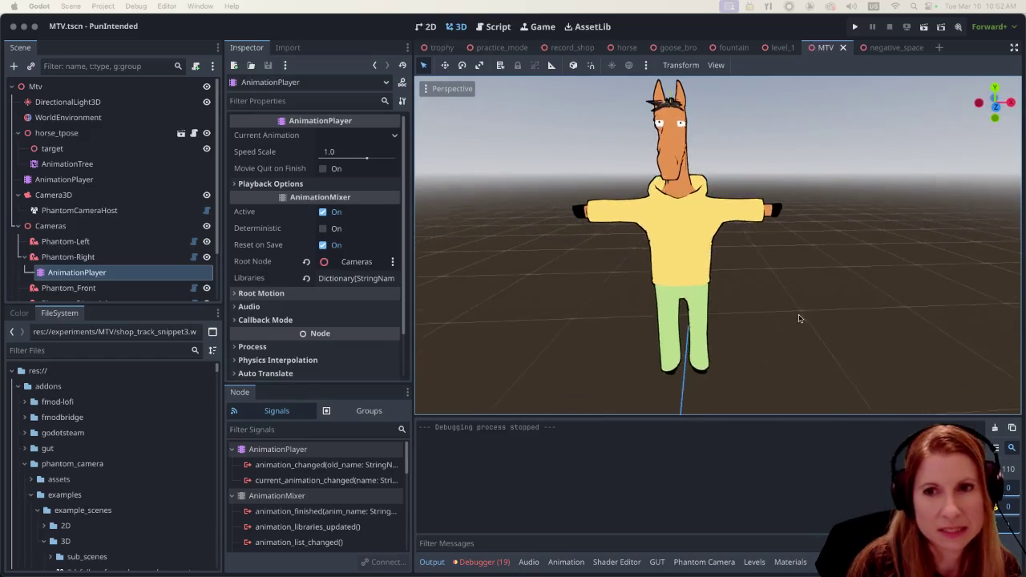
{"action": "scroll", "coordinate": [797, 319], "scroll_direction": "left", "scroll_amount": 3}
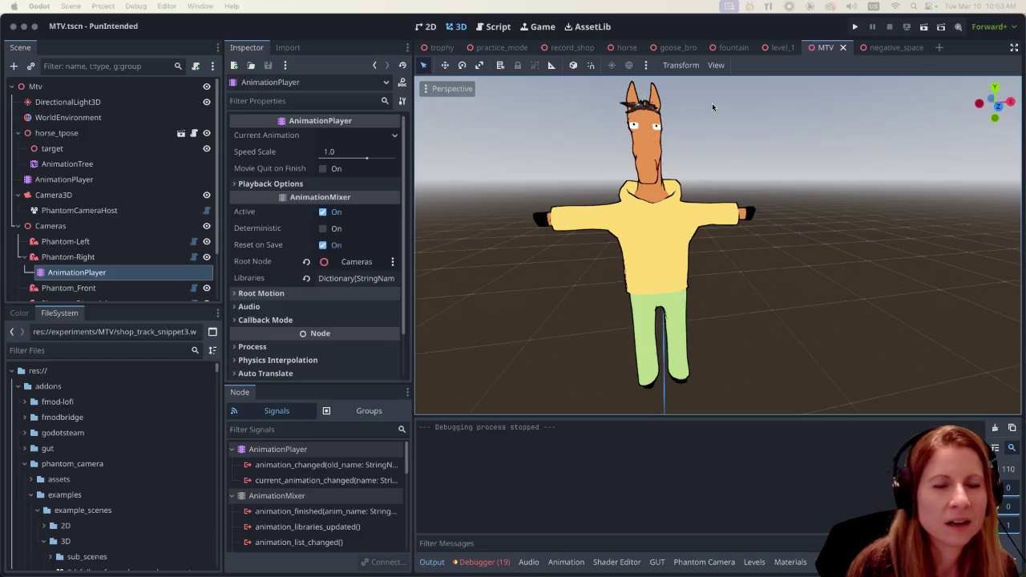
Step: In negative_space, select the GPUParticles3D star emitter, review its Inspector, and collapse its Time section
{"action": "left_click", "coordinate": [877, 47]}
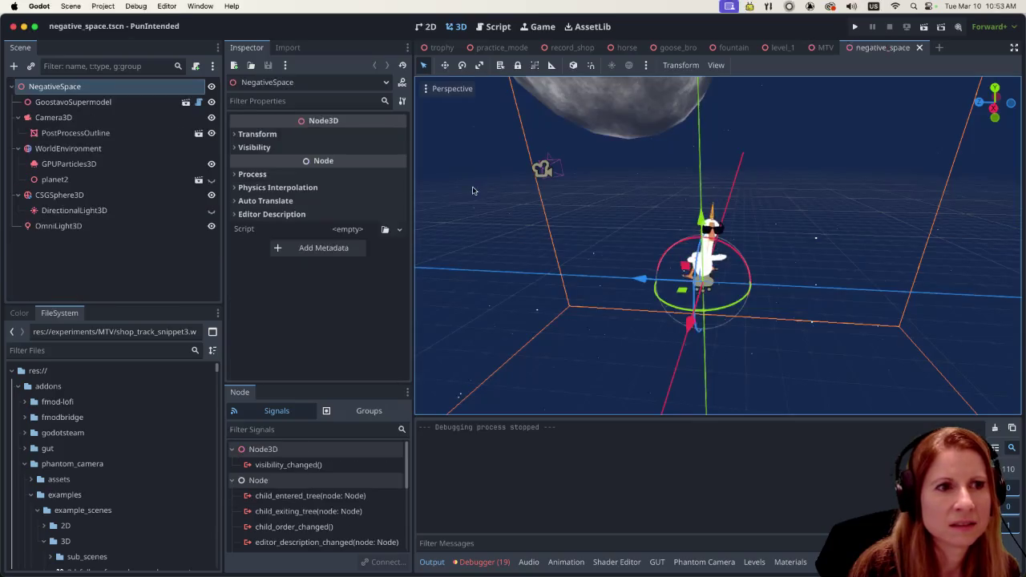
{"action": "left_click", "coordinate": [108, 165]}
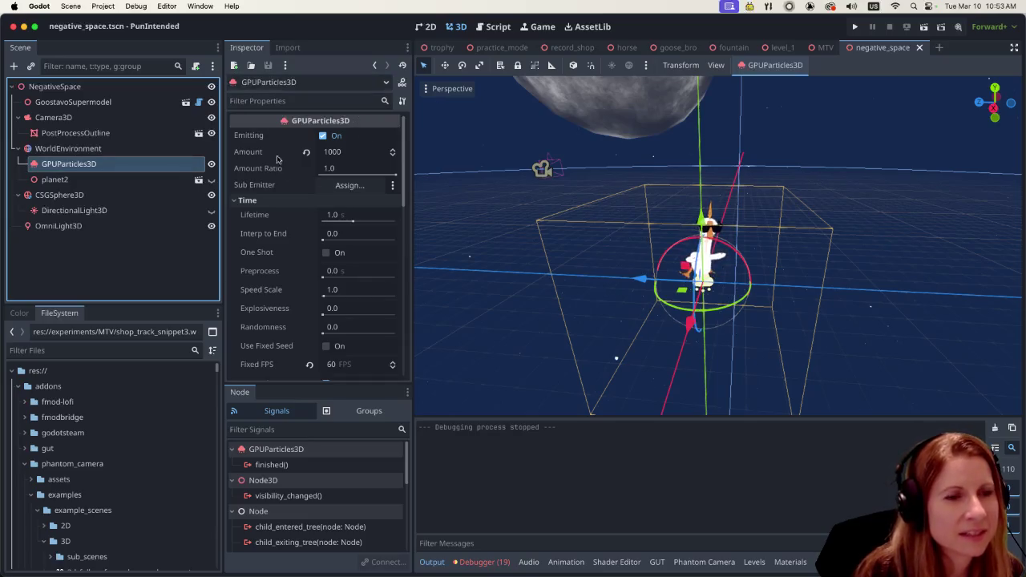
{"action": "scroll", "coordinate": [302, 244], "scroll_direction": "down", "scroll_amount": 3}
{"action": "scroll", "coordinate": [302, 245], "scroll_direction": "down", "scroll_amount": 10}
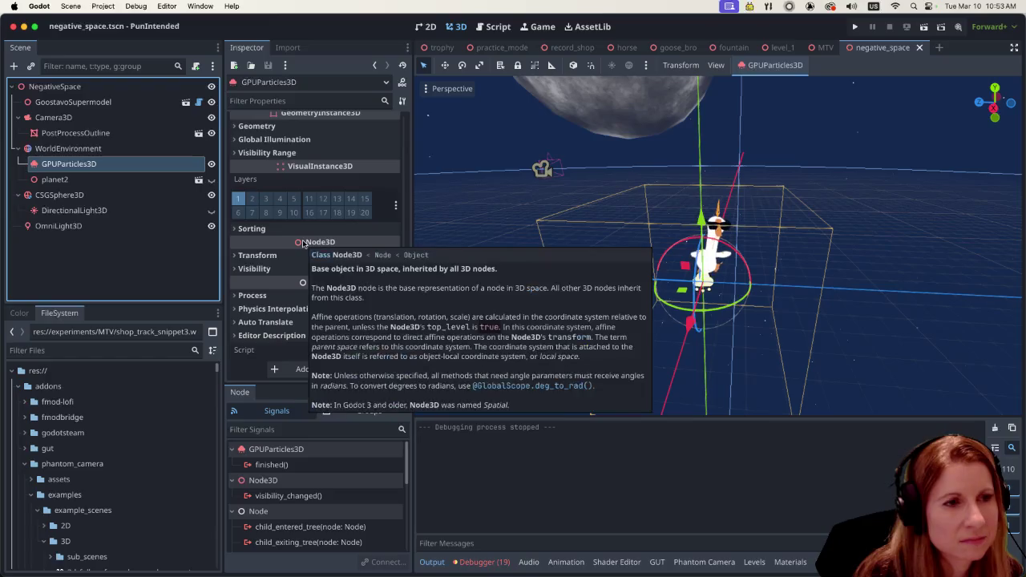
{"action": "scroll", "coordinate": [304, 244], "scroll_direction": "up", "scroll_amount": 6}
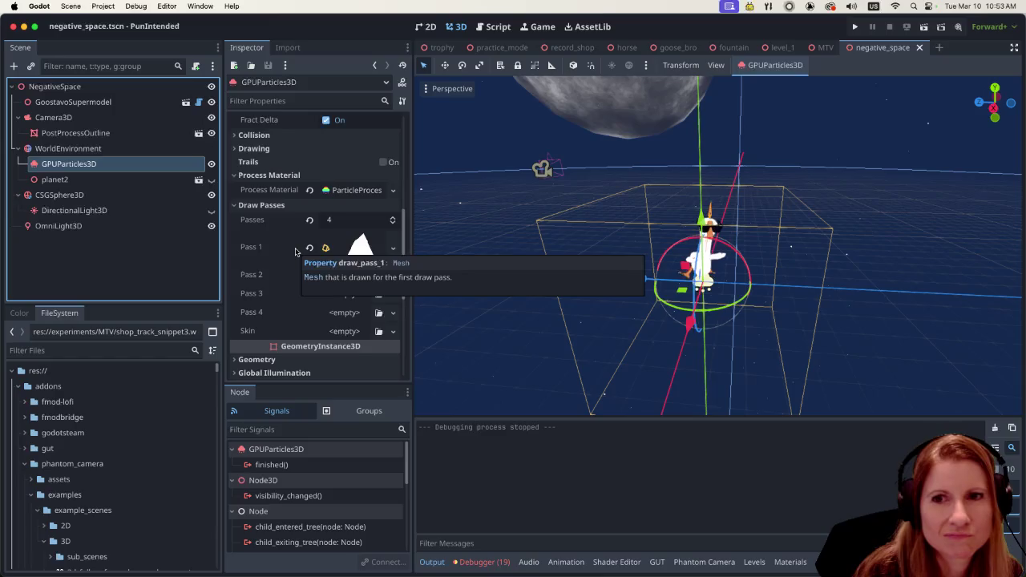
{"action": "scroll", "coordinate": [298, 252], "scroll_direction": "up", "scroll_amount": 1}
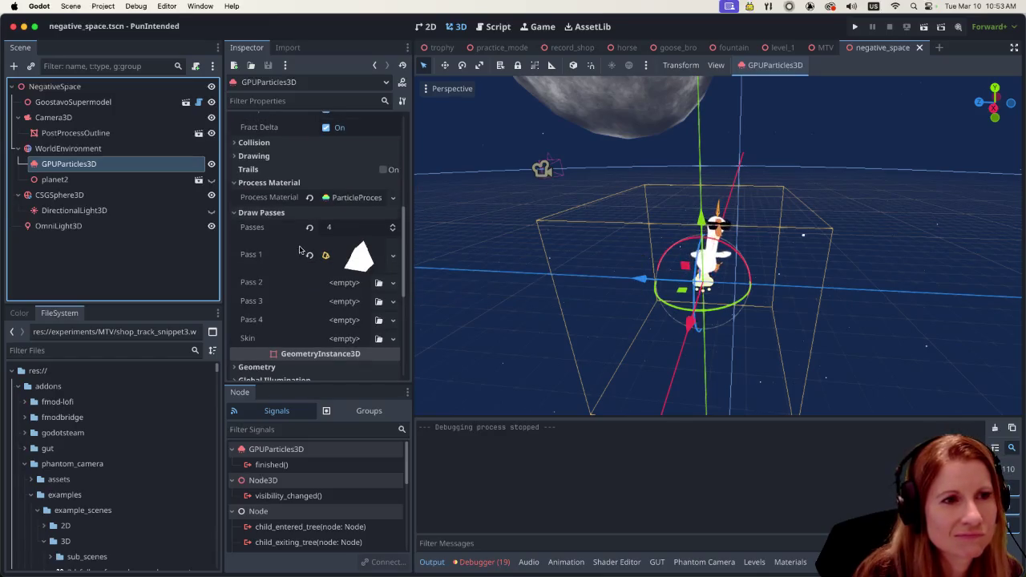
{"action": "scroll", "coordinate": [299, 249], "scroll_direction": "up", "scroll_amount": 5}
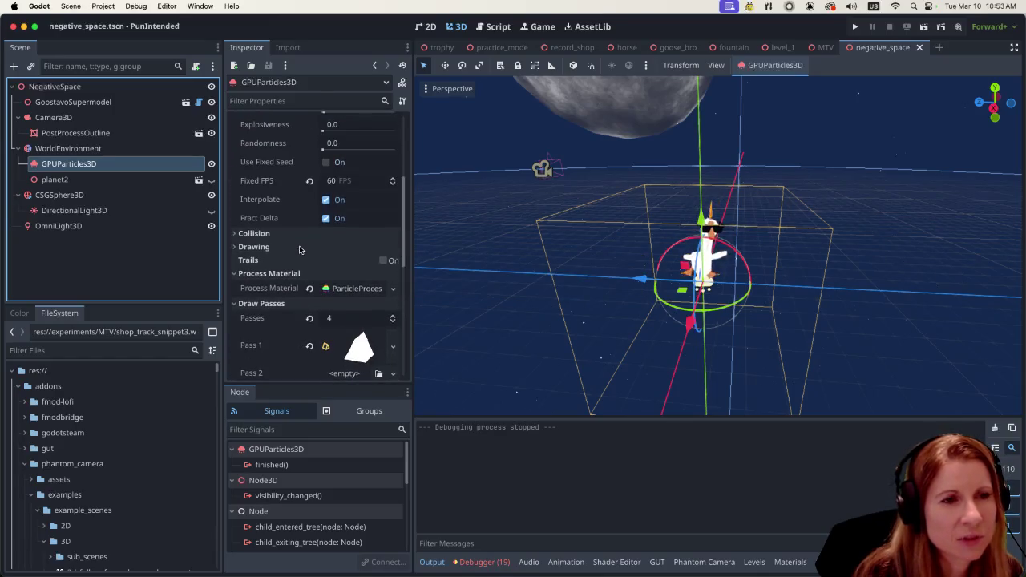
{"action": "scroll", "coordinate": [299, 249], "scroll_direction": "up", "scroll_amount": 10}
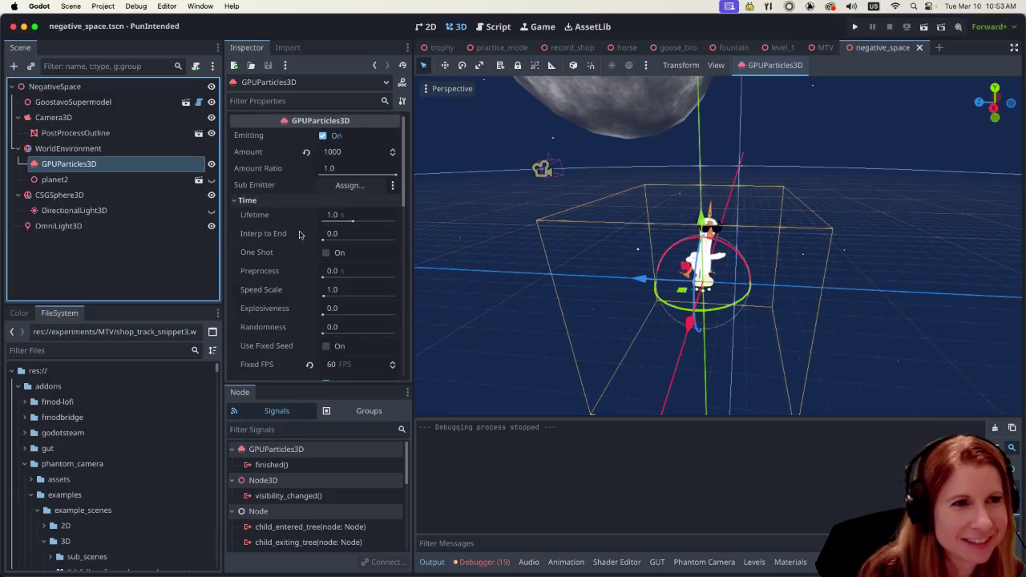
{"action": "left_click", "coordinate": [234, 201]}
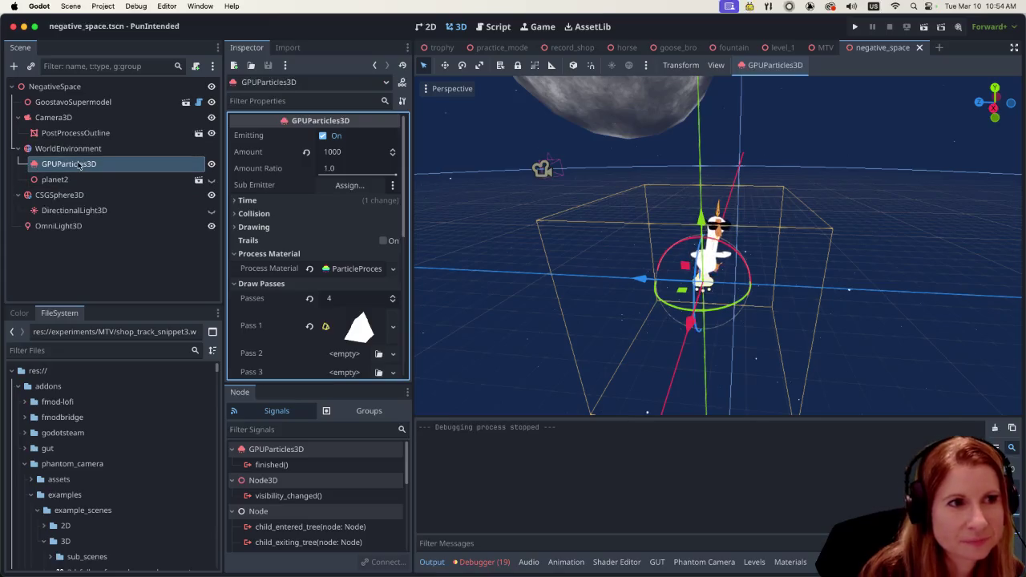
{"action": "scroll", "coordinate": [144, 473], "scroll_direction": "down", "scroll_amount": 5}
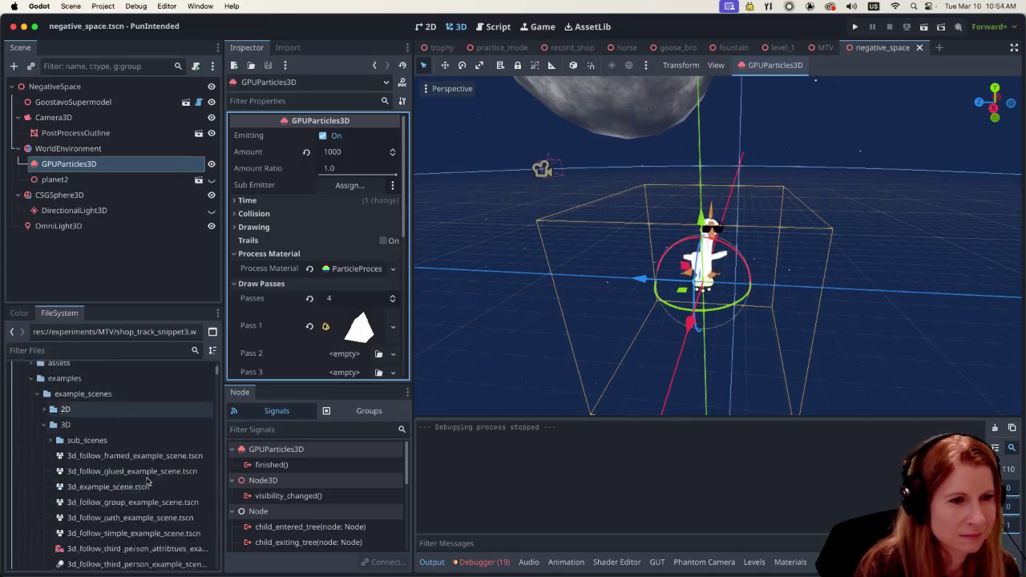
Step: Filter FileSystem for 'mtv' and drag GPUParticles3D onto the MTV folder as gpu_particles_3d.tscn
{"action": "scroll", "coordinate": [145, 480], "scroll_direction": "down", "scroll_amount": 5}
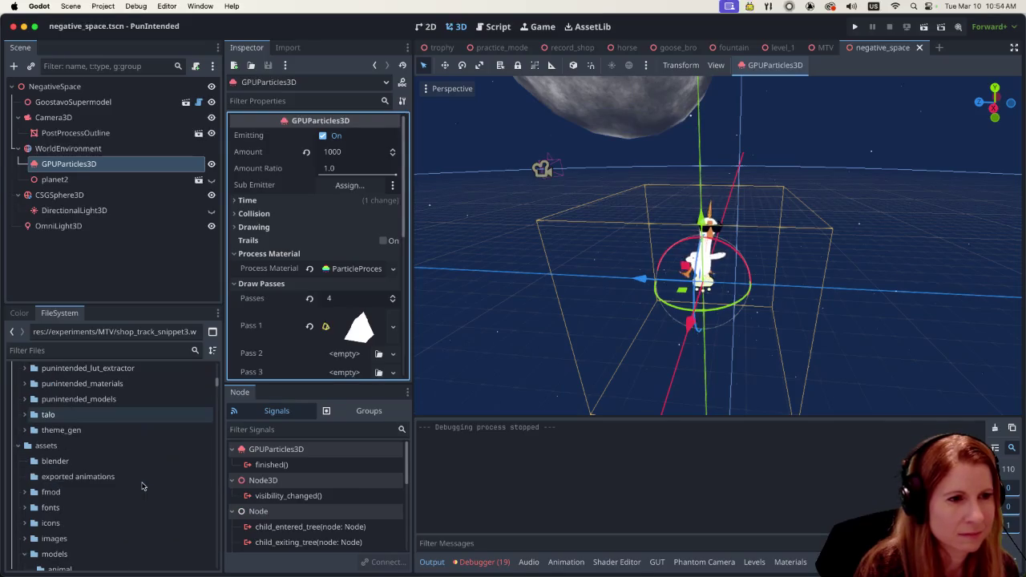
{"action": "scroll", "coordinate": [142, 484], "scroll_direction": "up", "scroll_amount": 10}
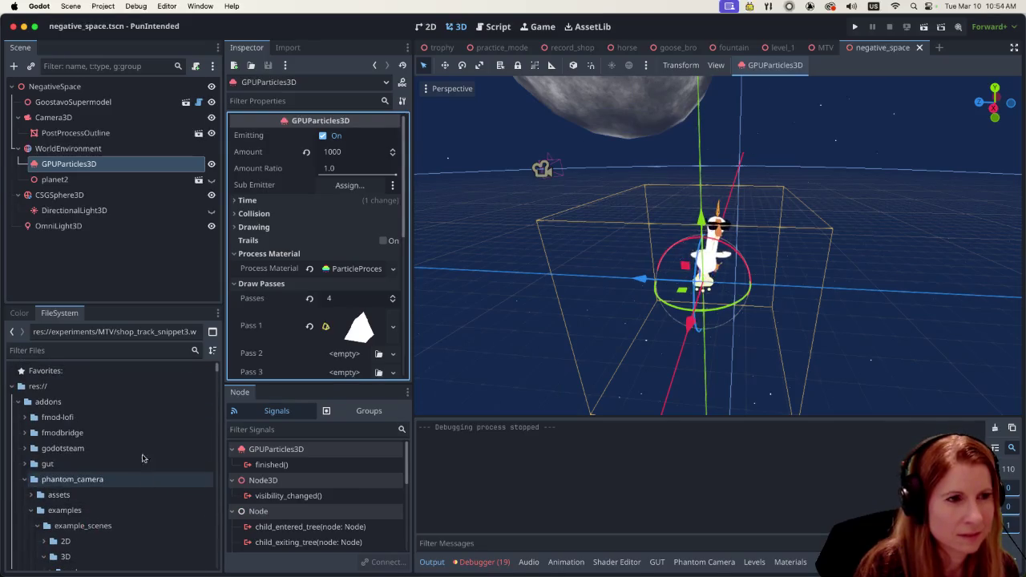
{"action": "left_click", "coordinate": [119, 350]}
{"action": "type", "text": "mtv"}
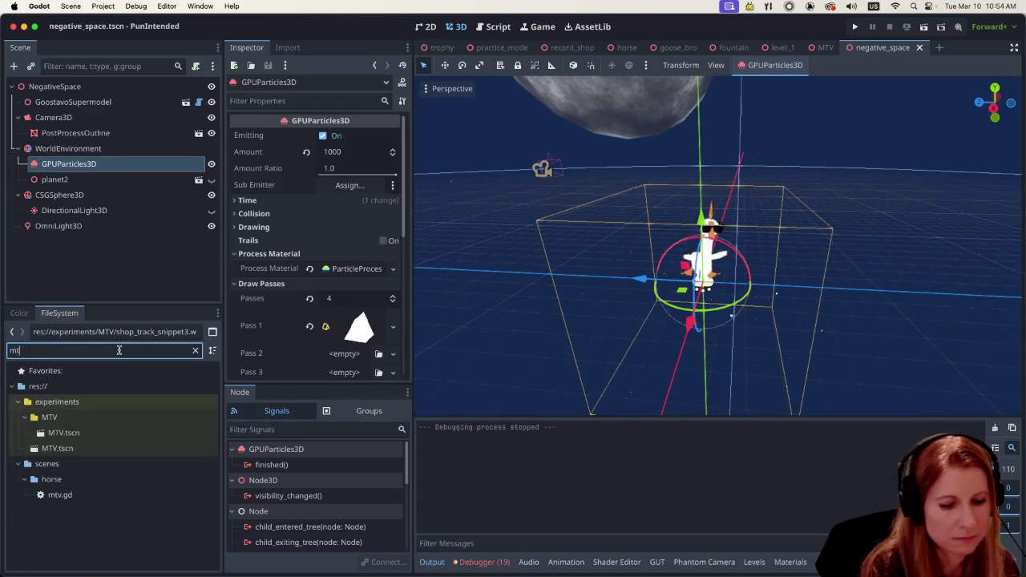
{"action": "left_click", "coordinate": [109, 418]}
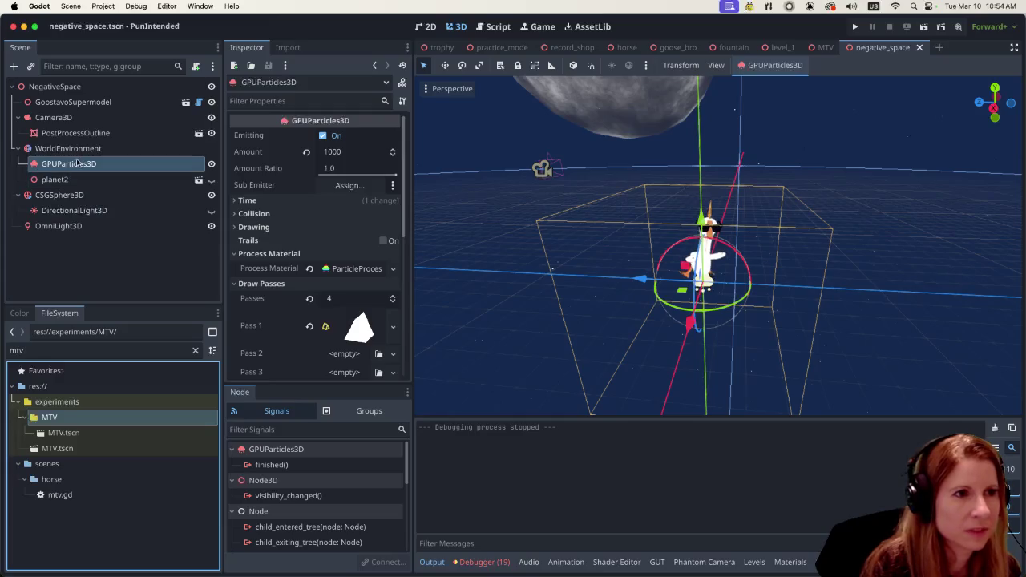
{"action": "mouse_move", "coordinate": [75, 164]}
{"action": "left_mouse_down"}
{"action": "mouse_move", "coordinate": [120, 359]}
{"action": "mouse_move", "coordinate": [76, 417]}
{"action": "mouse_move", "coordinate": [63, 415]}
{"action": "left_mouse_up"}
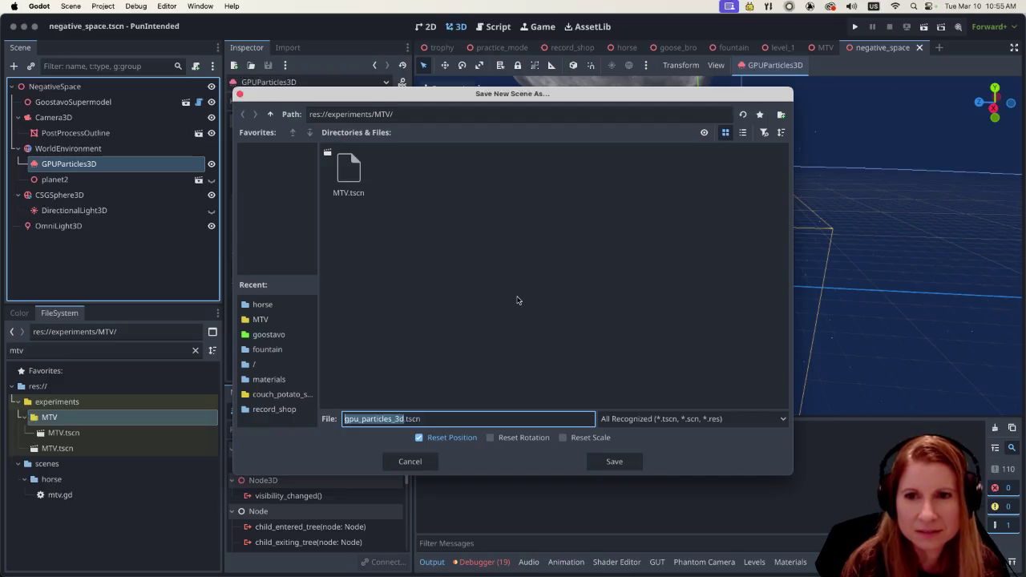
Step: Cancel the Save New Scene As dialog for gpu_particles_3d.tscn
{"action": "left_click", "coordinate": [426, 462]}
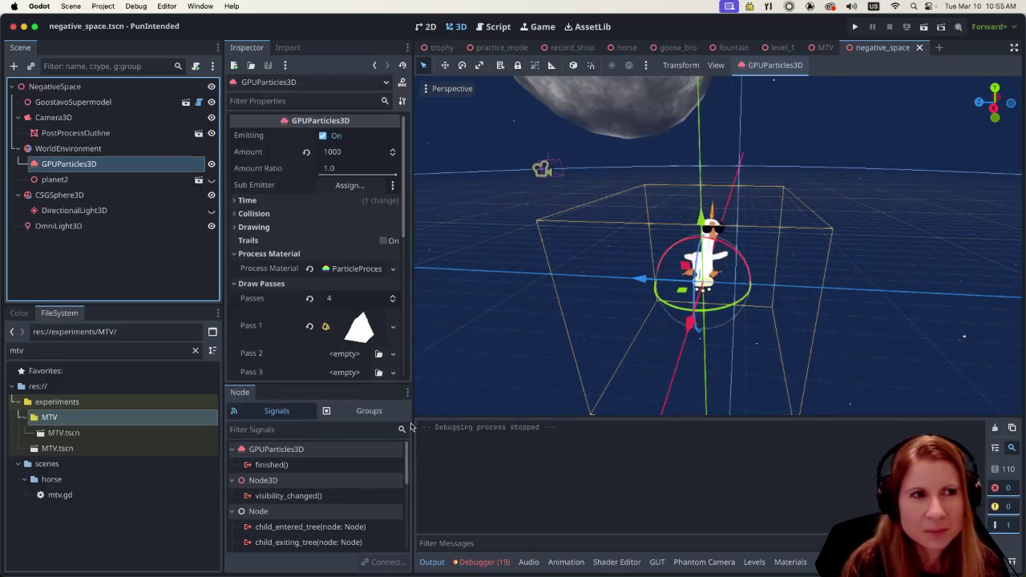
Step: Compare the WorldEnvironment and GPUParticles3D settings in negative_space, then switch back to the MTV scene
{"action": "left_click", "coordinate": [145, 149]}
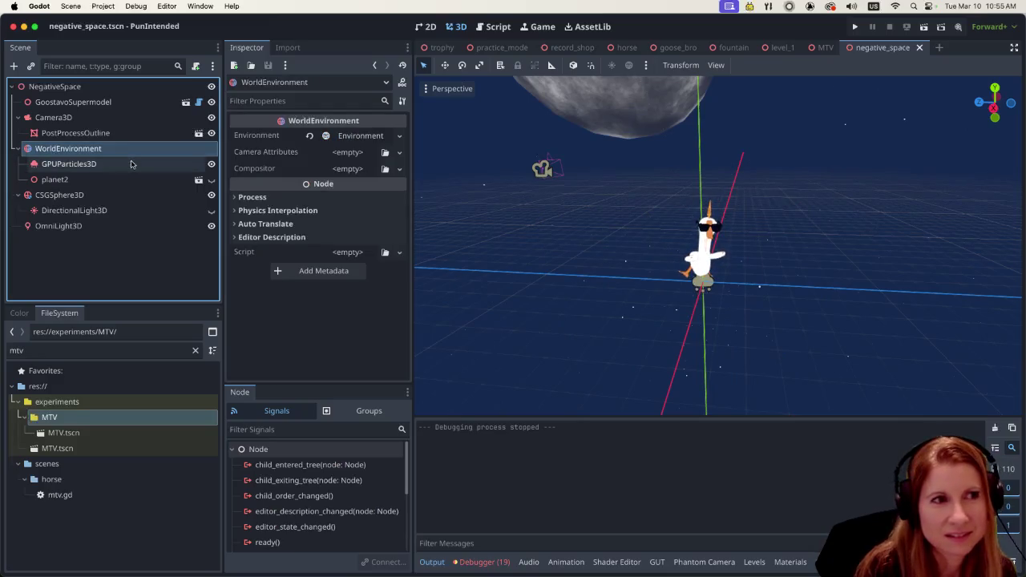
{"action": "left_click", "coordinate": [128, 164]}
{"action": "left_click", "coordinate": [120, 150]}
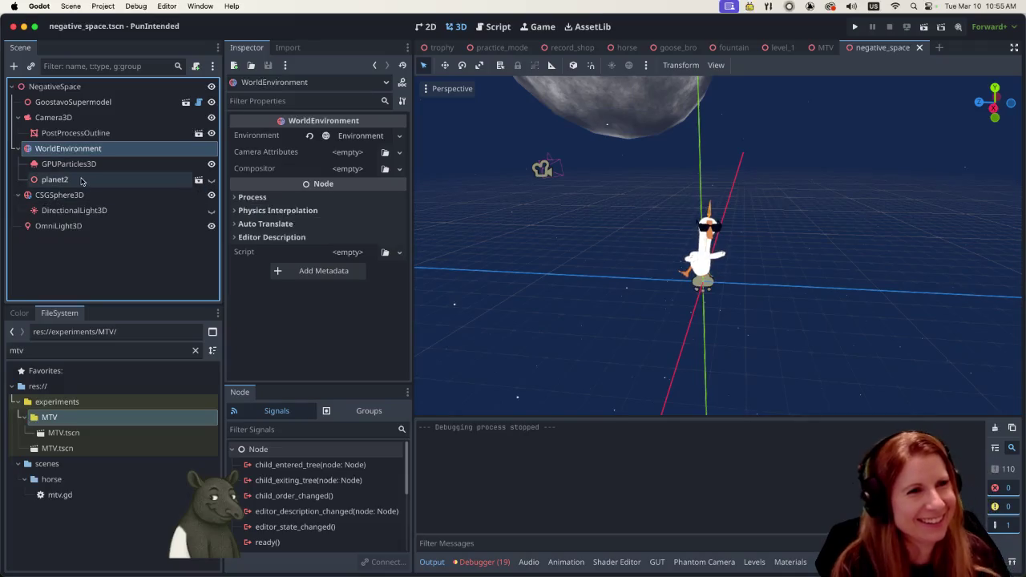
{"action": "left_click", "coordinate": [115, 162]}
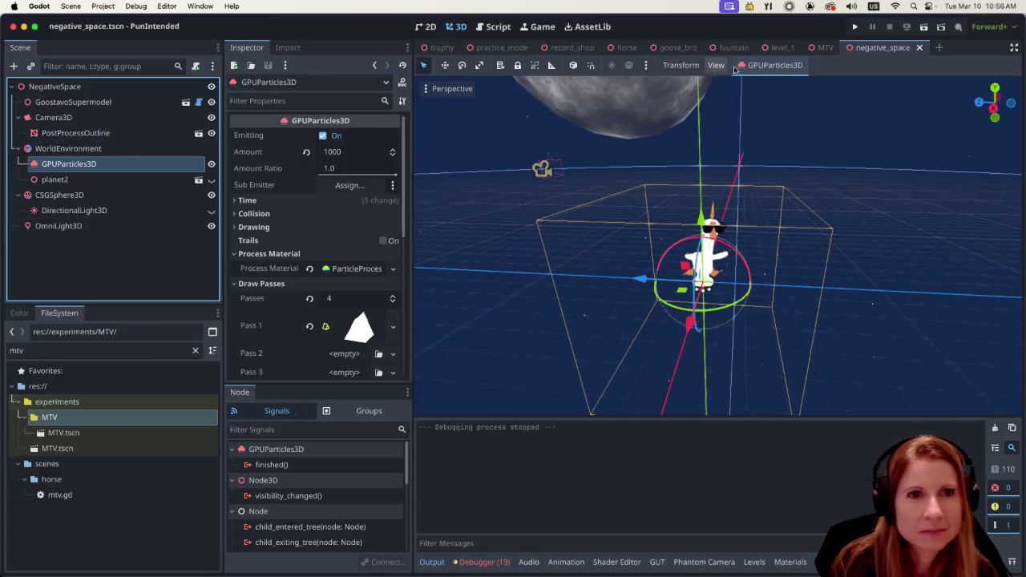
{"action": "left_click", "coordinate": [825, 50]}
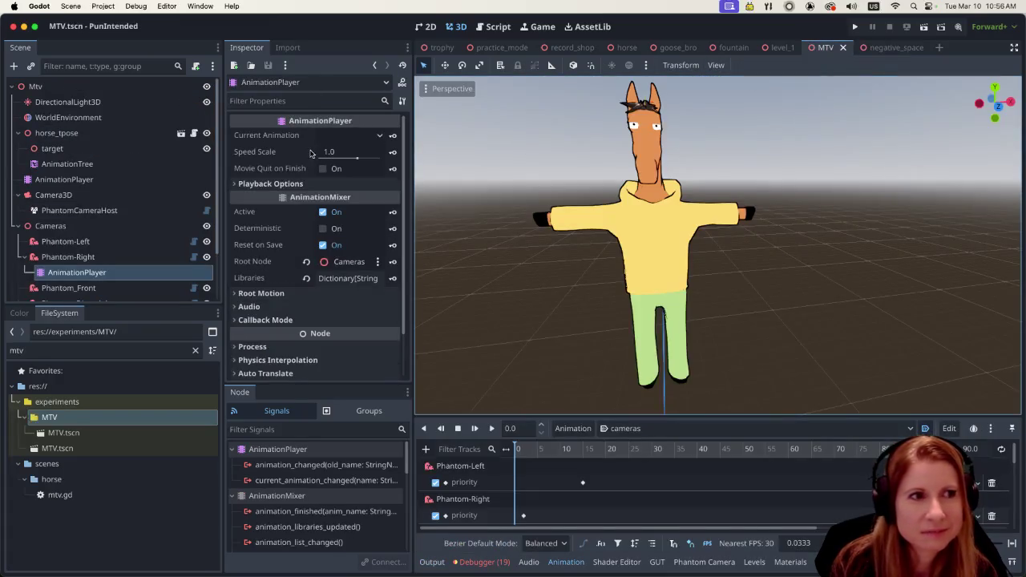
Step: Select the MTV scene's WorldEnvironment and expand its Environment resource in the Inspector
{"action": "left_click", "coordinate": [124, 115]}
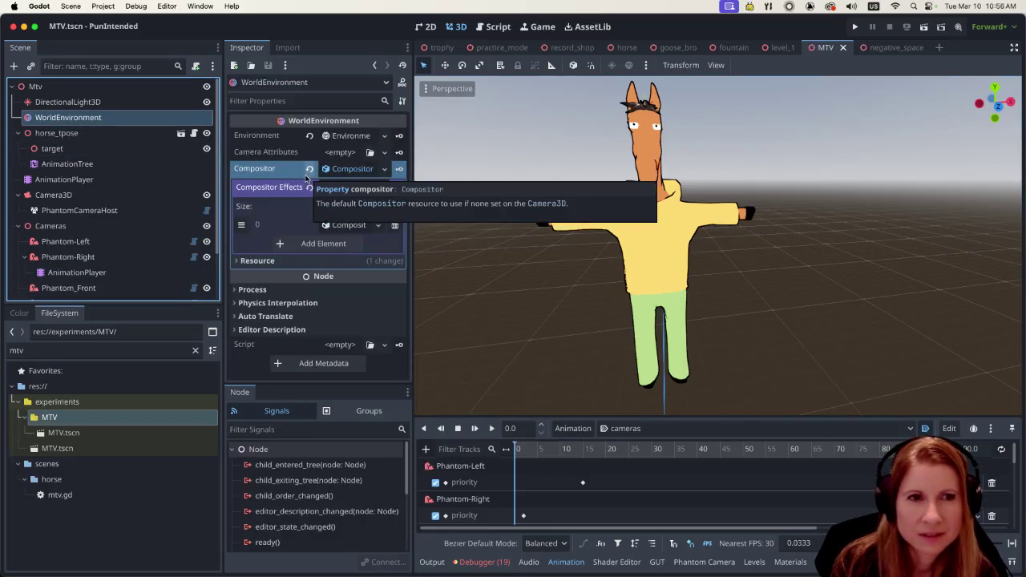
{"action": "scroll", "coordinate": [575, 273], "scroll_direction": "down", "scroll_amount": 1}
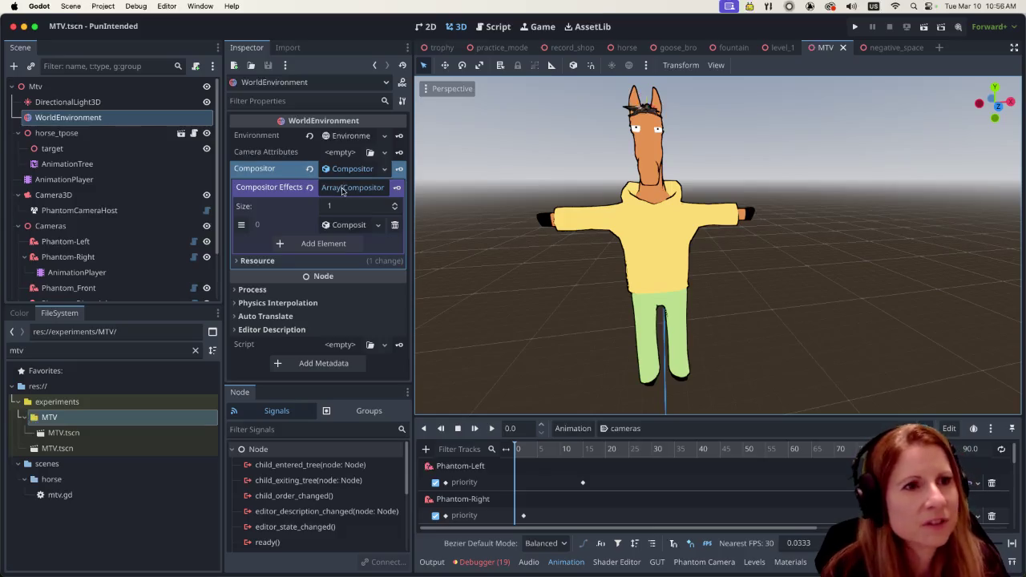
{"action": "left_click", "coordinate": [354, 136]}
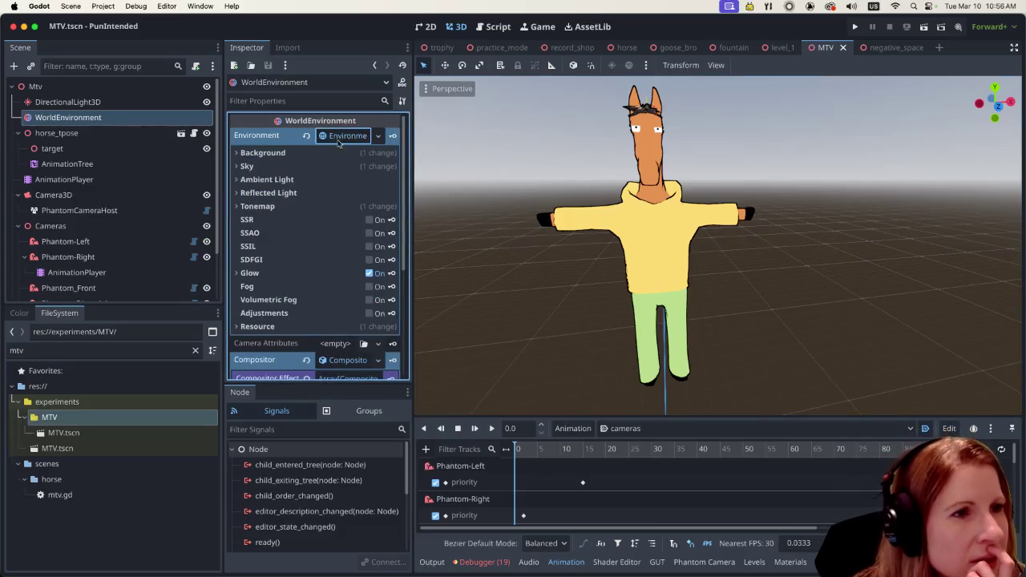
Step: Expand the environment's Background section and keep its mode set to Sky
{"action": "left_click", "coordinate": [238, 153]}
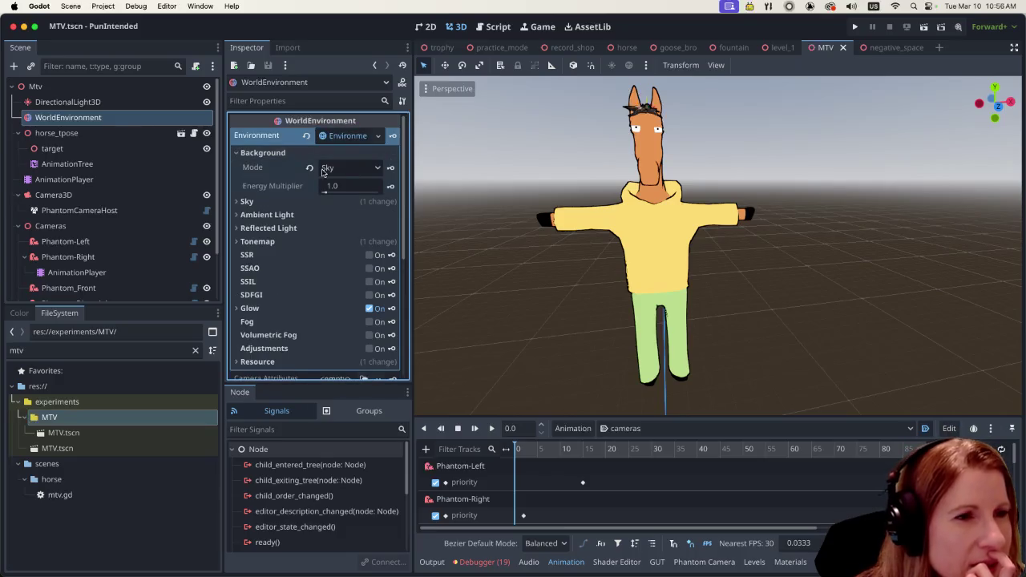
{"action": "left_click", "coordinate": [374, 166]}
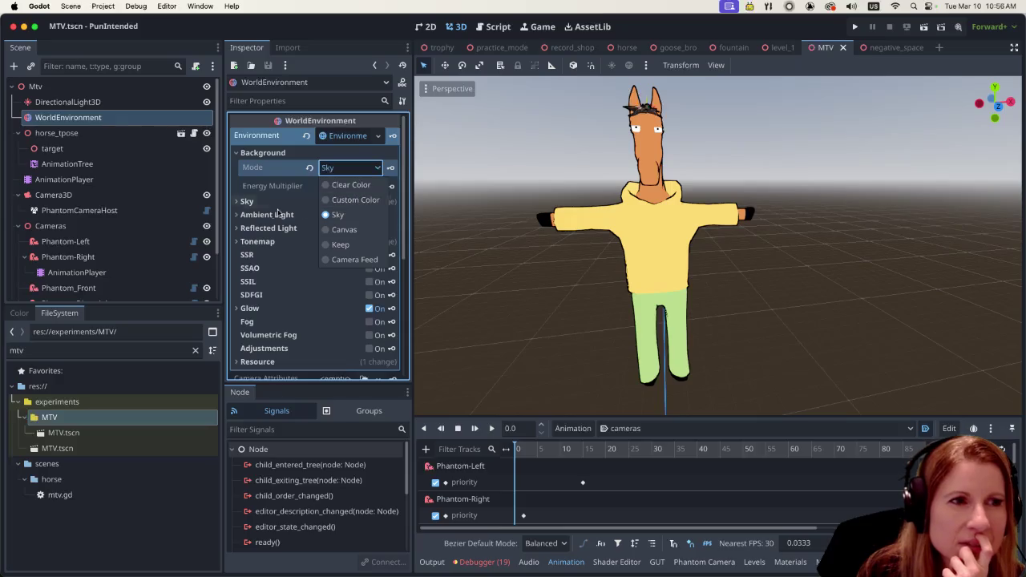
{"action": "left_click", "coordinate": [238, 201]}
{"action": "left_click", "coordinate": [238, 202]}
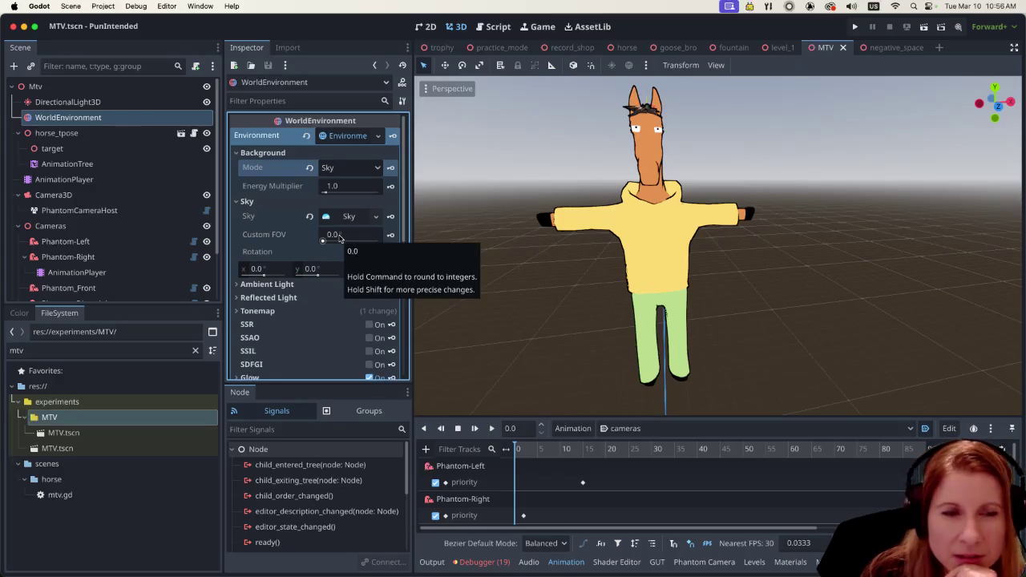
Step: Expand the Sky's ProceduralSkyMaterial Ground section and open its bottom colour (332b22)
{"action": "left_click", "coordinate": [375, 216]}
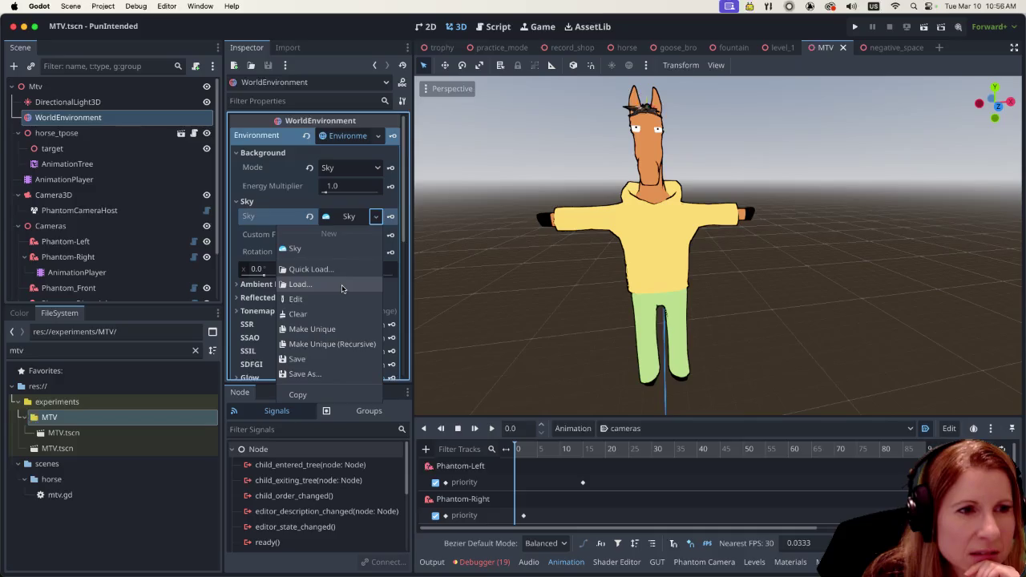
{"action": "left_click", "coordinate": [345, 217]}
{"action": "left_click", "coordinate": [344, 217]}
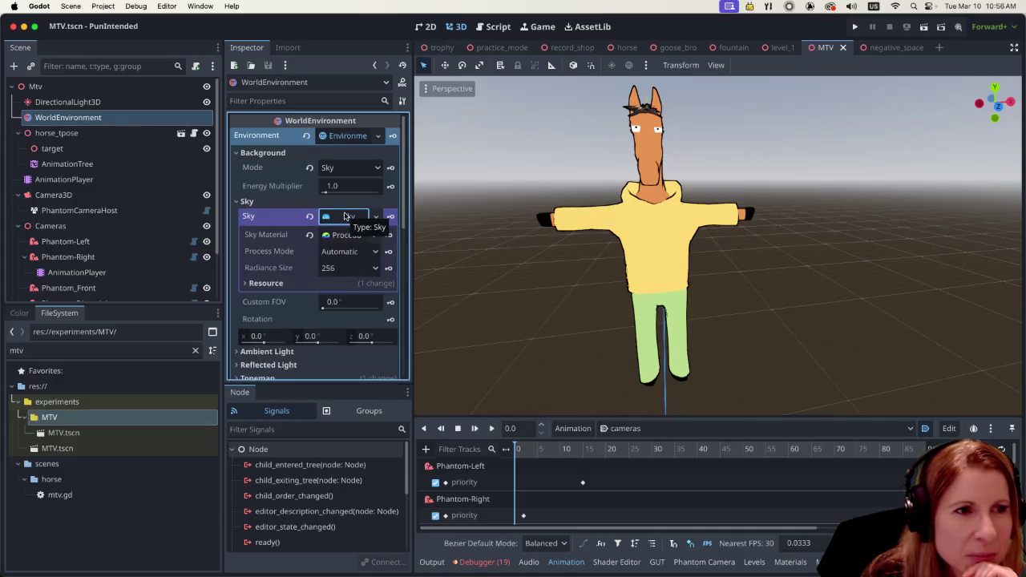
{"action": "left_click", "coordinate": [347, 234]}
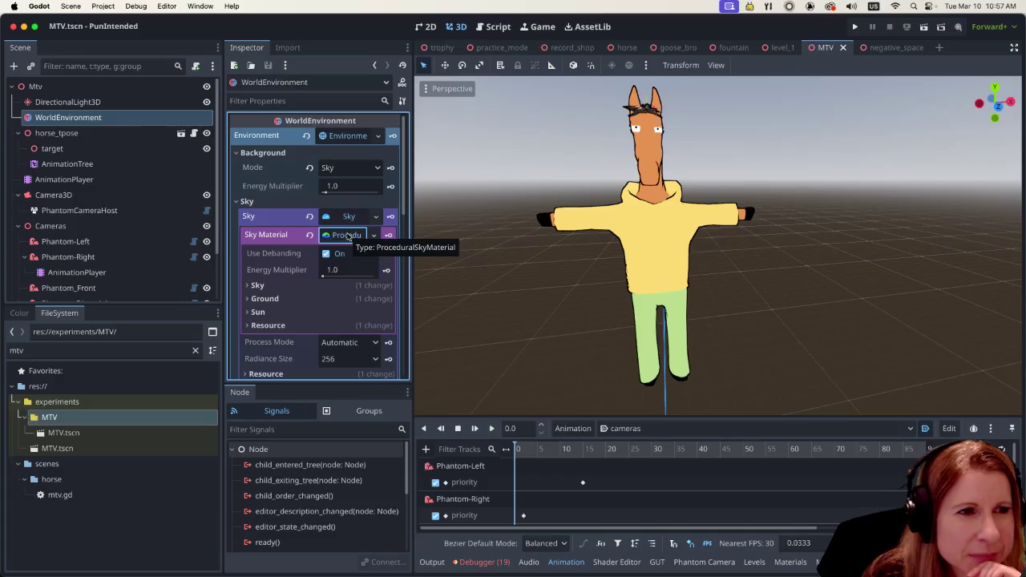
{"action": "left_click", "coordinate": [249, 286]}
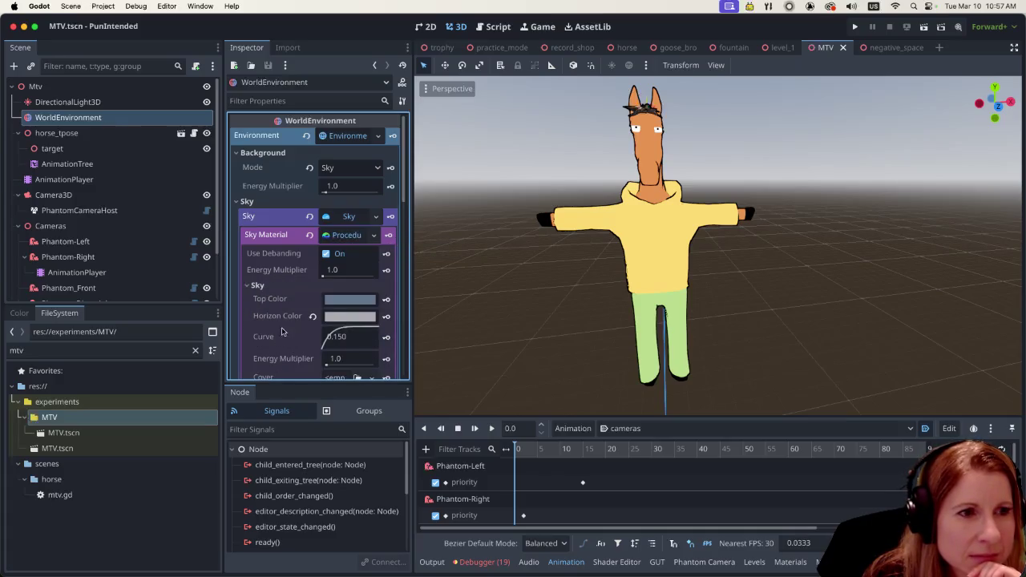
{"action": "scroll", "coordinate": [282, 328], "scroll_direction": "down", "scroll_amount": 2}
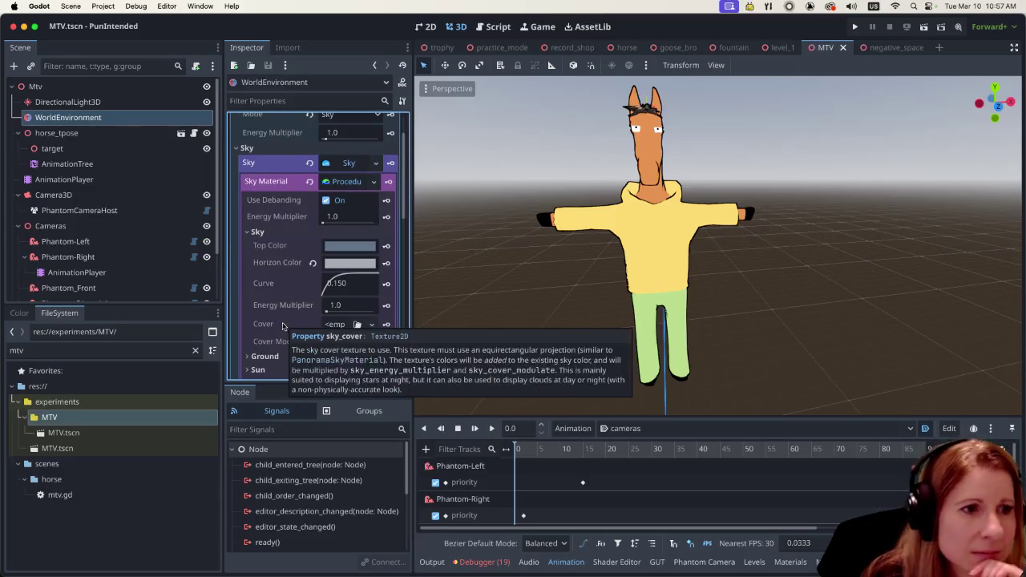
{"action": "left_click", "coordinate": [250, 358]}
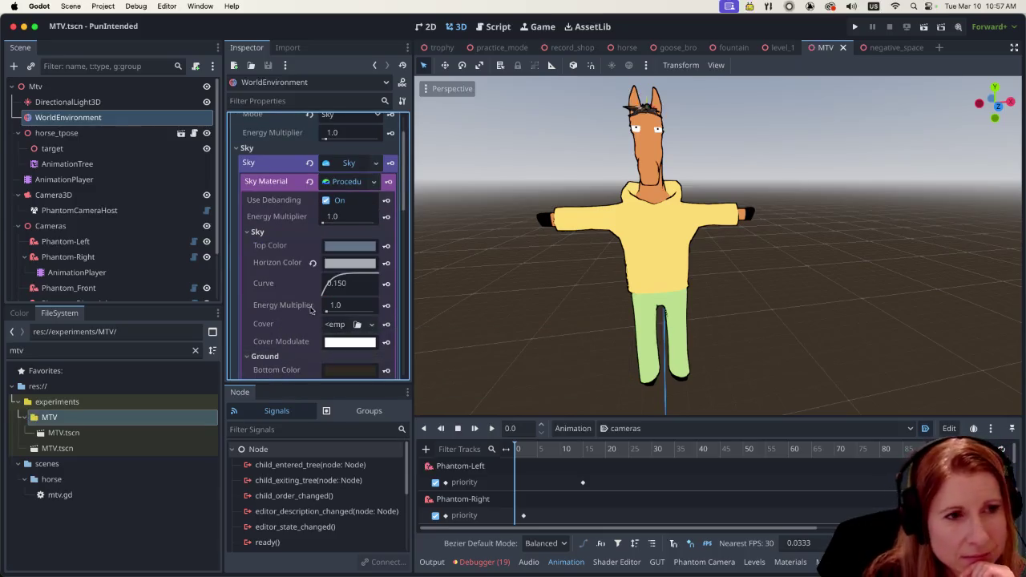
{"action": "scroll", "coordinate": [319, 314], "scroll_direction": "down", "scroll_amount": 2}
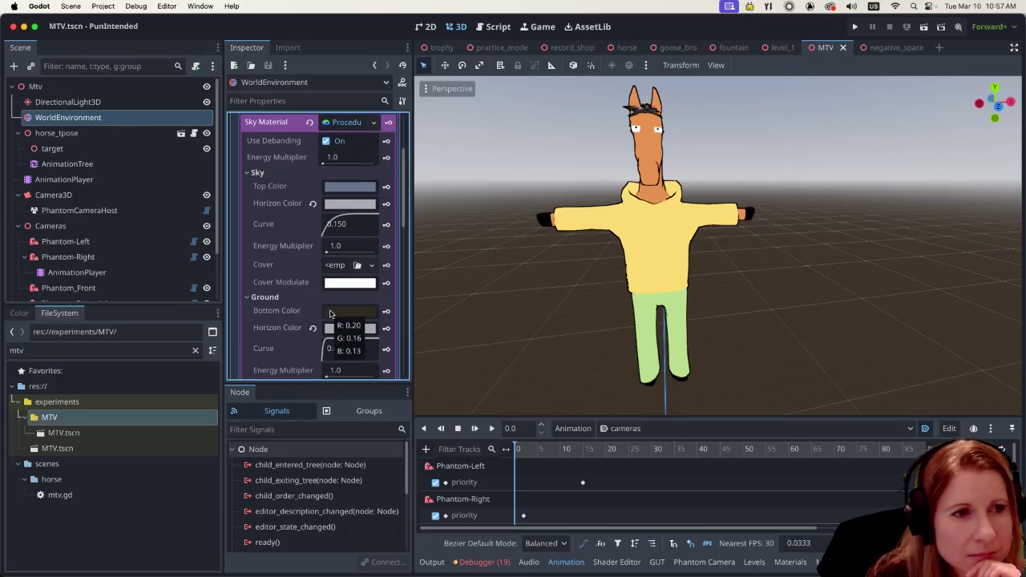
{"action": "left_click", "coordinate": [330, 313]}
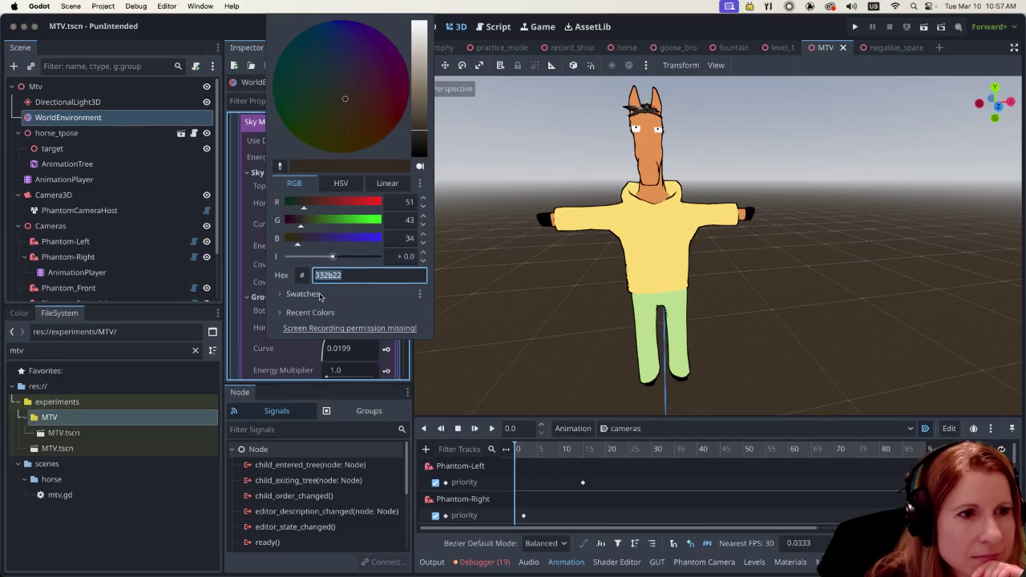
Step: Preview several purple swatches from the palette on the ground bottom colour
{"action": "left_click", "coordinate": [321, 294]}
{"action": "left_click", "coordinate": [297, 346]}
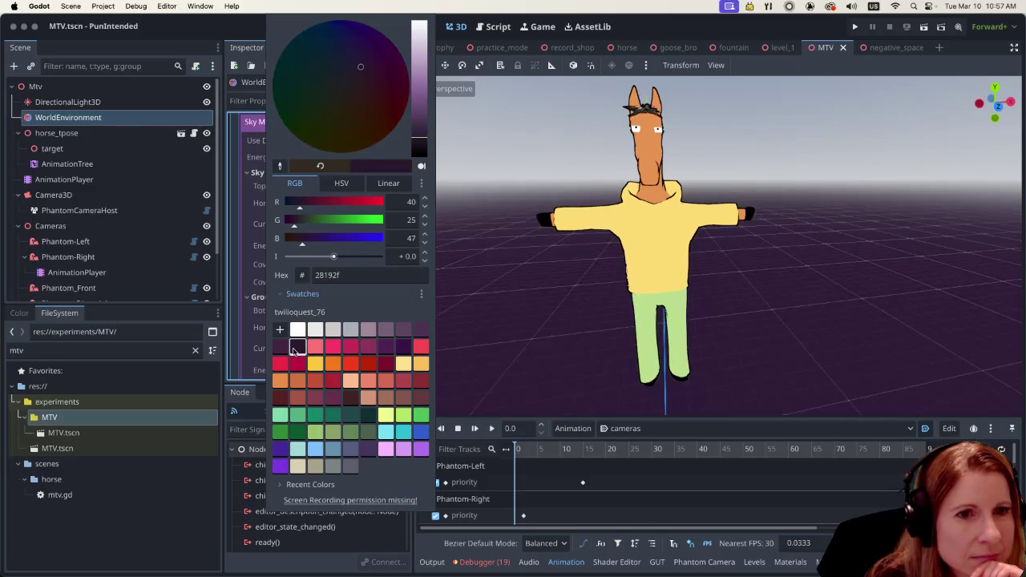
{"action": "left_click", "coordinate": [402, 346]}
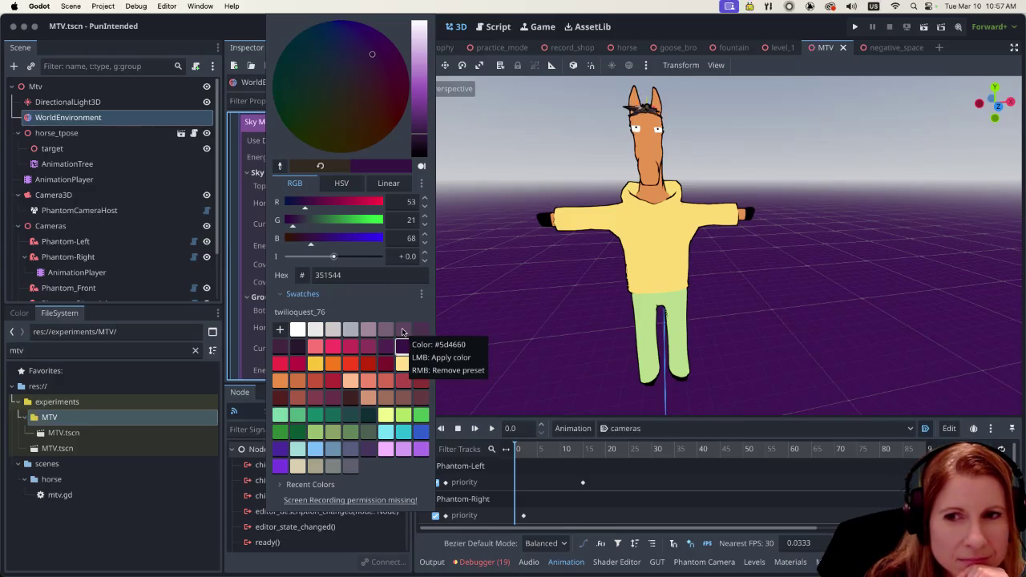
{"action": "left_click", "coordinate": [402, 331]}
{"action": "left_click", "coordinate": [419, 331]}
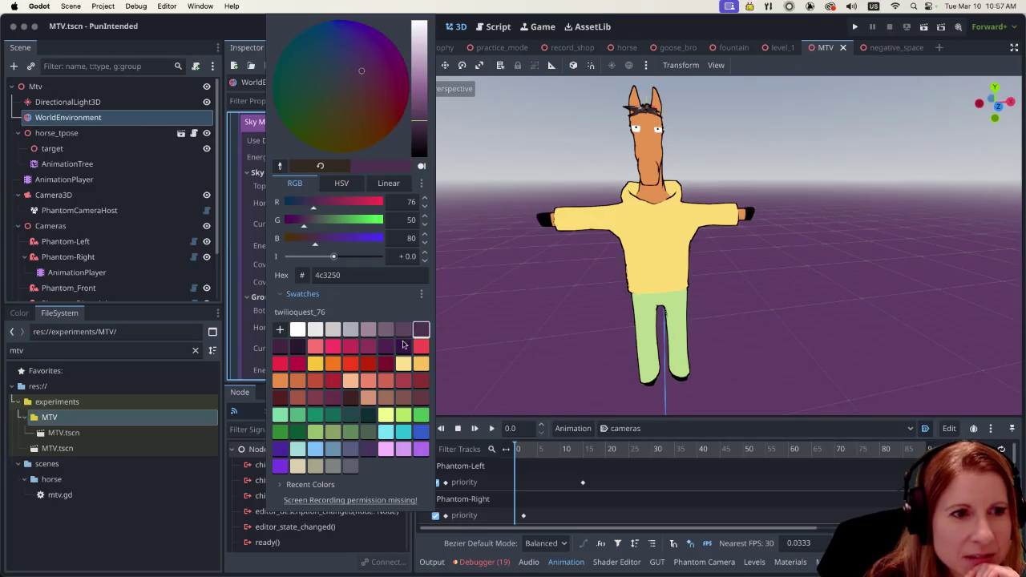
{"action": "left_click", "coordinate": [402, 347]}
{"action": "left_click", "coordinate": [388, 349]}
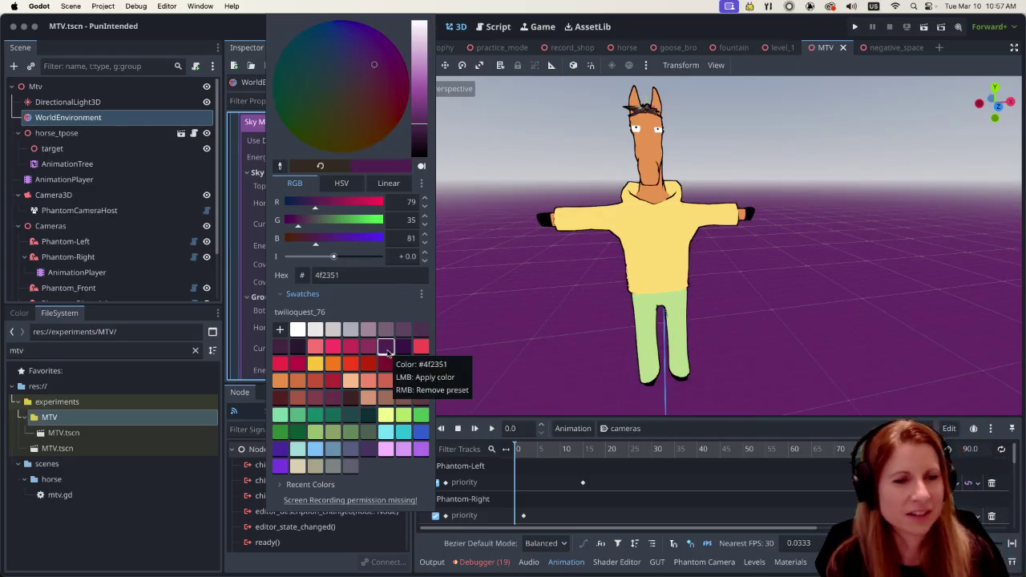
Step: Settle on the deep purple swatch 351544 for the ground and close the picker
{"action": "left_click", "coordinate": [420, 330]}
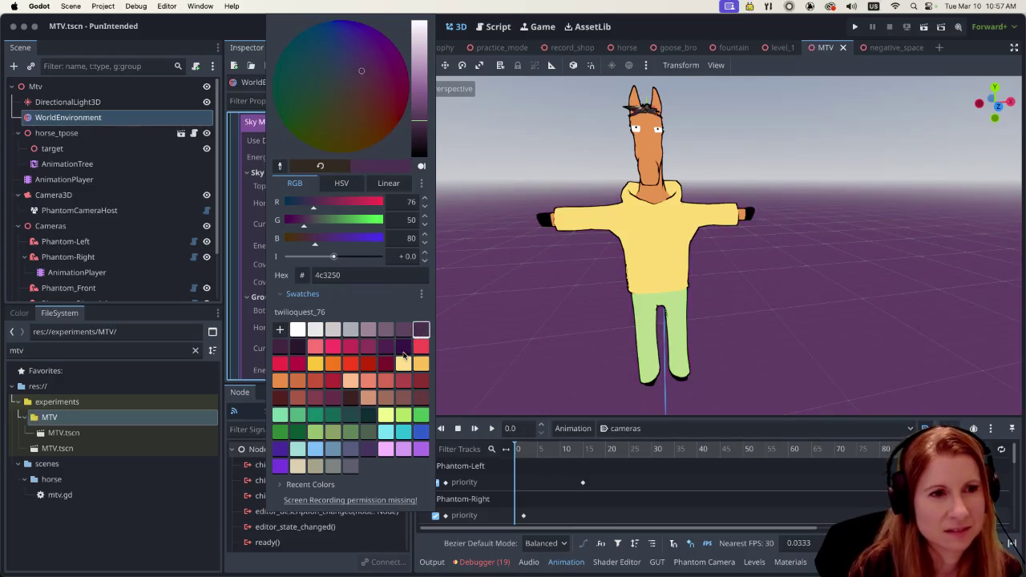
{"action": "left_click", "coordinate": [402, 347]}
{"action": "left_click", "coordinate": [390, 350]}
{"action": "left_click", "coordinate": [402, 346]}
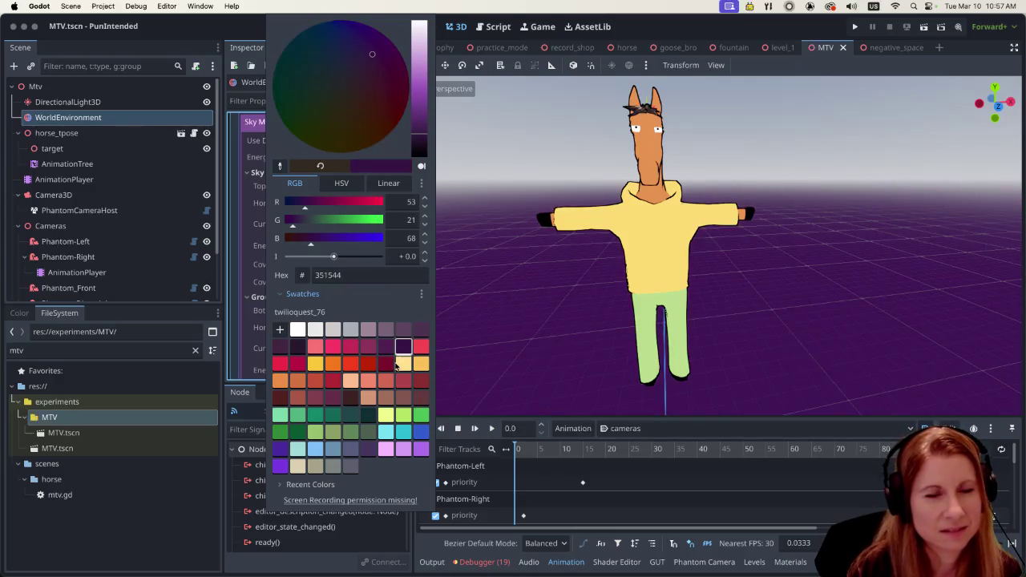
{"action": "left_click", "coordinate": [281, 350]}
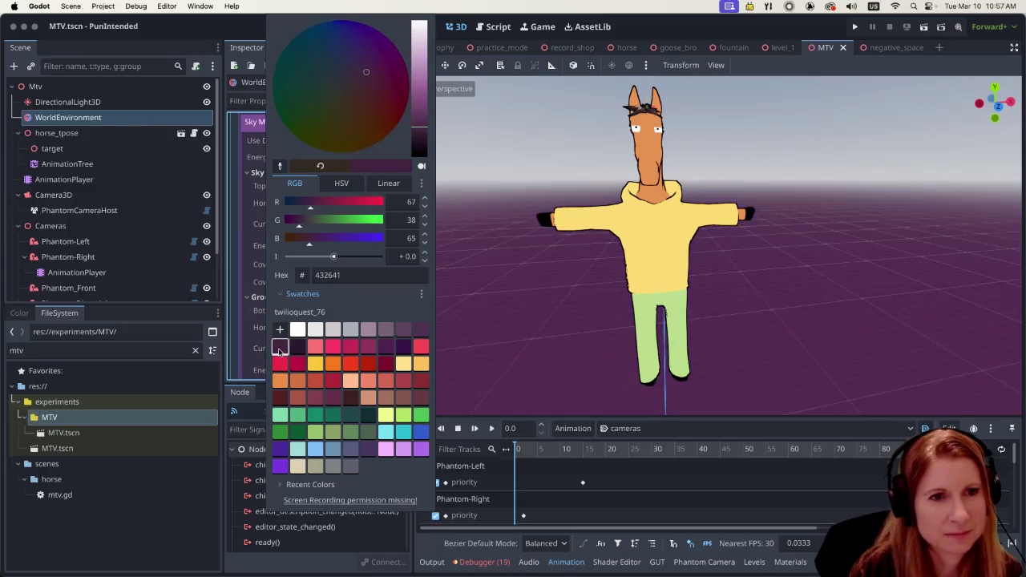
{"action": "left_click", "coordinate": [402, 346]}
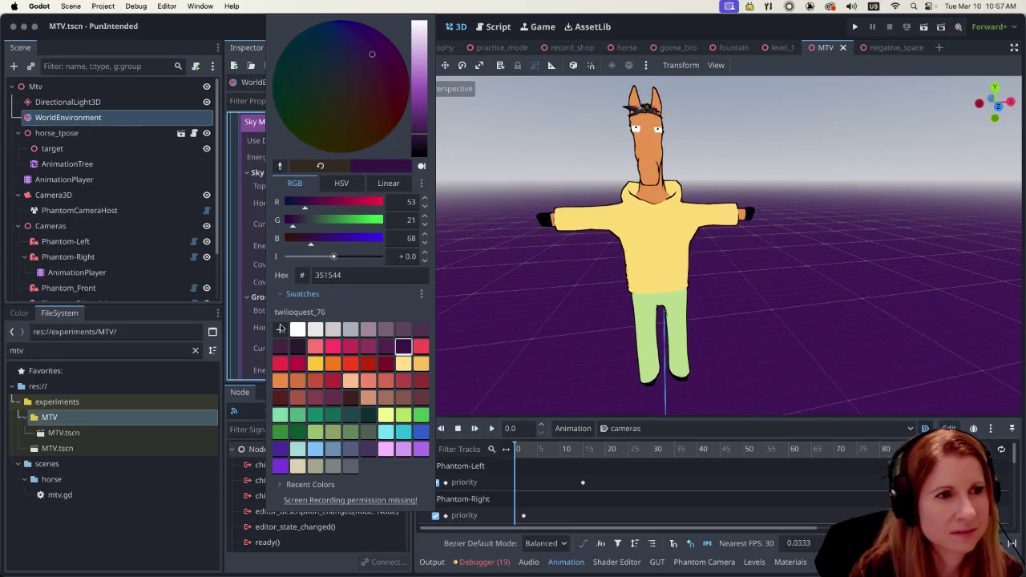
{"action": "left_click", "coordinate": [237, 35]}
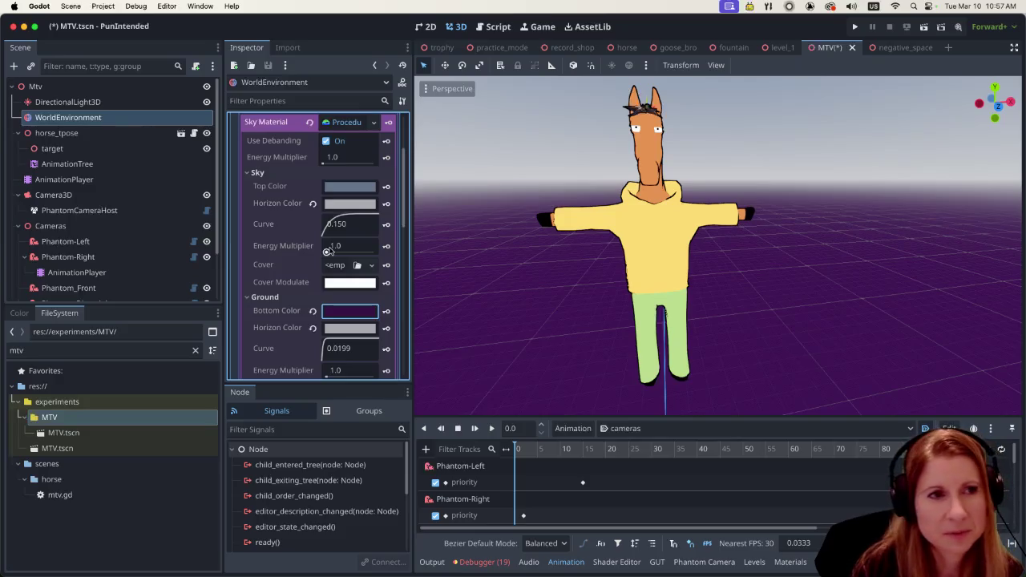
Step: Set Background Mode to Custom Color so the scene background turns black
{"action": "scroll", "coordinate": [333, 235], "scroll_direction": "up", "scroll_amount": 3}
{"action": "left_click", "coordinate": [355, 168]}
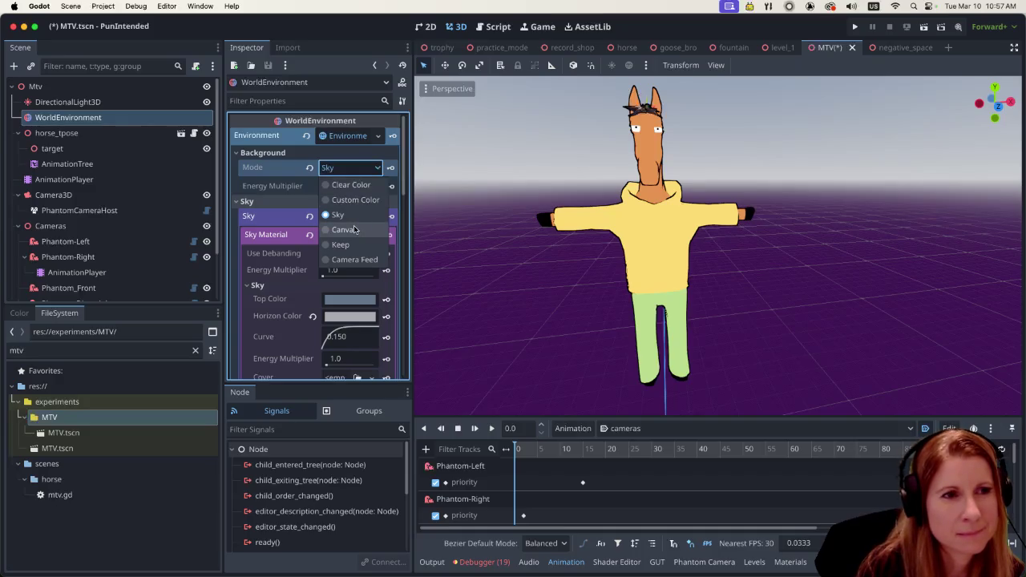
{"action": "left_click", "coordinate": [353, 200]}
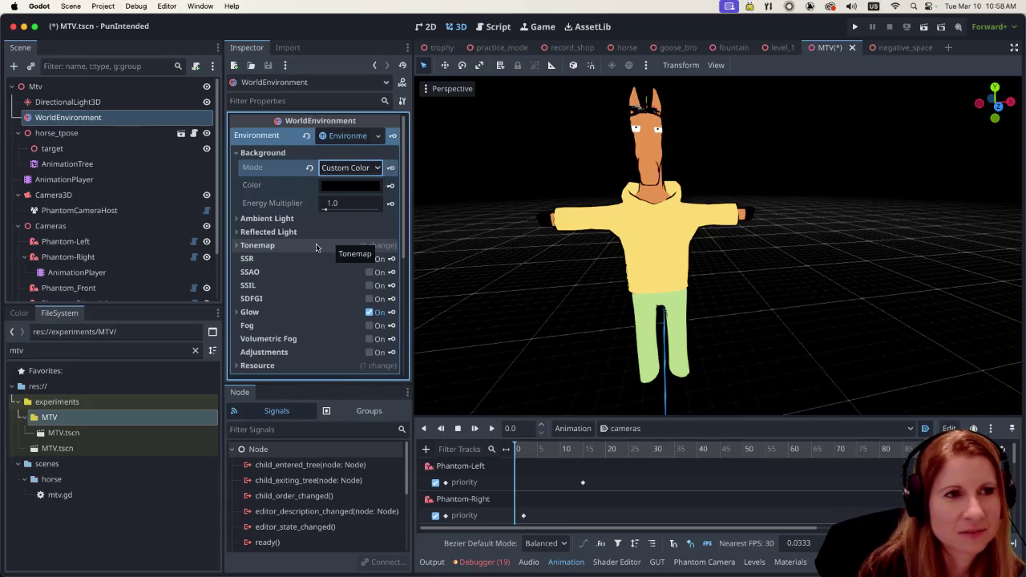
{"action": "left_click", "coordinate": [337, 140]}
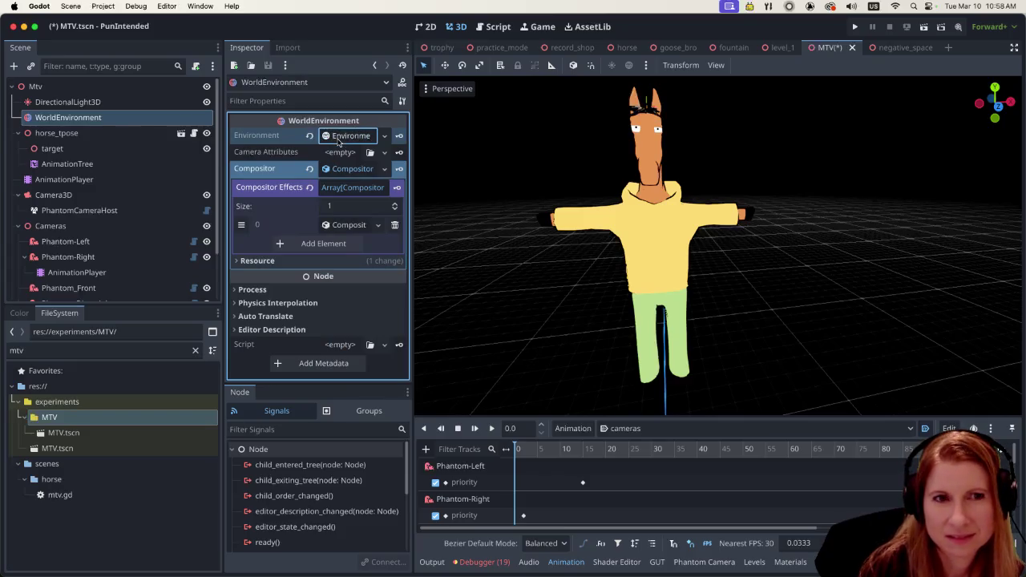
{"action": "left_click", "coordinate": [350, 136]}
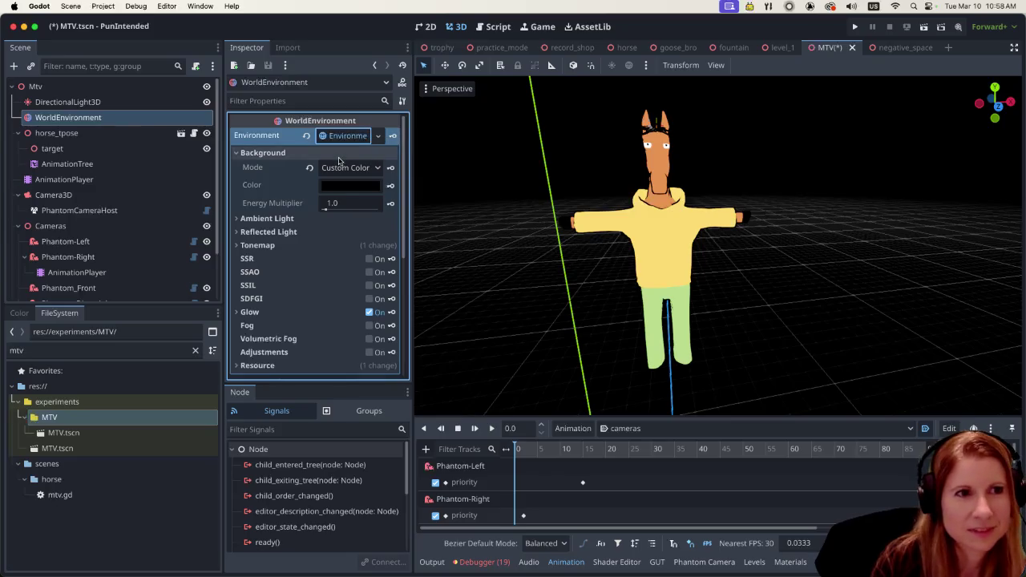
{"action": "left_click", "coordinate": [379, 137]}
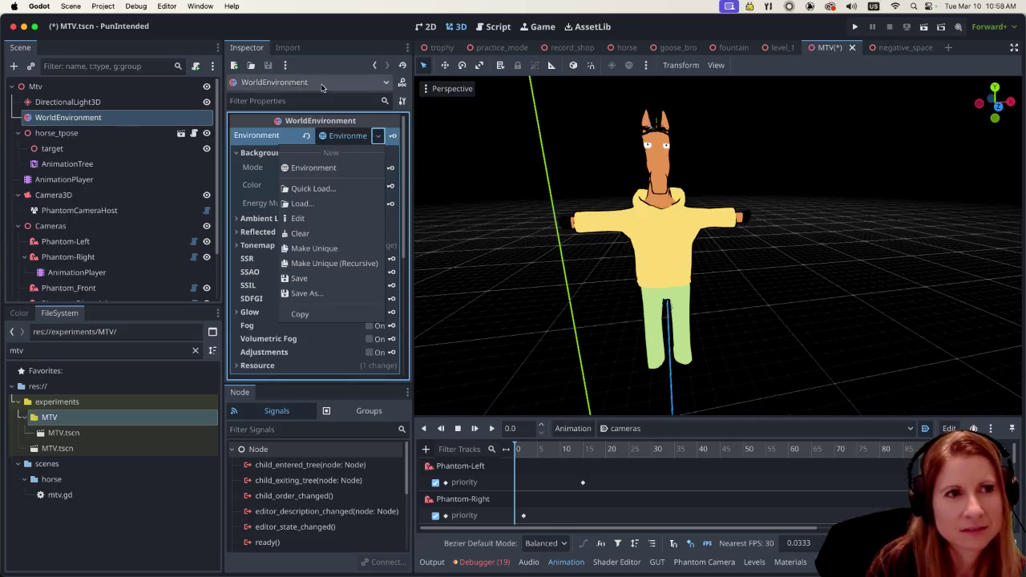
{"action": "left_click", "coordinate": [337, 34]}
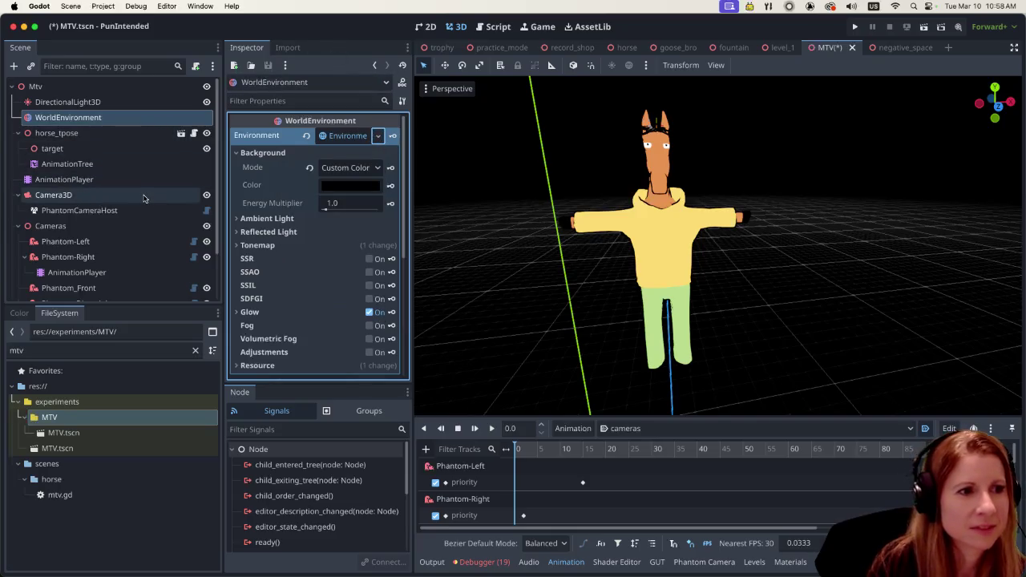
Step: Copy negative_space's WorldEnvironment environment and paste it into the MTV WorldEnvironment
{"action": "left_click", "coordinate": [889, 48]}
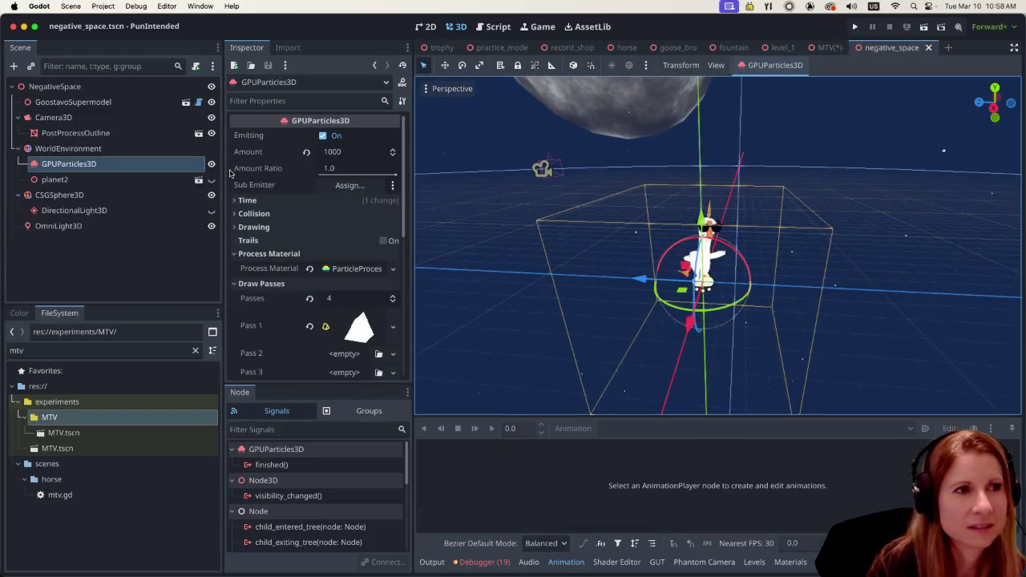
{"action": "left_click", "coordinate": [132, 148]}
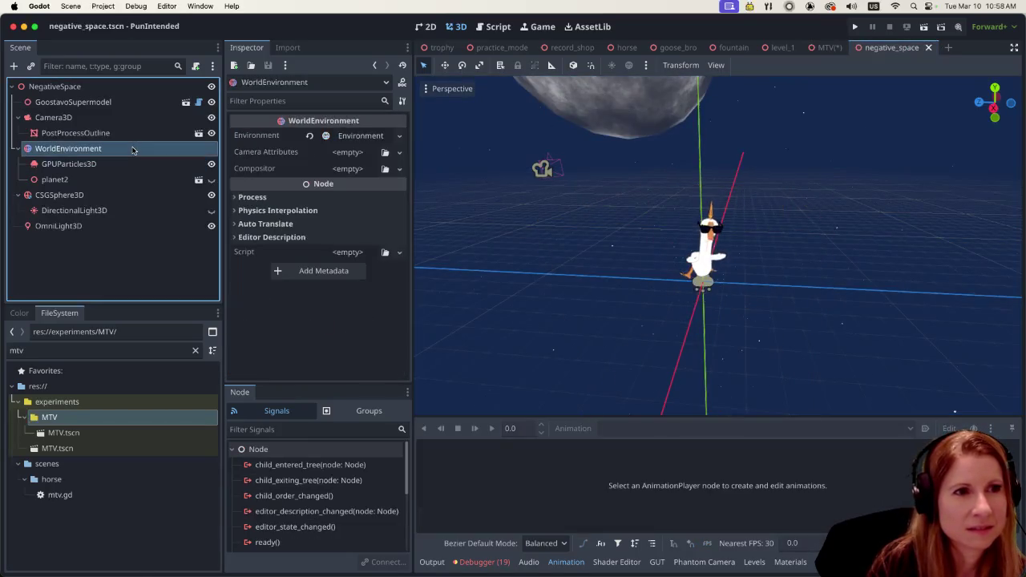
{"action": "left_click", "coordinate": [399, 137]}
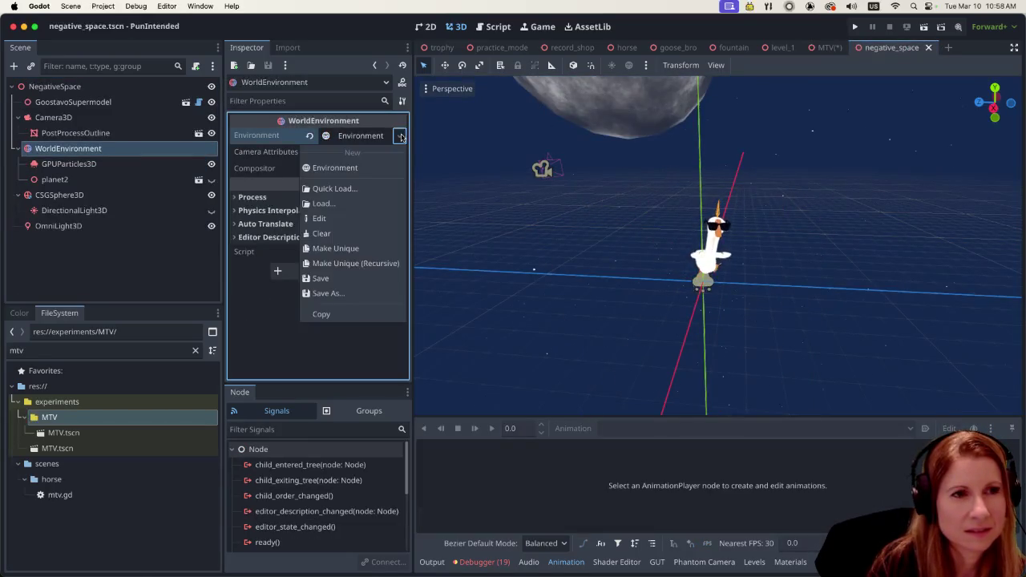
{"action": "left_click", "coordinate": [362, 313]}
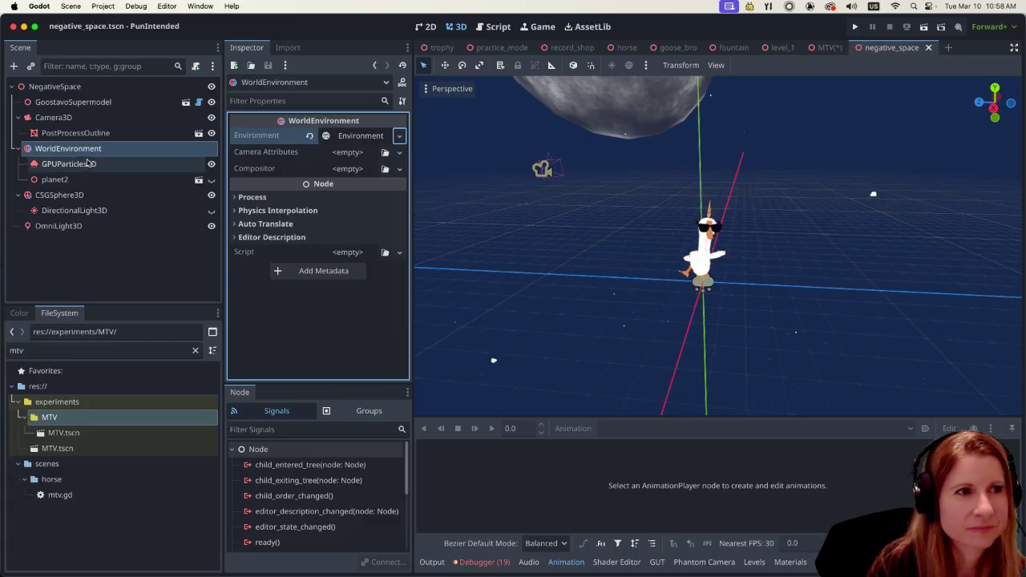
{"action": "left_click", "coordinate": [826, 48]}
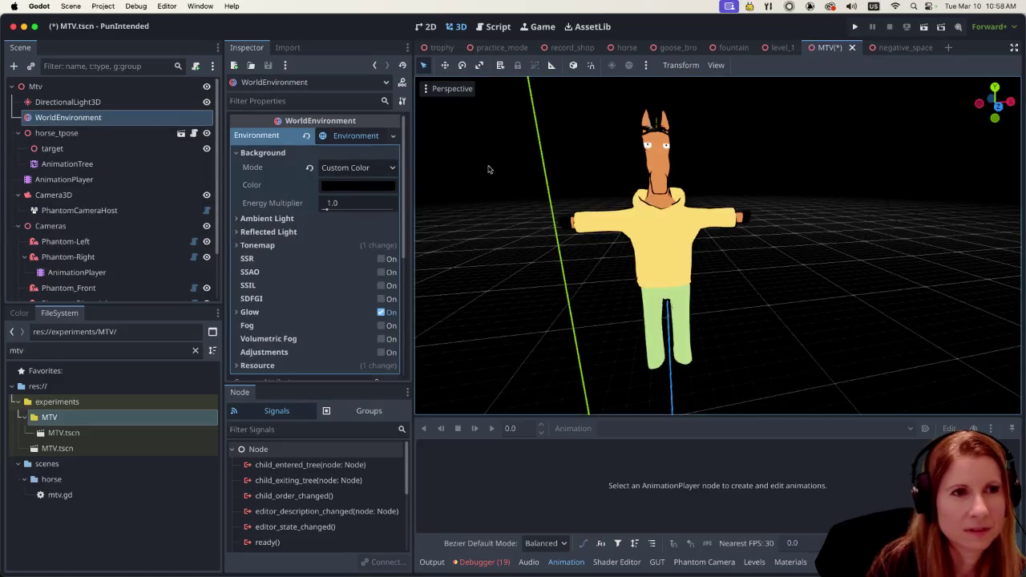
{"action": "left_click", "coordinate": [393, 136]}
{"action": "left_click", "coordinate": [387, 337]}
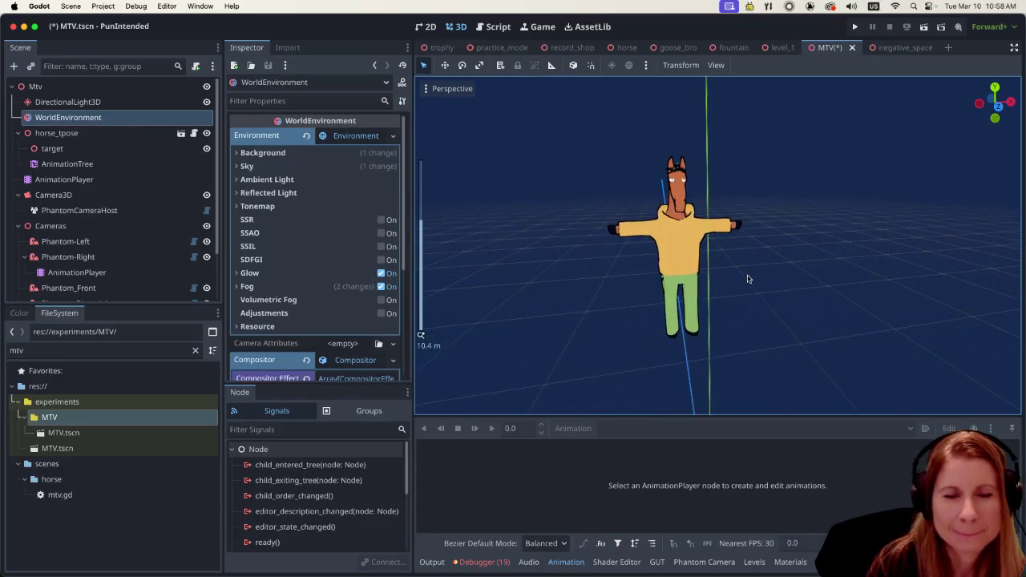
Step: Inspect negative_space's GPUParticles3D star emitter, then return to the MTV scene
{"action": "scroll", "coordinate": [748, 280], "scroll_direction": "down", "scroll_amount": 2}
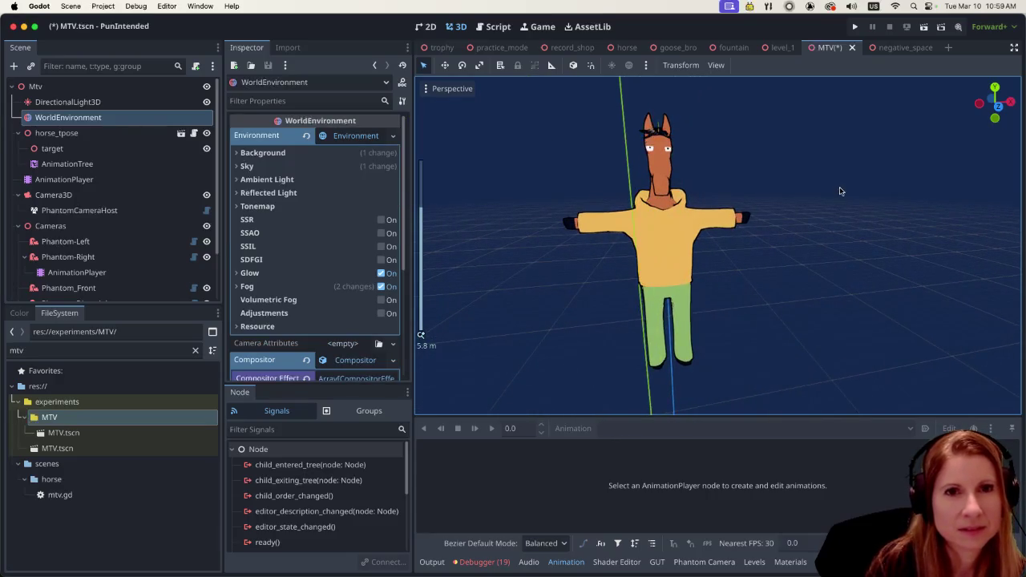
{"action": "left_click", "coordinate": [908, 53]}
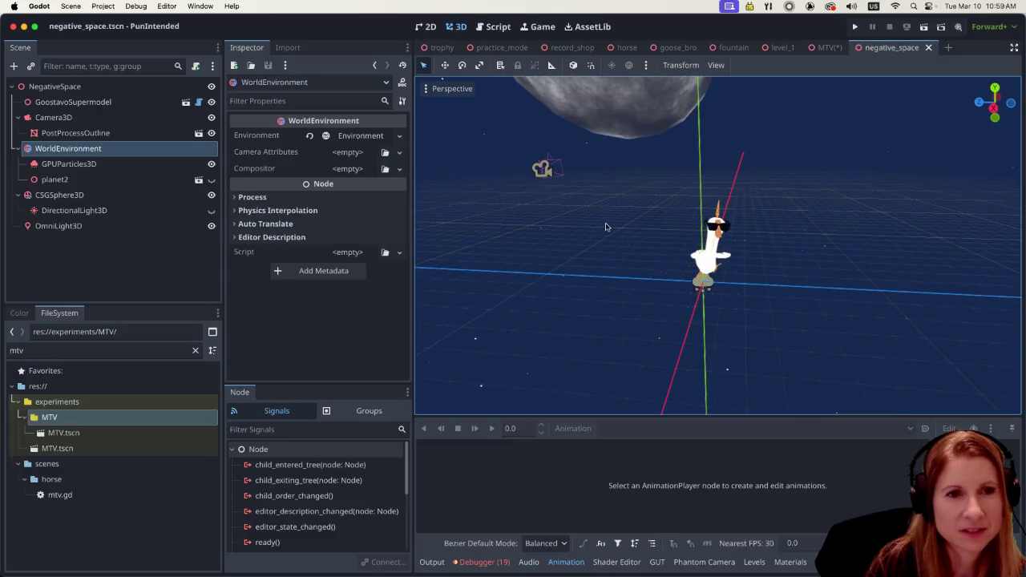
{"action": "scroll", "coordinate": [607, 225], "scroll_direction": "down", "scroll_amount": 2}
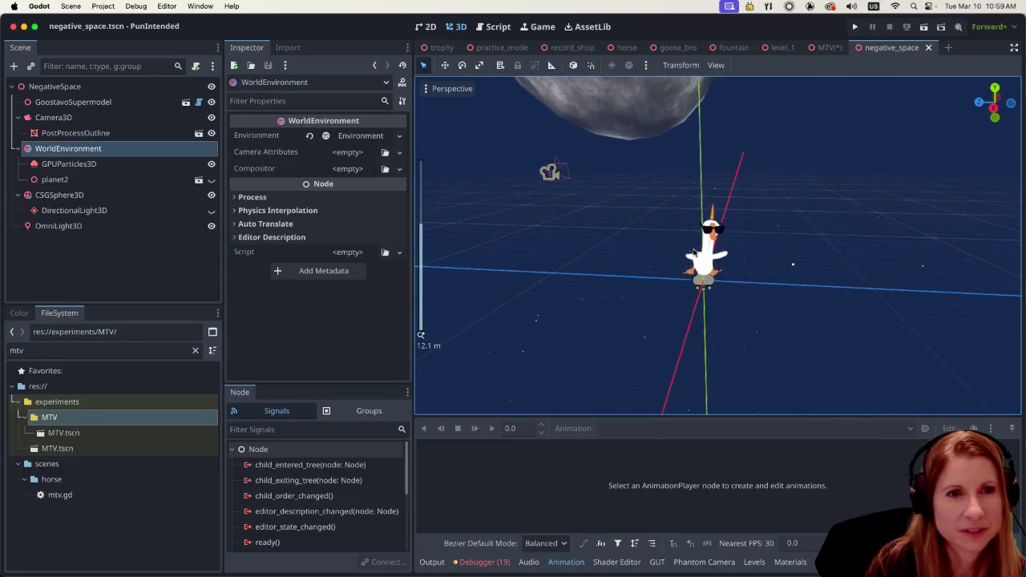
{"action": "left_click", "coordinate": [120, 164]}
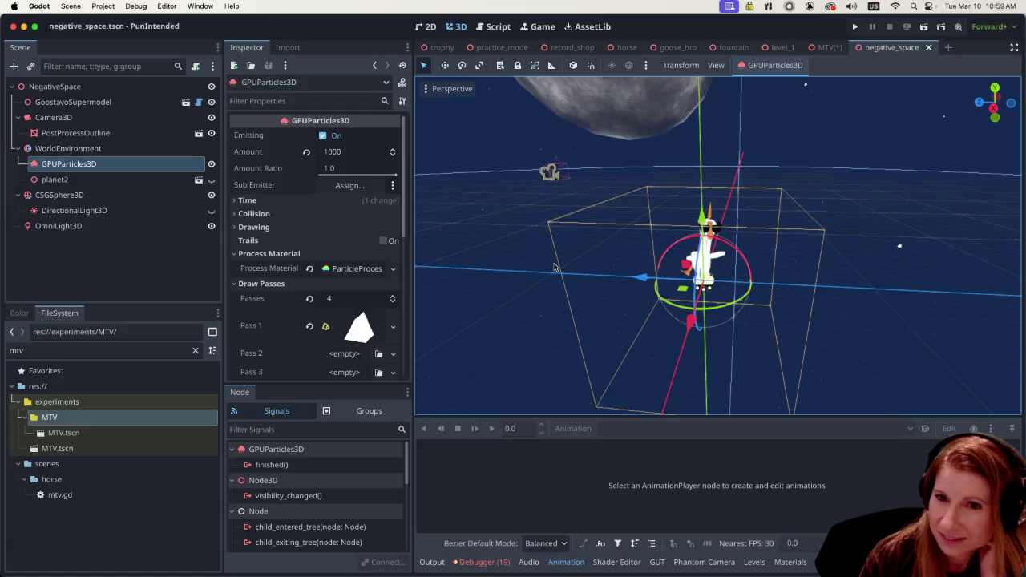
{"action": "left_click", "coordinate": [827, 47]}
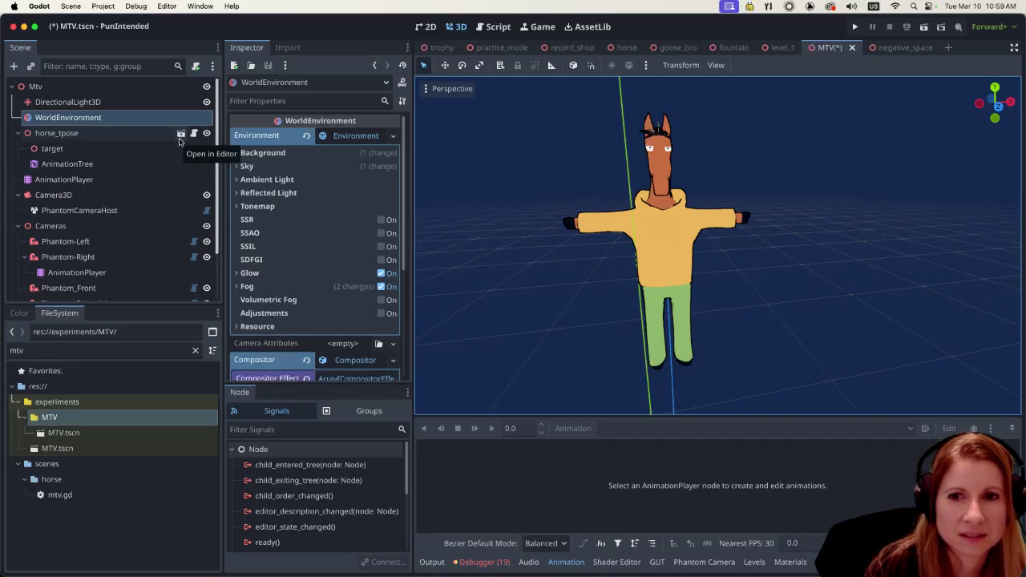
Step: Make the MTV environment, Sky and PanoramaSkyMaterial unique recursively, then return to negative_space
{"action": "right_click", "coordinate": [142, 119]}
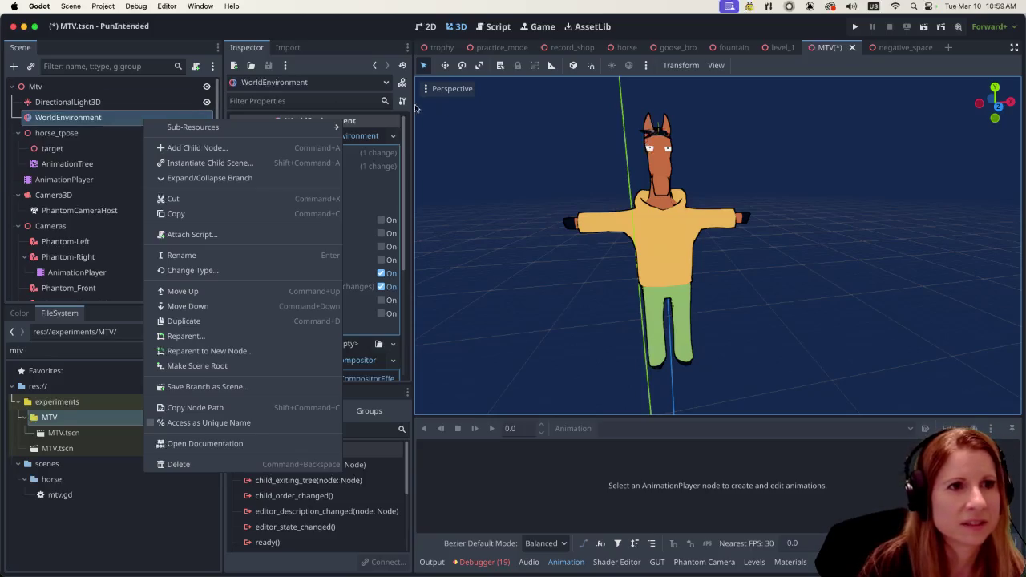
{"action": "left_click", "coordinate": [379, 41]}
{"action": "left_click", "coordinate": [393, 135]}
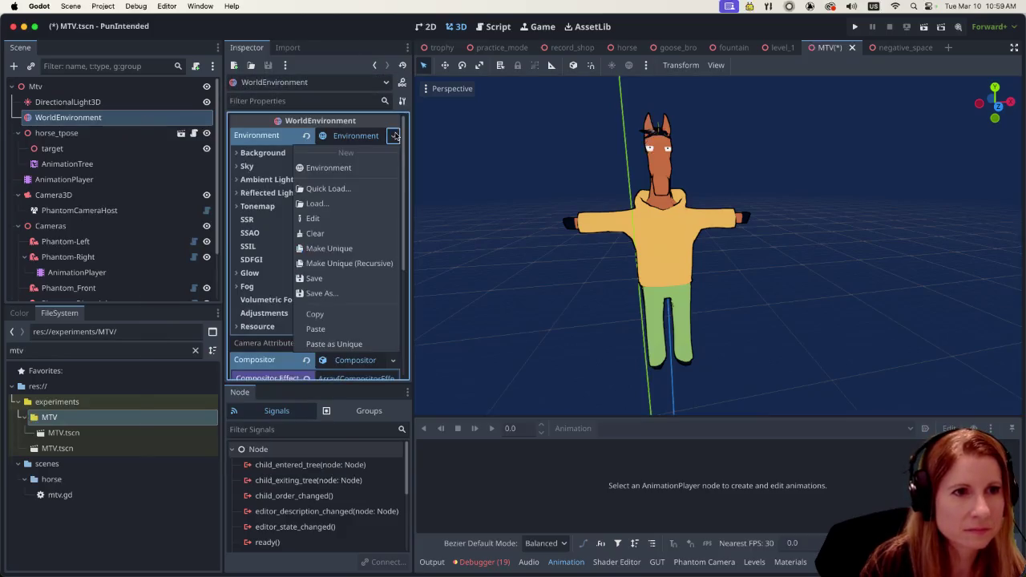
{"action": "left_click", "coordinate": [329, 248]}
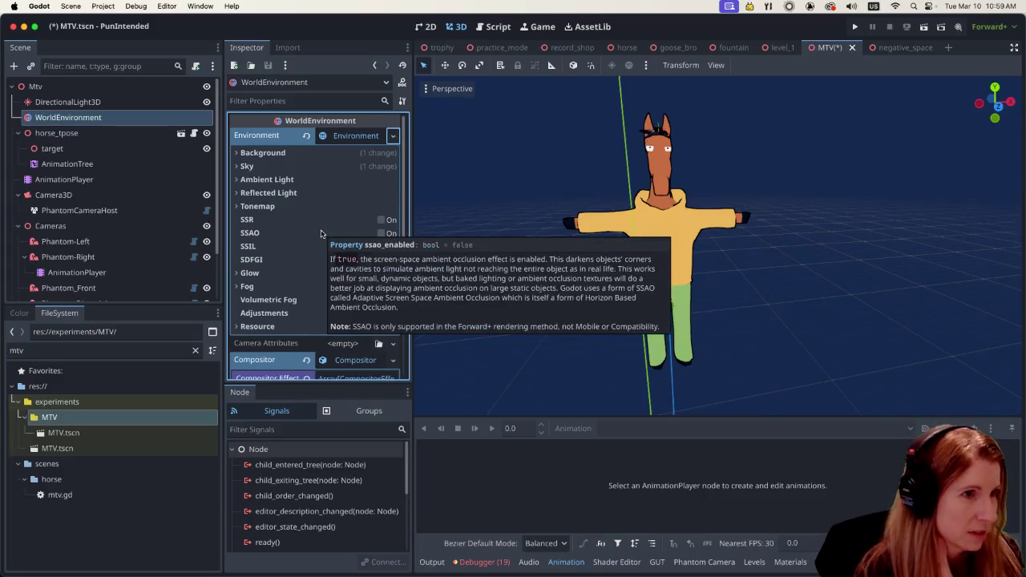
{"action": "left_click", "coordinate": [902, 48]}
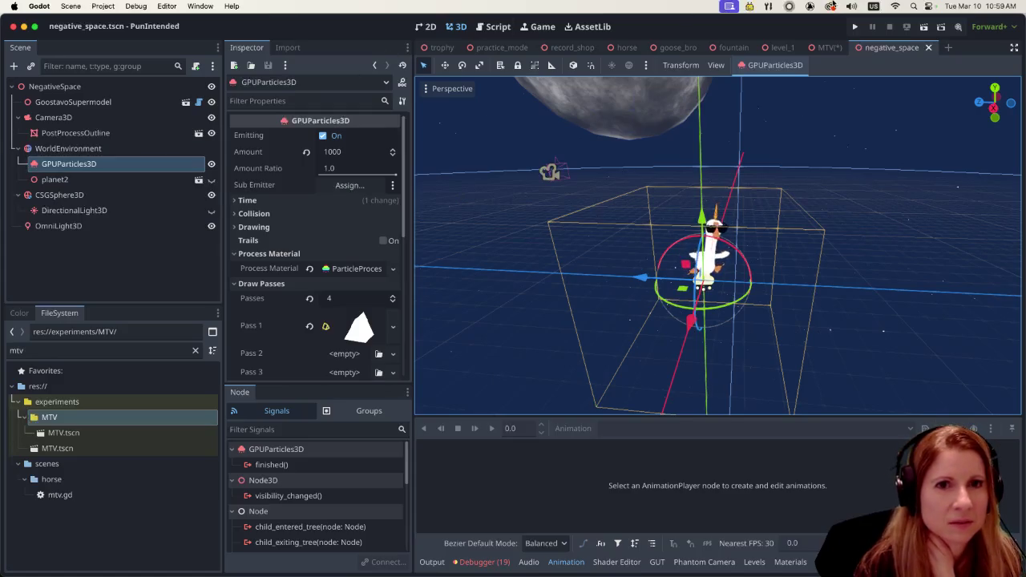
{"action": "left_click", "coordinate": [826, 48]}
{"action": "left_click", "coordinate": [392, 135]}
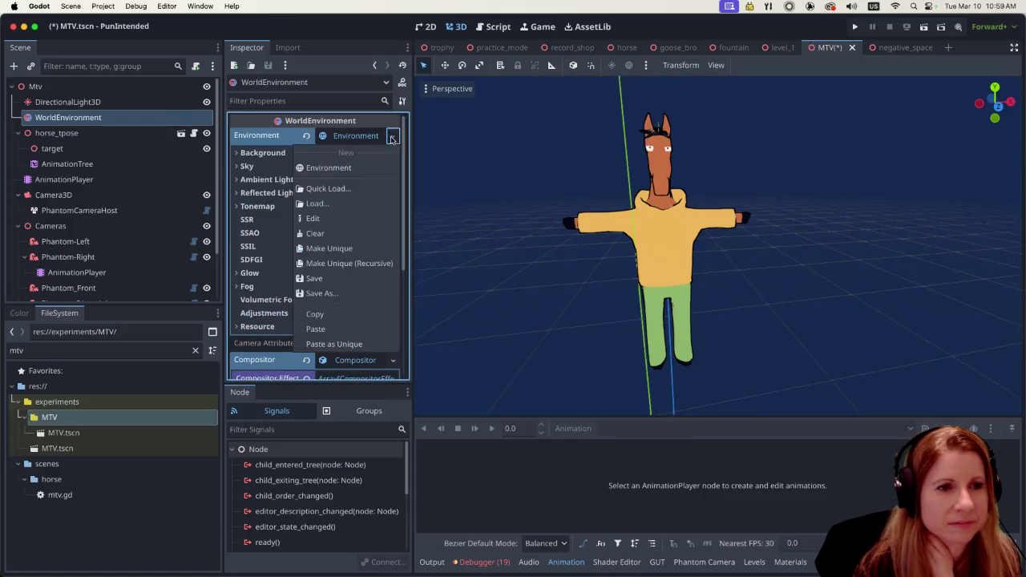
{"action": "left_click", "coordinate": [376, 258]}
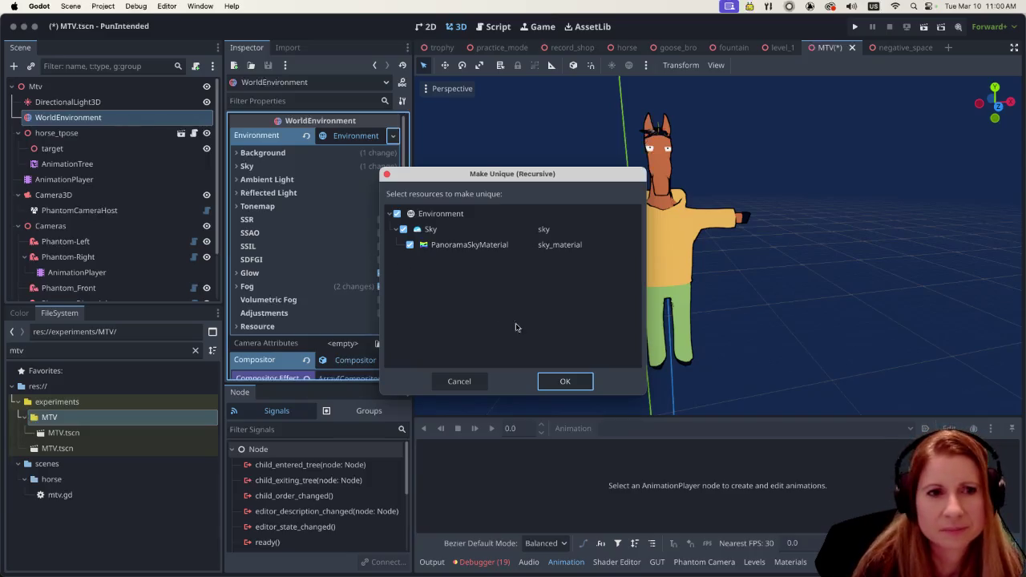
{"action": "left_click", "coordinate": [567, 382]}
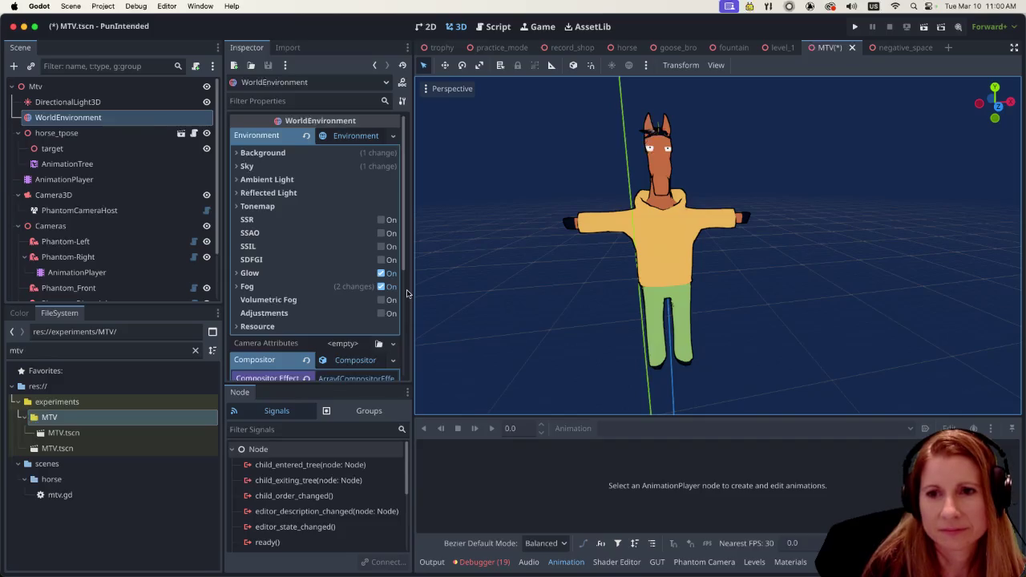
{"action": "left_click", "coordinate": [919, 48]}
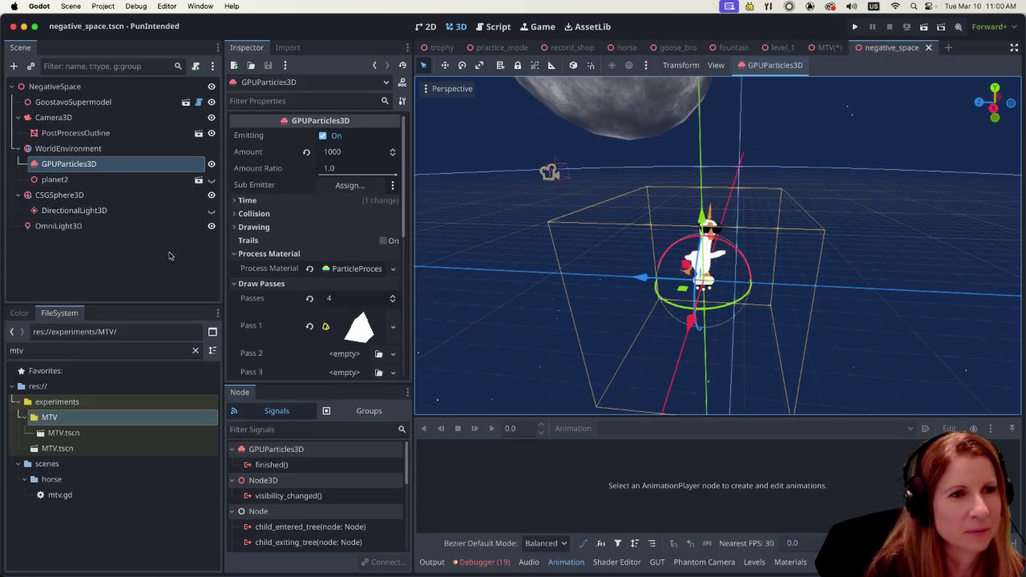
Step: Copy the GPUParticles3D star emitter node from negative_space and go back to MTV
{"action": "left_click_drag", "start_coordinate": [96, 163], "coordinate": [90, 418]}
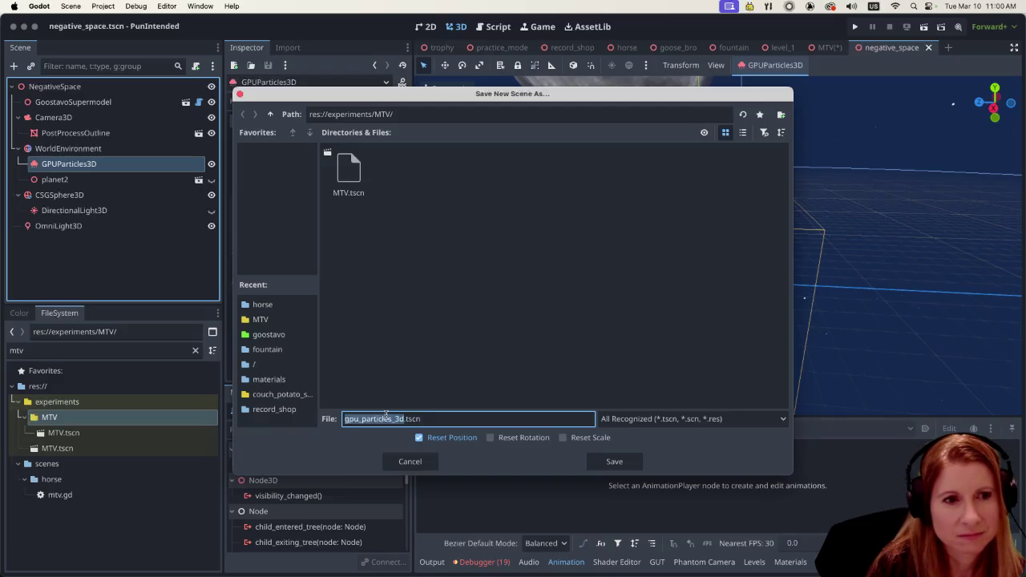
{"action": "left_click", "coordinate": [409, 460]}
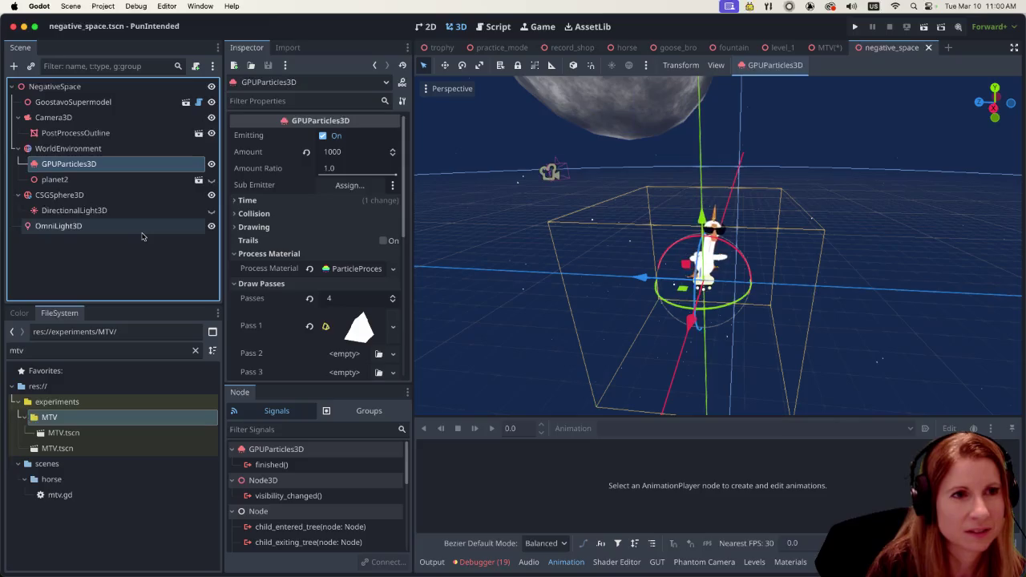
{"action": "right_click", "coordinate": [124, 169]}
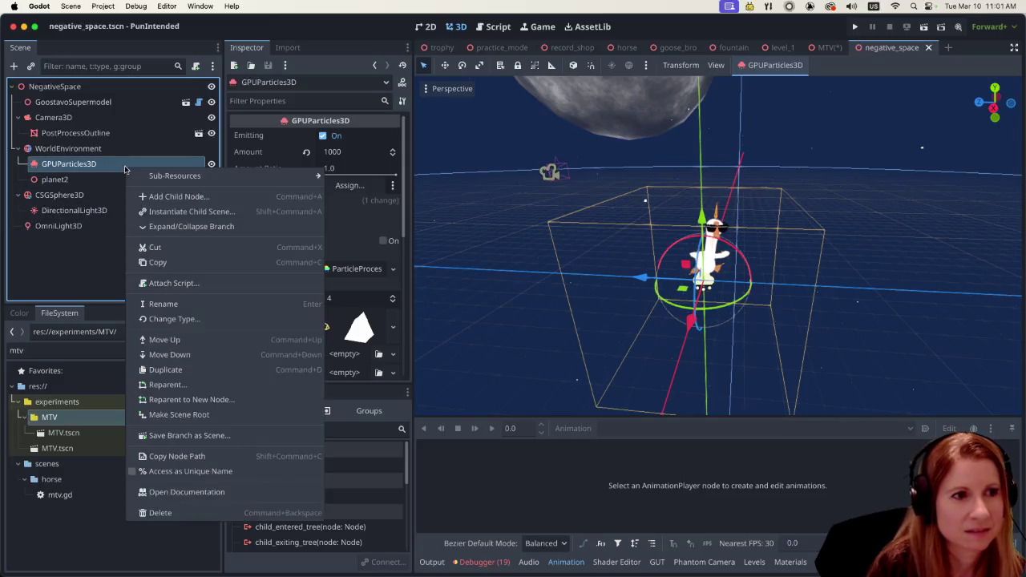
{"action": "left_click", "coordinate": [152, 262]}
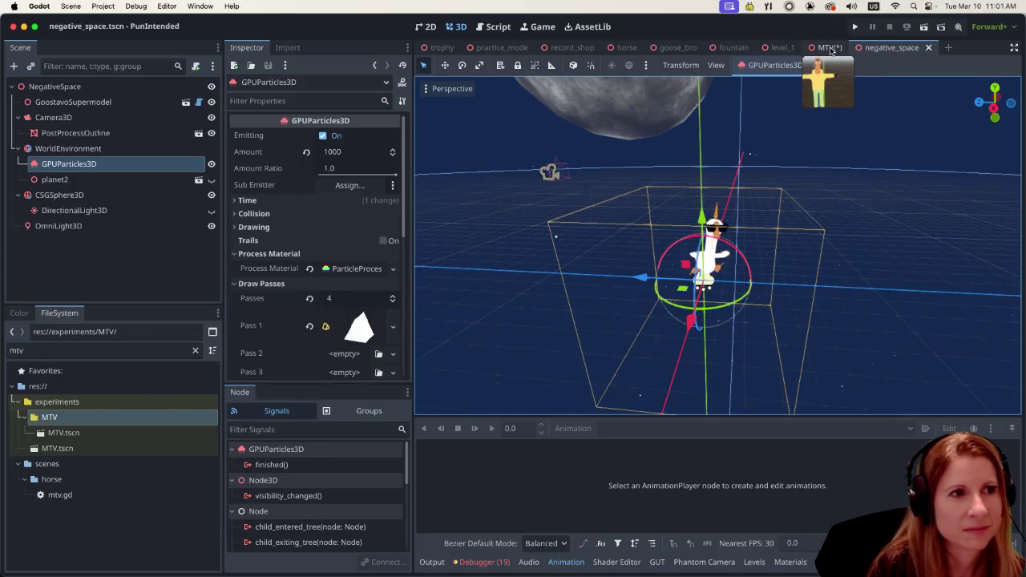
{"action": "left_click", "coordinate": [831, 49]}
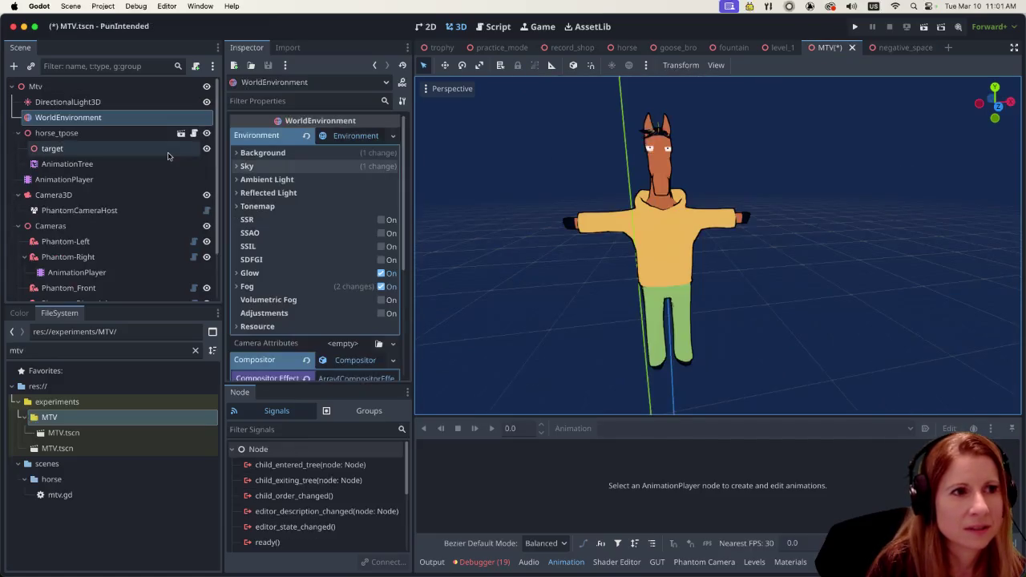
{"action": "right_click", "coordinate": [140, 123]}
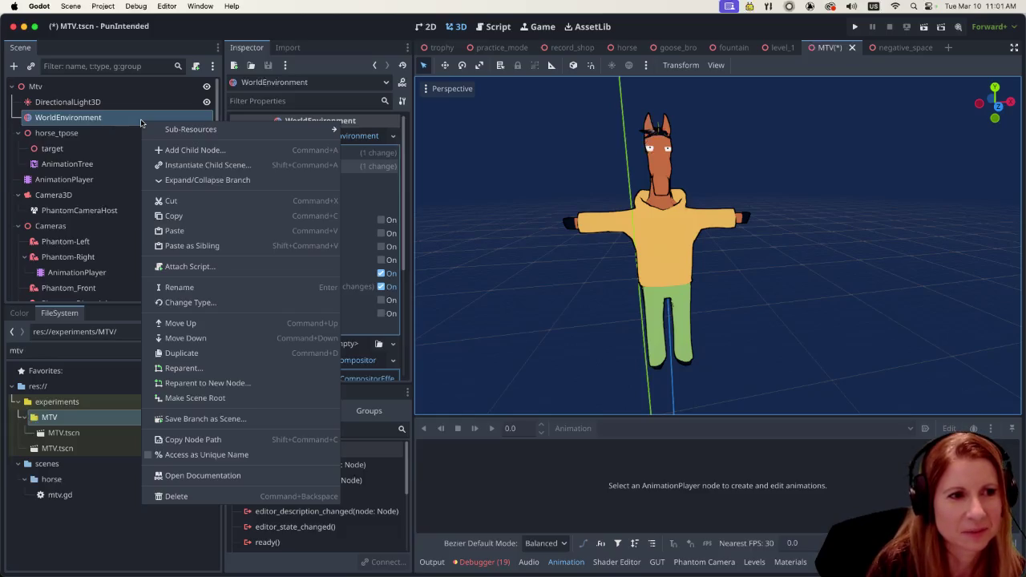
{"action": "left_click", "coordinate": [197, 231]}
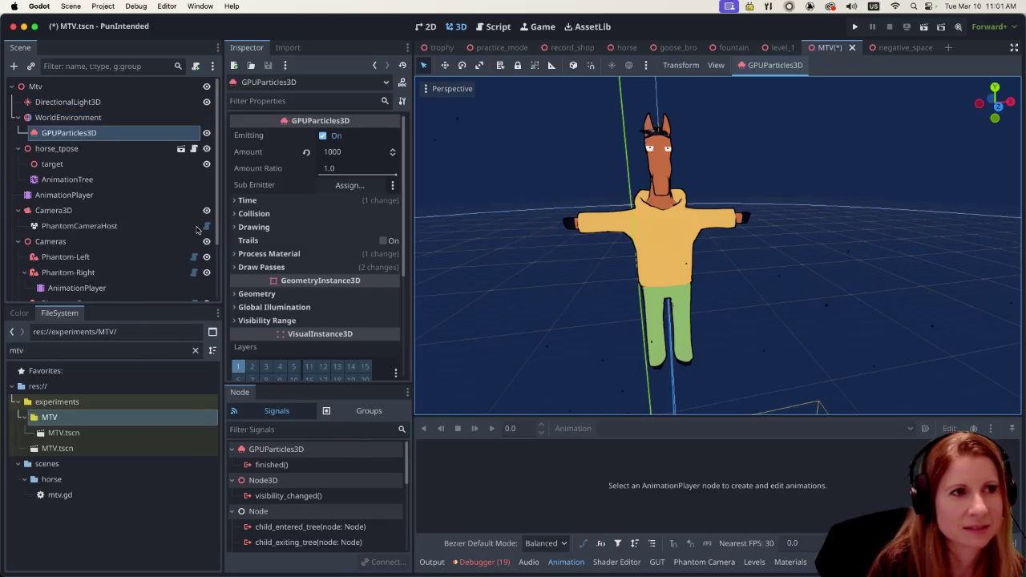
{"action": "scroll", "coordinate": [661, 317], "scroll_direction": "down", "scroll_amount": 5}
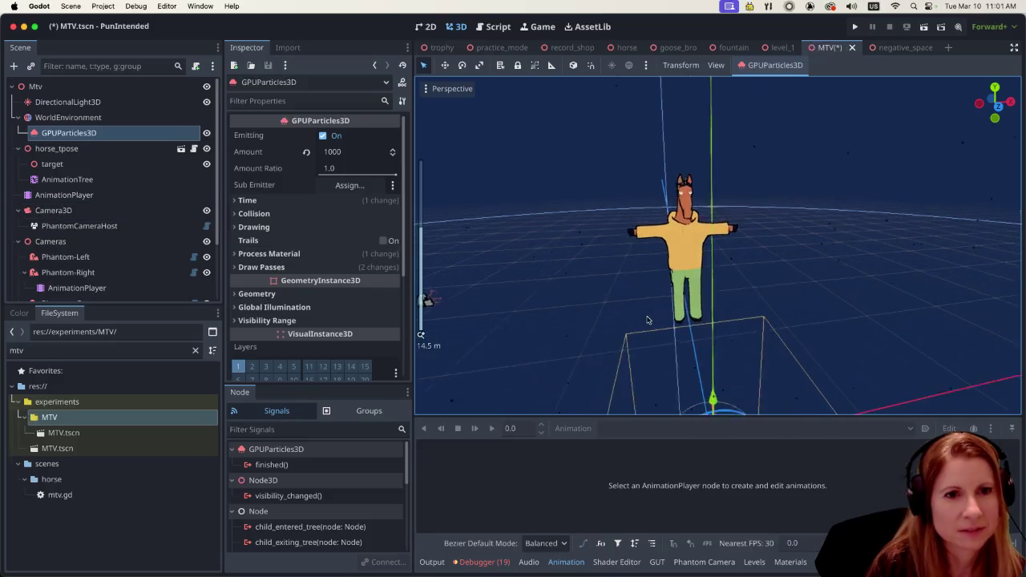
{"action": "scroll", "coordinate": [647, 320], "scroll_direction": "down", "scroll_amount": 2}
{"action": "scroll", "coordinate": [652, 315], "scroll_direction": "up", "scroll_amount": 5}
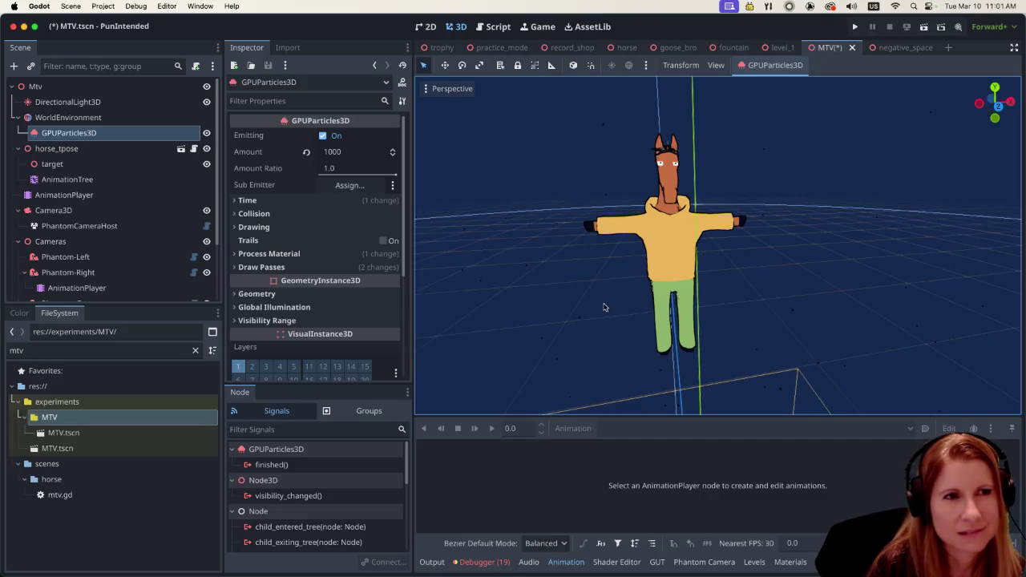
{"action": "scroll", "coordinate": [601, 303], "scroll_direction": "down", "scroll_amount": 6}
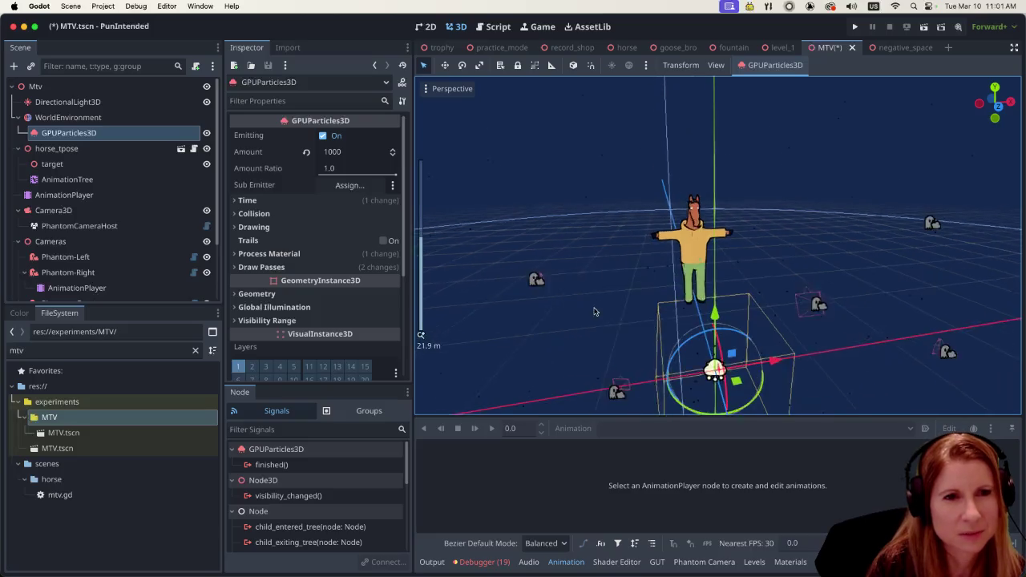
{"action": "scroll", "coordinate": [597, 299], "scroll_direction": "up", "scroll_amount": 4}
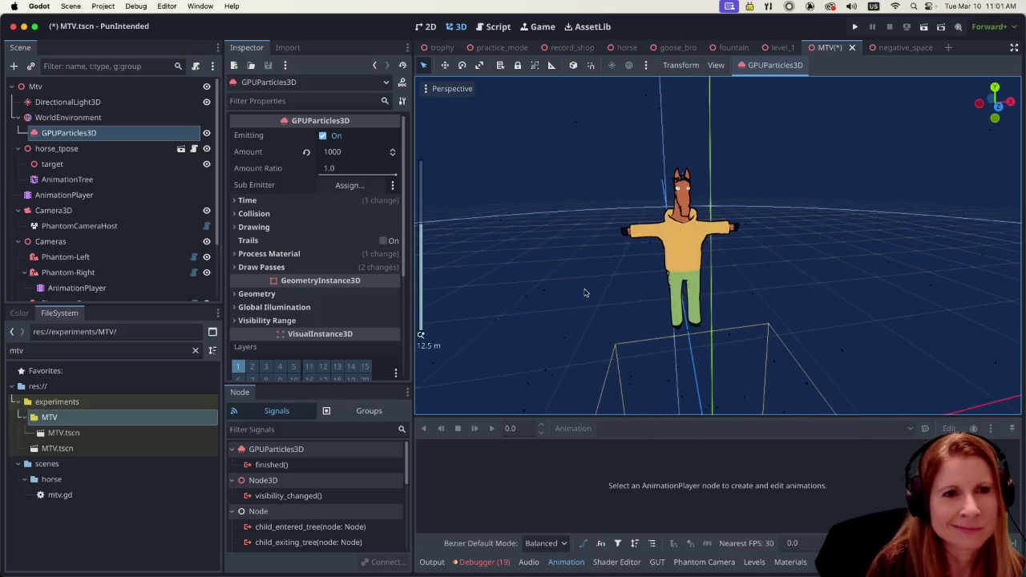
{"action": "left_click", "coordinate": [590, 291]}
{"action": "scroll", "coordinate": [607, 254], "scroll_direction": "up", "scroll_amount": 3}
{"action": "scroll", "coordinate": [694, 243], "scroll_direction": "right", "scroll_amount": 5}
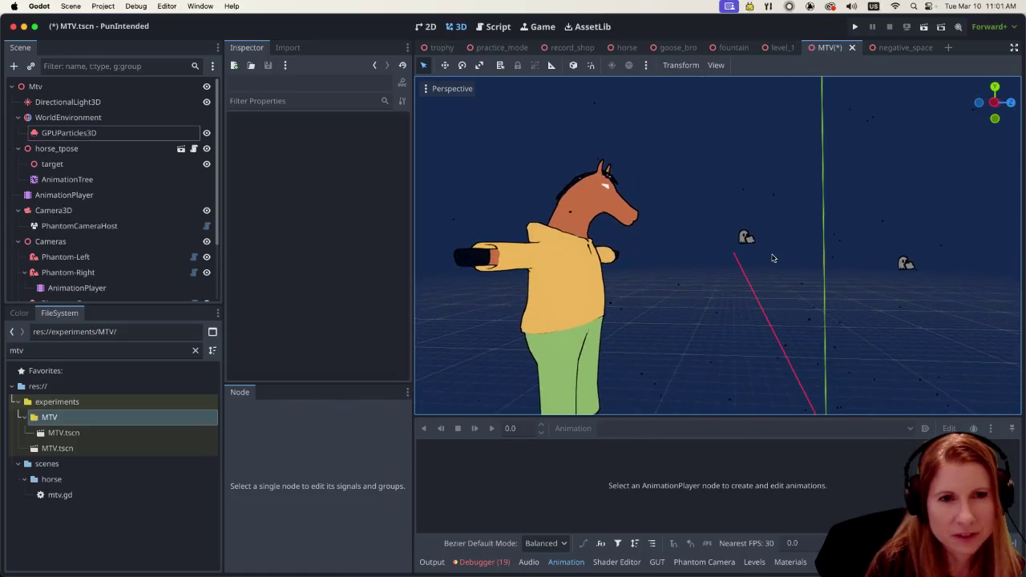
{"action": "left_click", "coordinate": [125, 136]}
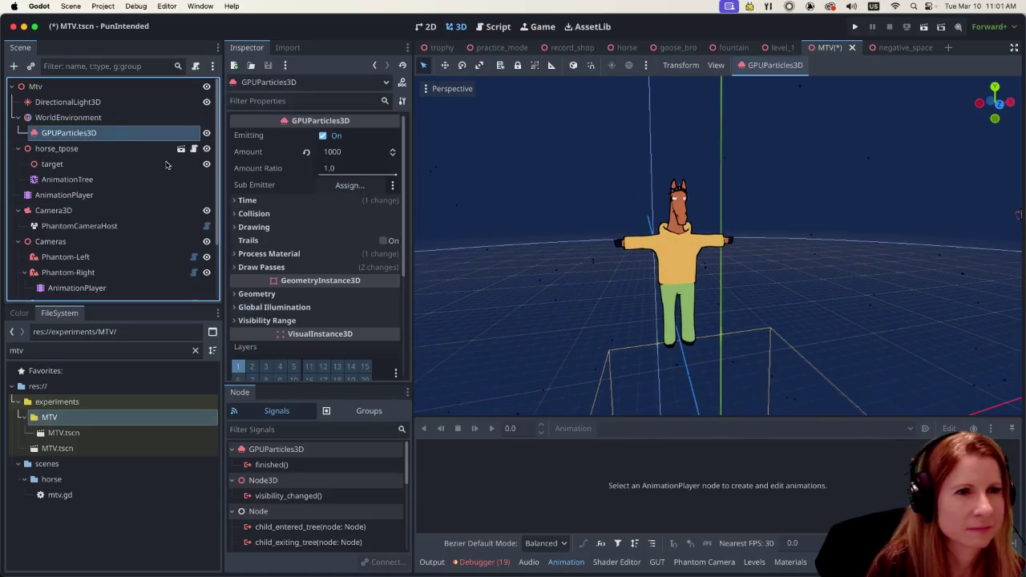
{"action": "scroll", "coordinate": [642, 289], "scroll_direction": "down", "scroll_amount": 3}
{"action": "scroll", "coordinate": [642, 286], "scroll_direction": "up", "scroll_amount": 5}
{"action": "scroll", "coordinate": [641, 287], "scroll_direction": "right", "scroll_amount": 5}
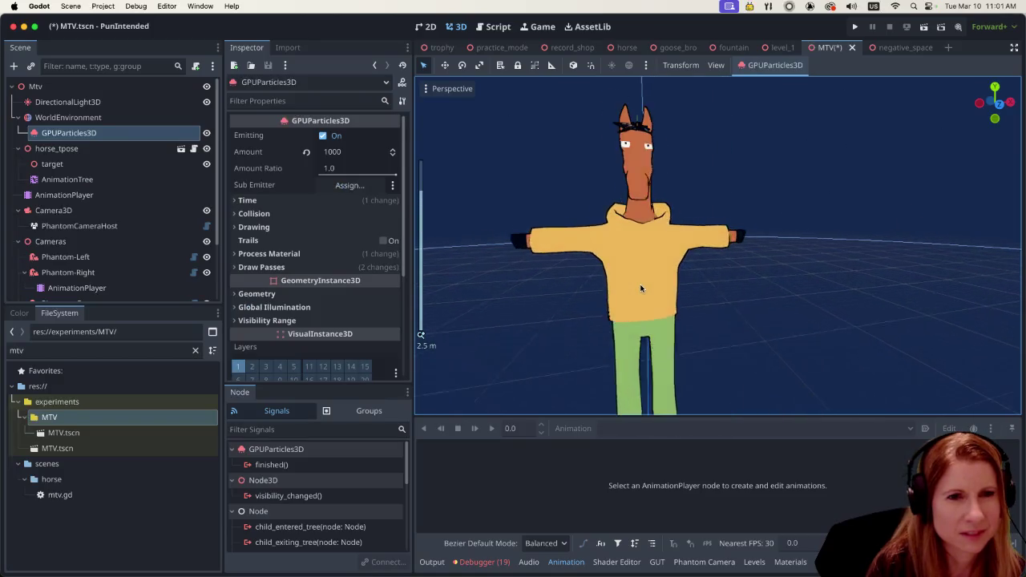
{"action": "scroll", "coordinate": [635, 287], "scroll_direction": "up", "scroll_amount": 3}
{"action": "scroll", "coordinate": [625, 285], "scroll_direction": "down", "scroll_amount": 3}
{"action": "scroll", "coordinate": [622, 285], "scroll_direction": "down", "scroll_amount": 5}
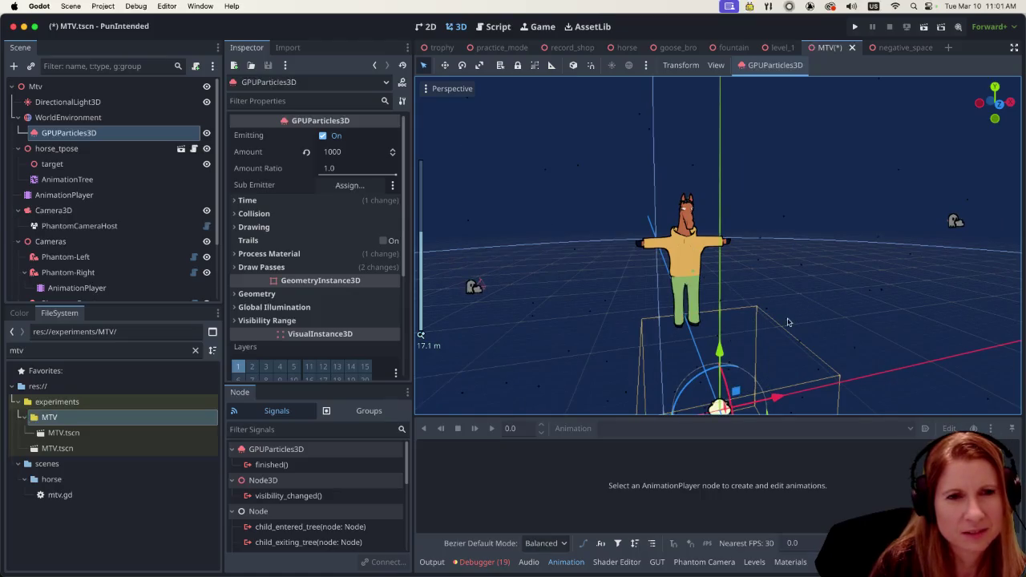
{"action": "scroll", "coordinate": [785, 318], "scroll_direction": "up", "scroll_amount": 4}
{"action": "scroll", "coordinate": [771, 307], "scroll_direction": "up", "scroll_amount": 1}
{"action": "scroll", "coordinate": [771, 308], "scroll_direction": "down", "scroll_amount": 3}
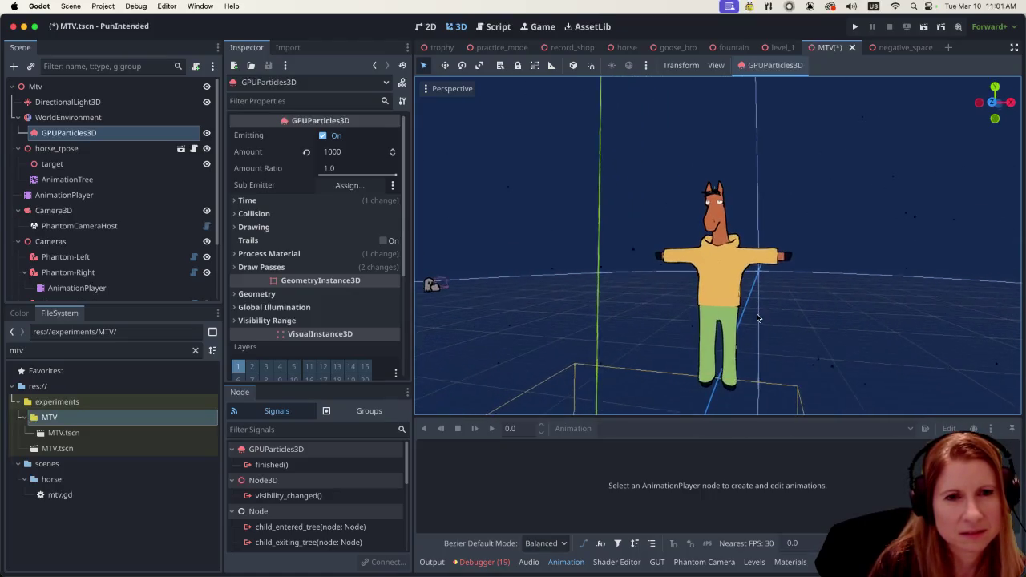
{"action": "scroll", "coordinate": [603, 315], "scroll_direction": "up", "scroll_amount": 1}
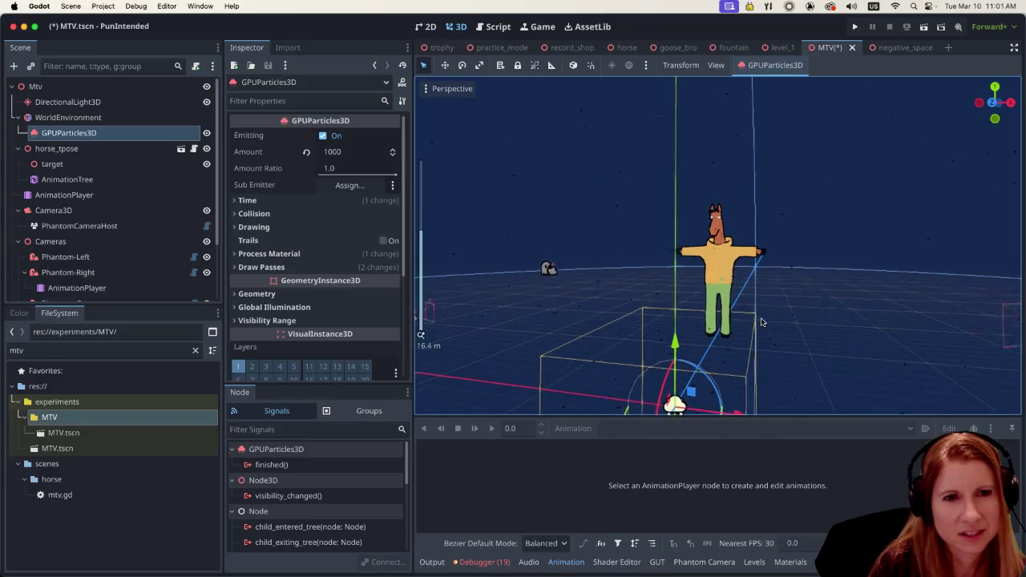
{"action": "scroll", "coordinate": [550, 268], "scroll_direction": "up", "scroll_amount": 8}
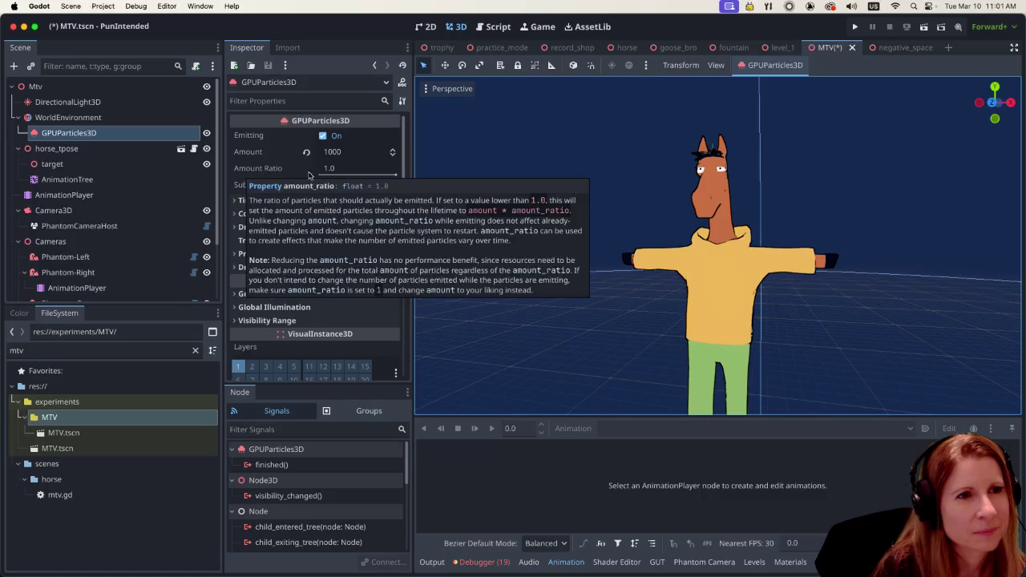
Step: Select WorldEnvironment in the MTV Scene tree to show its Environment properties
{"action": "scroll", "coordinate": [280, 251], "scroll_direction": "down", "scroll_amount": 3}
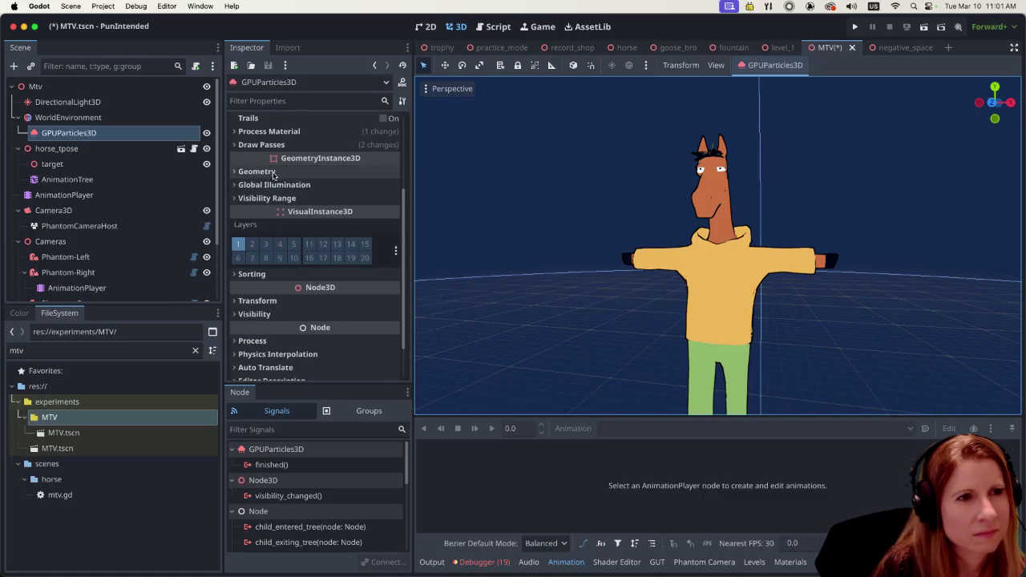
{"action": "scroll", "coordinate": [275, 224], "scroll_direction": "up", "scroll_amount": 3}
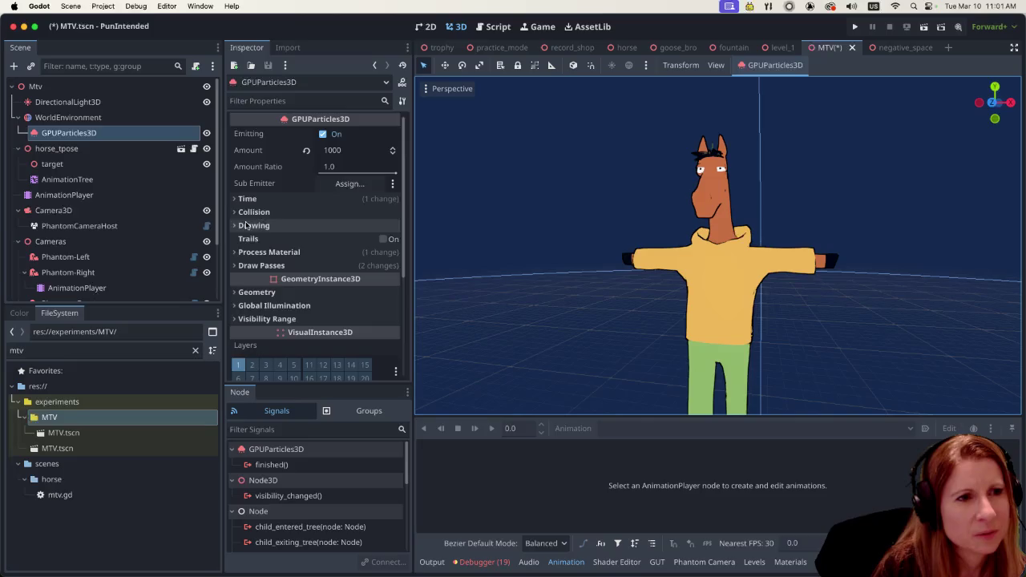
{"action": "scroll", "coordinate": [252, 224], "scroll_direction": "down", "scroll_amount": 2}
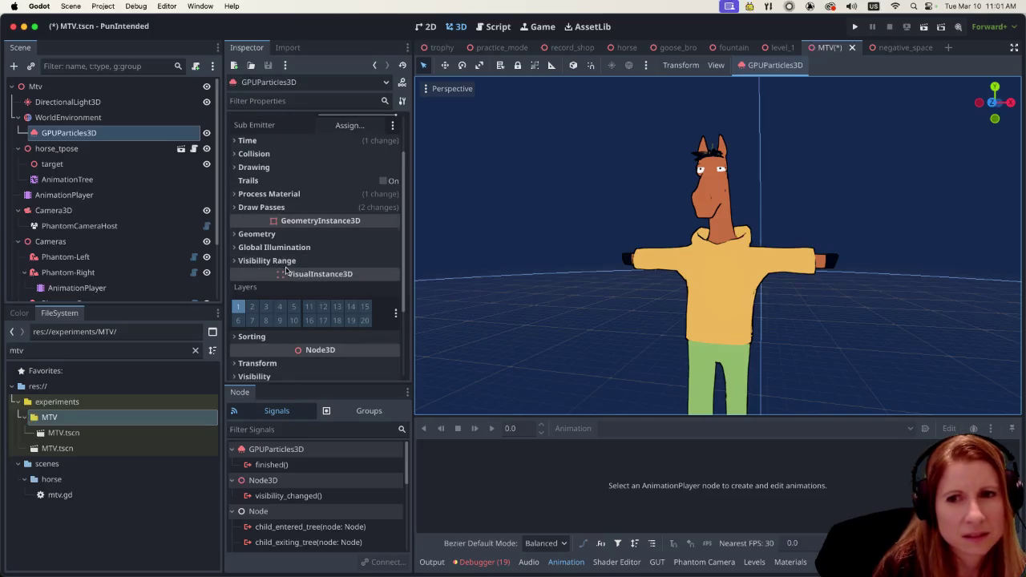
{"action": "mouse_move", "coordinate": [285, 270]}
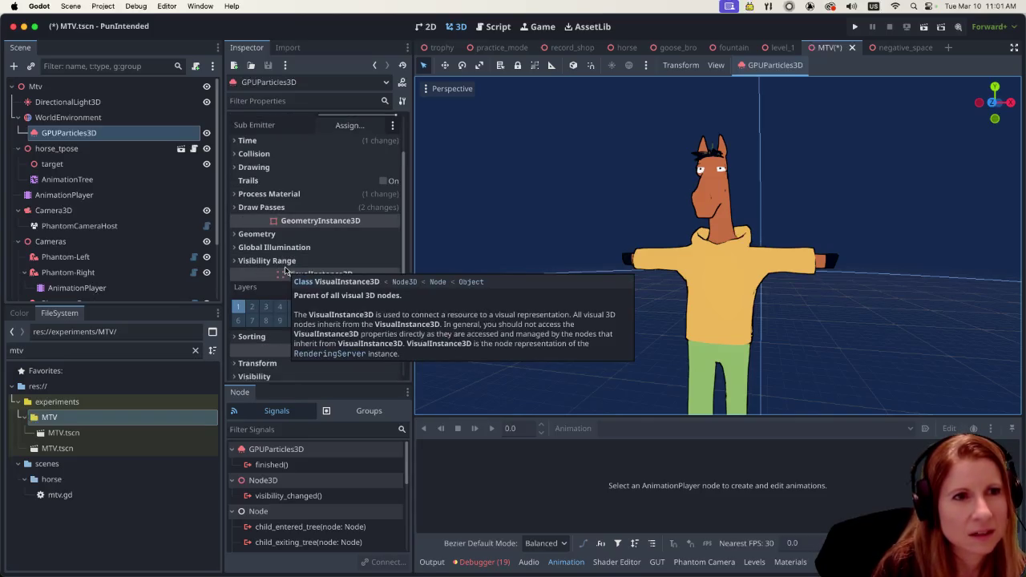
{"action": "scroll", "coordinate": [770, 309], "scroll_direction": "down", "scroll_amount": 3}
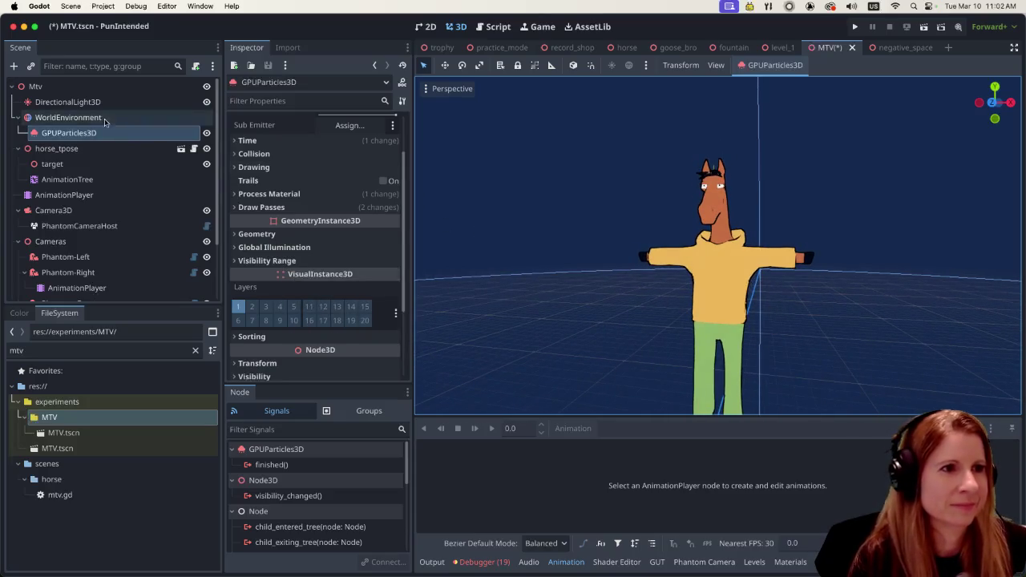
{"action": "left_click", "coordinate": [72, 117]}
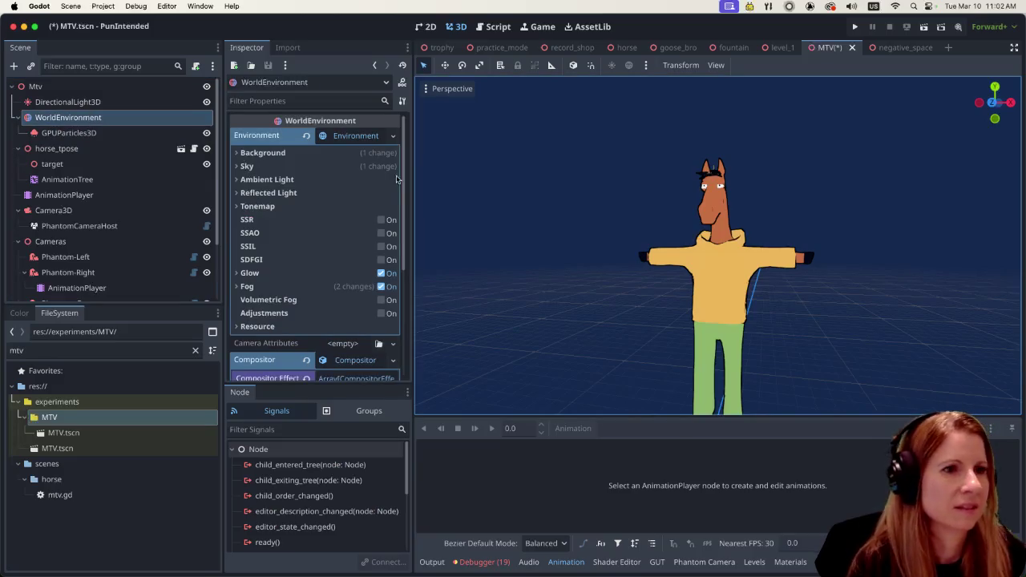
Step: Uncheck Enabled on Compositor Effects element 0 so the horse renders without outlines
{"action": "mouse_move", "coordinate": [324, 220]}
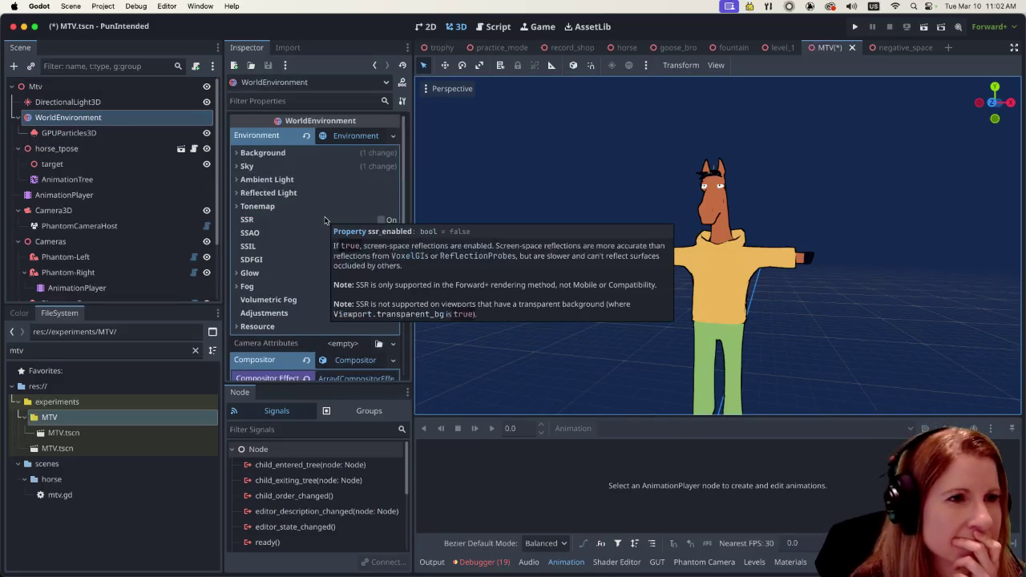
{"action": "left_click", "coordinate": [355, 136]}
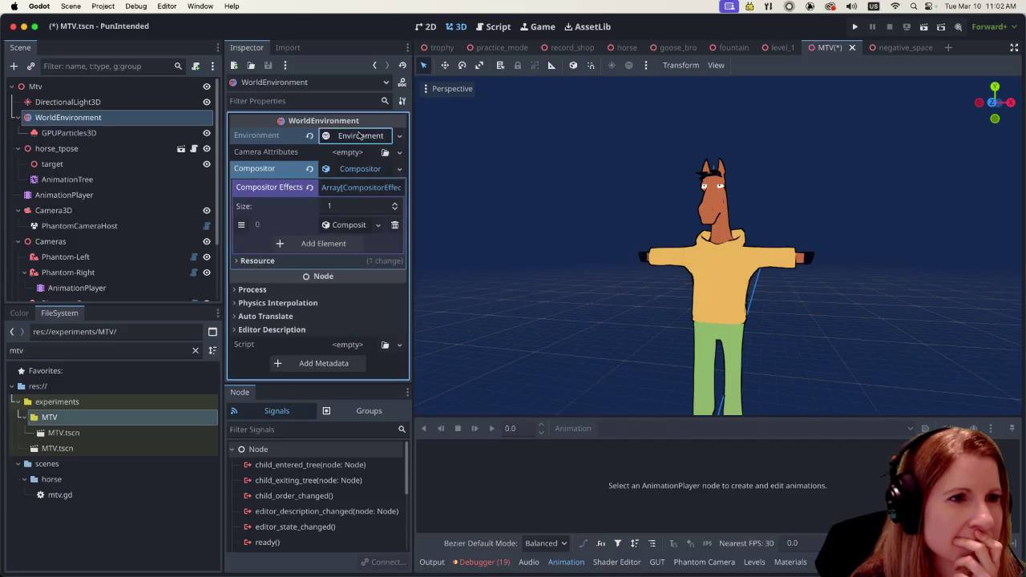
{"action": "left_click", "coordinate": [349, 225]}
{"action": "left_click", "coordinate": [323, 243]}
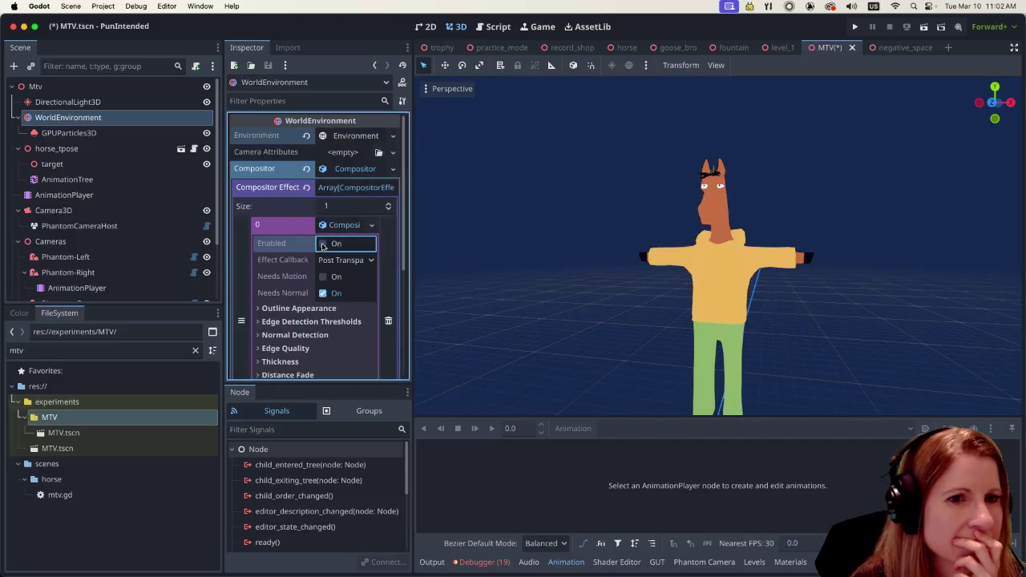
{"action": "scroll", "coordinate": [597, 297], "scroll_direction": "down", "scroll_amount": 5}
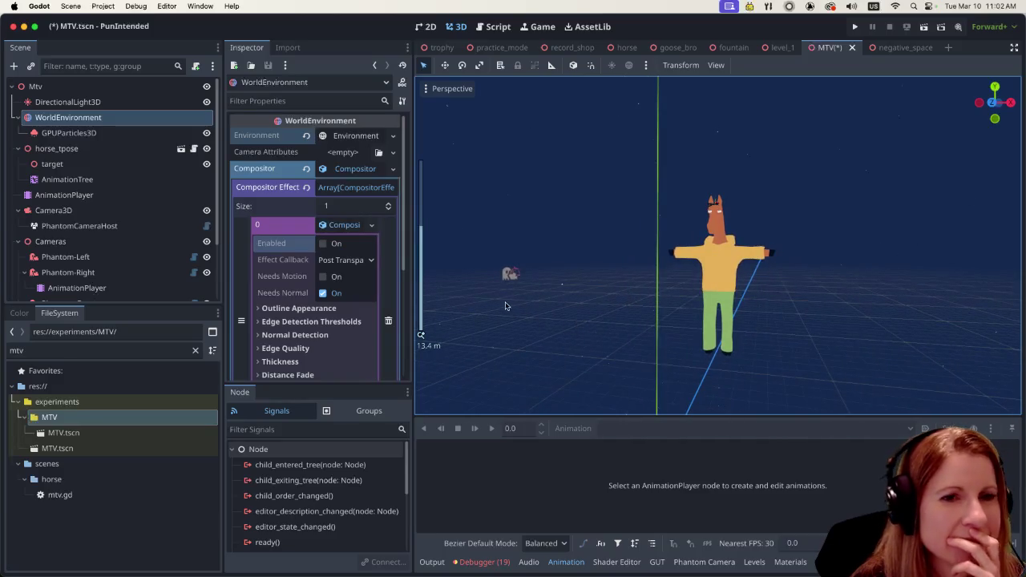
{"action": "scroll", "coordinate": [556, 311], "scroll_direction": "down", "scroll_amount": 1}
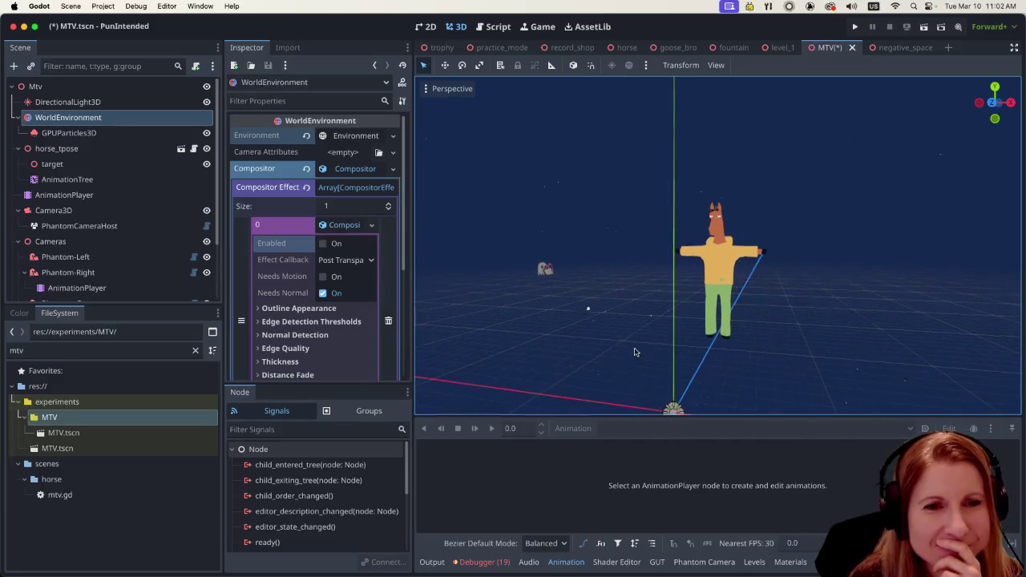
{"action": "left_click_drag", "start_coordinate": [625, 352], "coordinate": [704, 363]}
{"action": "scroll", "coordinate": [802, 350], "scroll_direction": "up", "scroll_amount": 5}
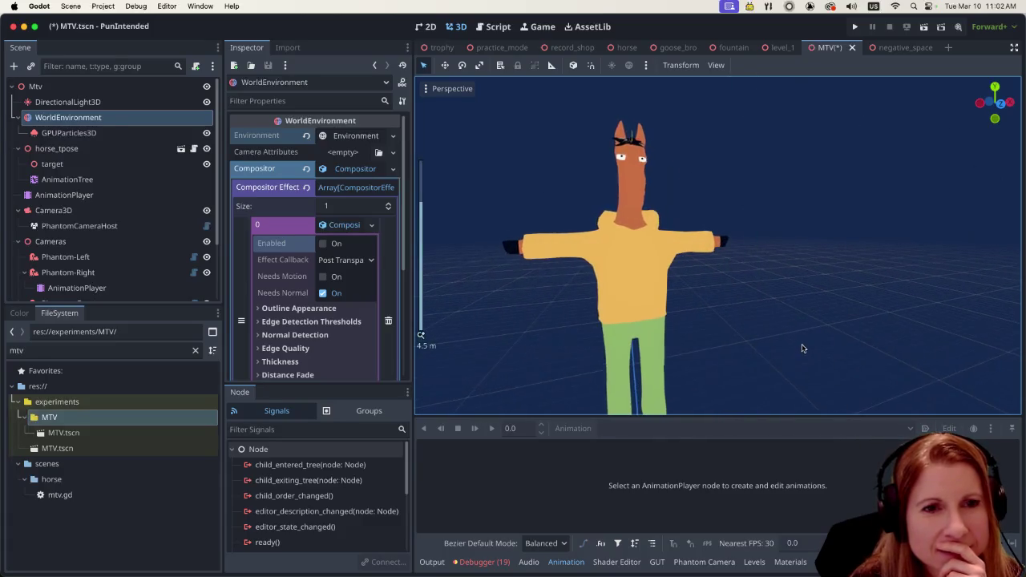
{"action": "scroll", "coordinate": [797, 348], "scroll_direction": "down", "scroll_amount": 2}
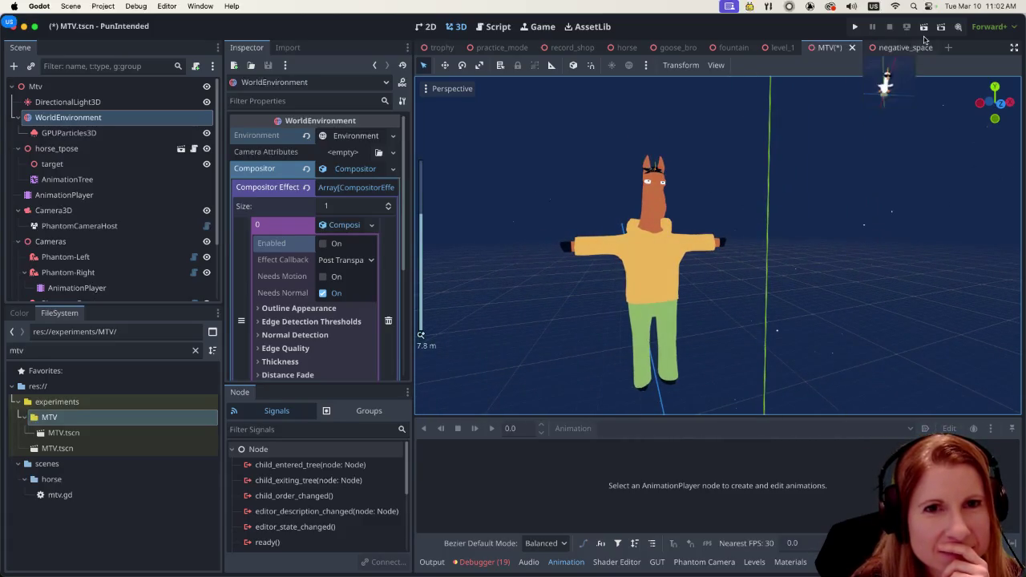
Step: Select the Cameras AnimationPlayer, enlarge the Animation panel and uncheck the Audio Clips track
{"action": "left_click", "coordinate": [73, 287]}
{"action": "scroll", "coordinate": [577, 488], "scroll_direction": "down", "scroll_amount": 5}
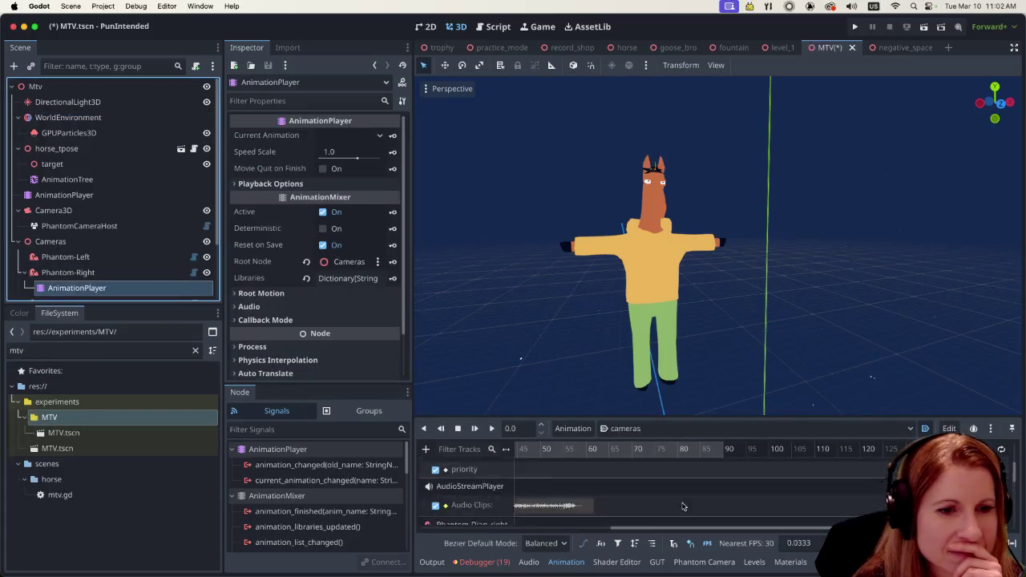
{"action": "scroll", "coordinate": [609, 505], "scroll_direction": "down", "scroll_amount": 5}
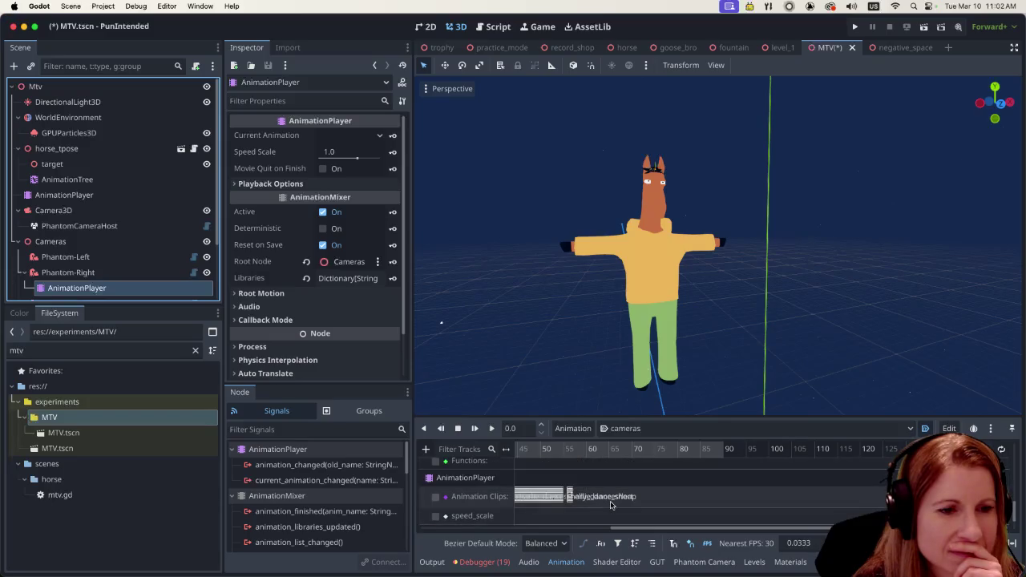
{"action": "left_click_drag", "start_coordinate": [561, 416], "coordinate": [566, 367]}
{"action": "scroll", "coordinate": [590, 474], "scroll_direction": "down", "scroll_amount": 5}
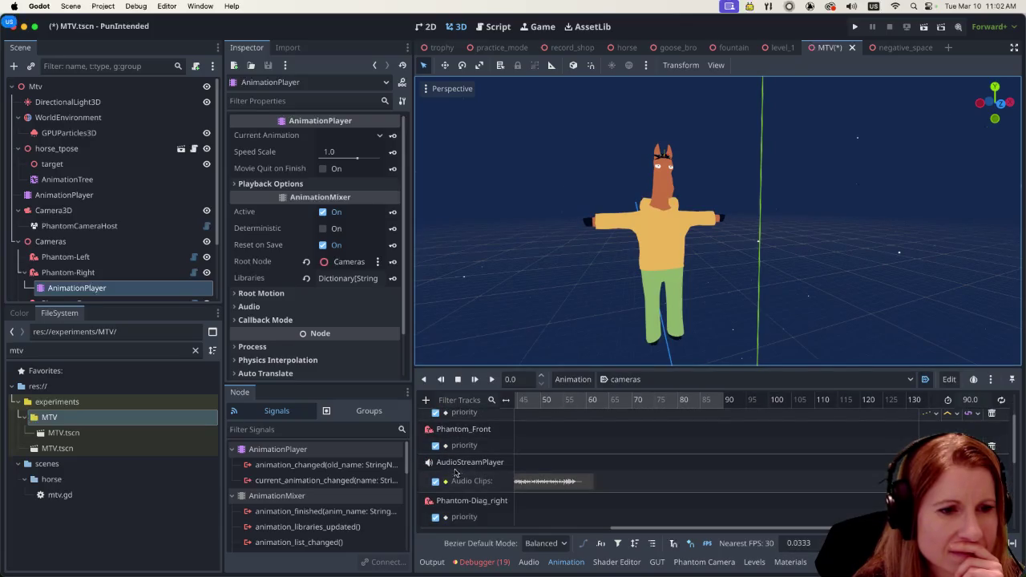
{"action": "left_click", "coordinate": [435, 481]}
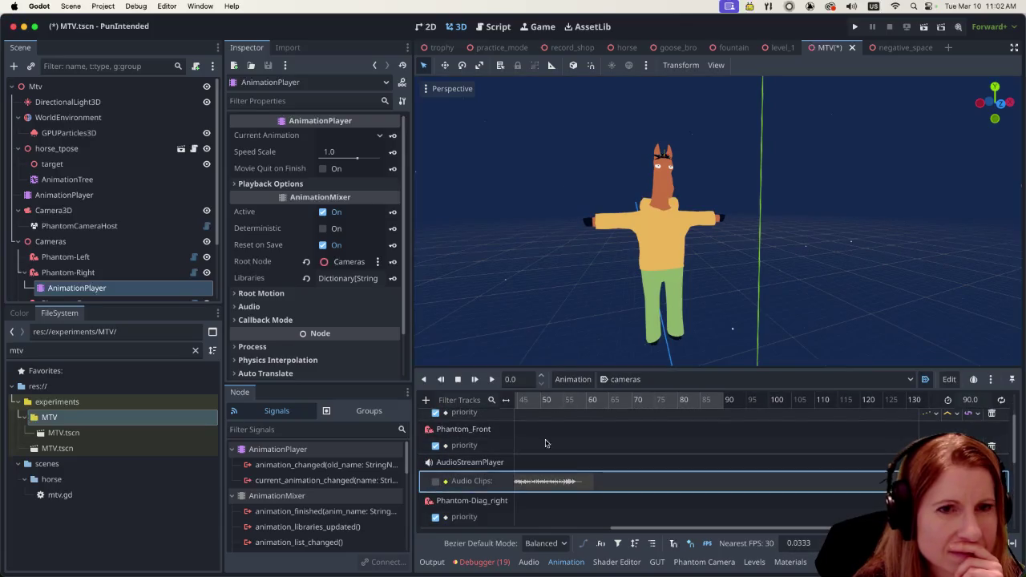
Step: Run the project, watch the horse against the starry sky, then quit with Cmd+Q
{"action": "left_click", "coordinate": [923, 27]}
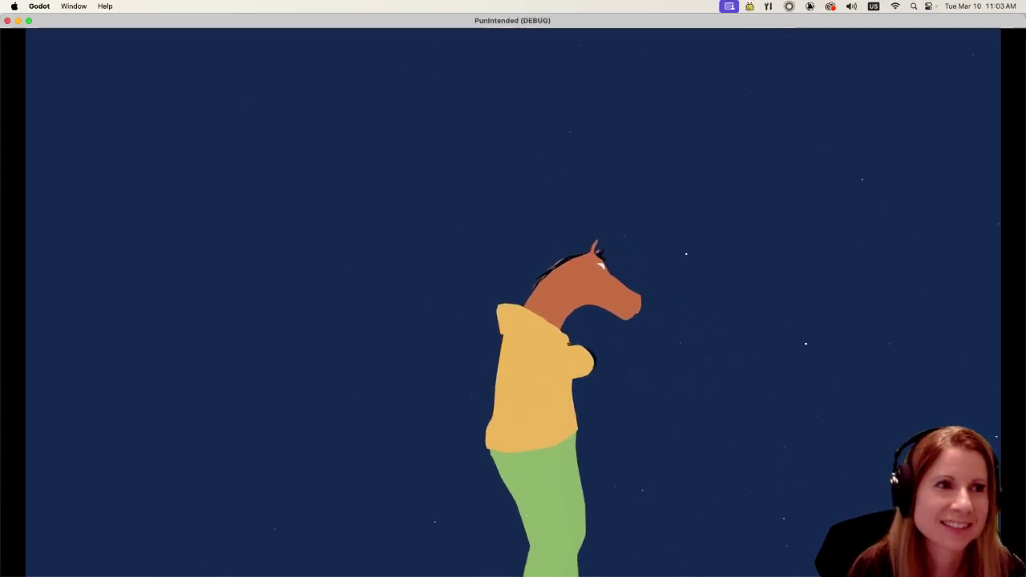
{"action": "key", "text": "super+q"}
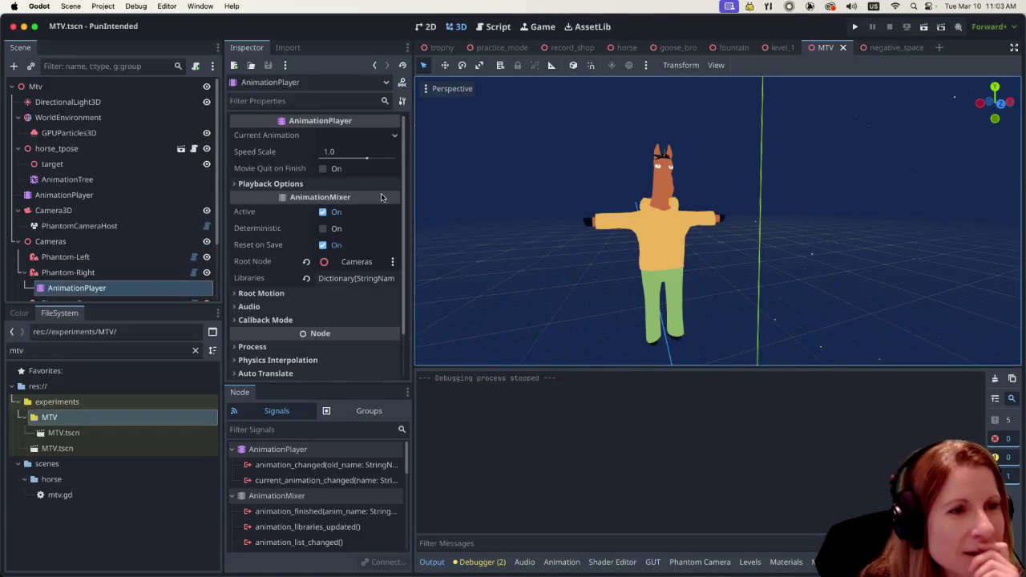
Step: Select the GPUParticles3D star emitter and view its emission settings (1000 particles, ratio 1.0) in the Inspector
{"action": "left_click", "coordinate": [120, 135]}
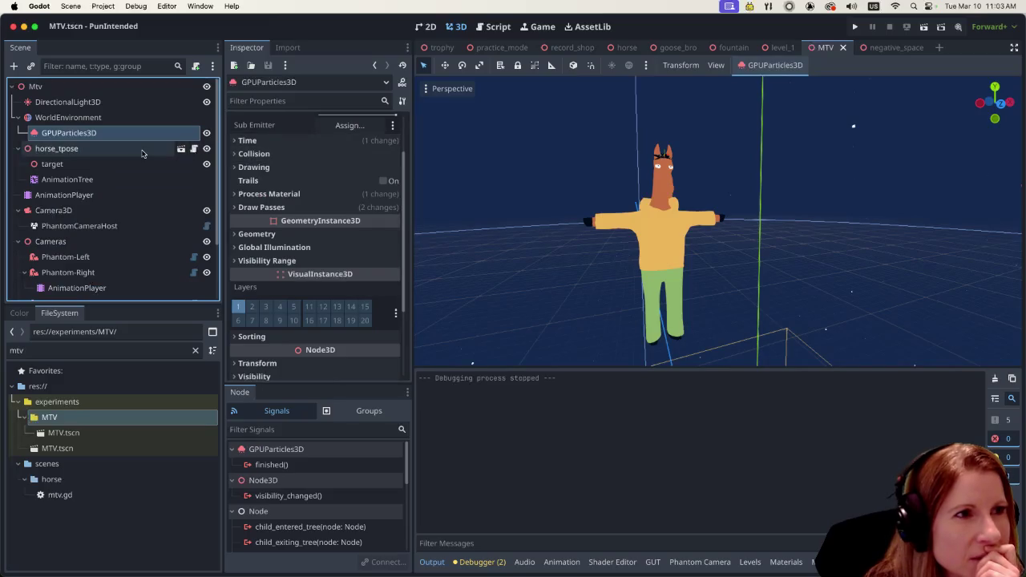
{"action": "right_click", "coordinate": [138, 133]}
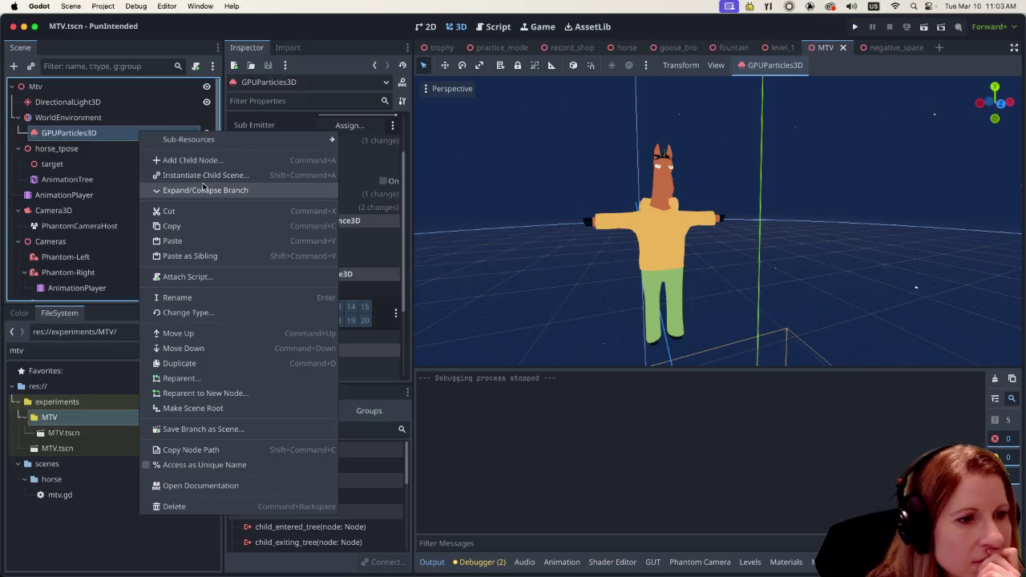
{"action": "left_click", "coordinate": [369, 141]}
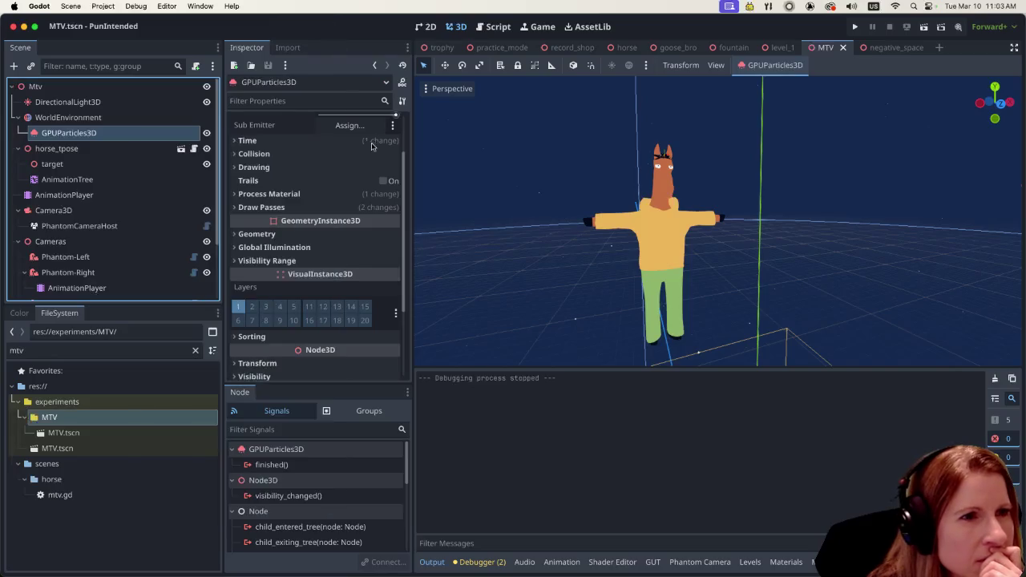
{"action": "scroll", "coordinate": [370, 205], "scroll_direction": "up", "scroll_amount": 2}
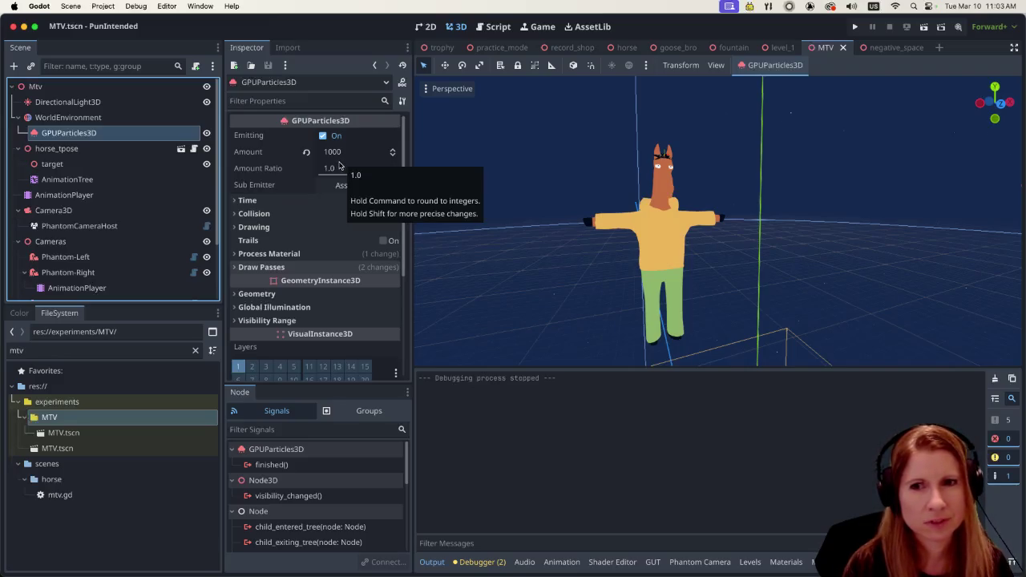
{"action": "left_click", "coordinate": [291, 49]}
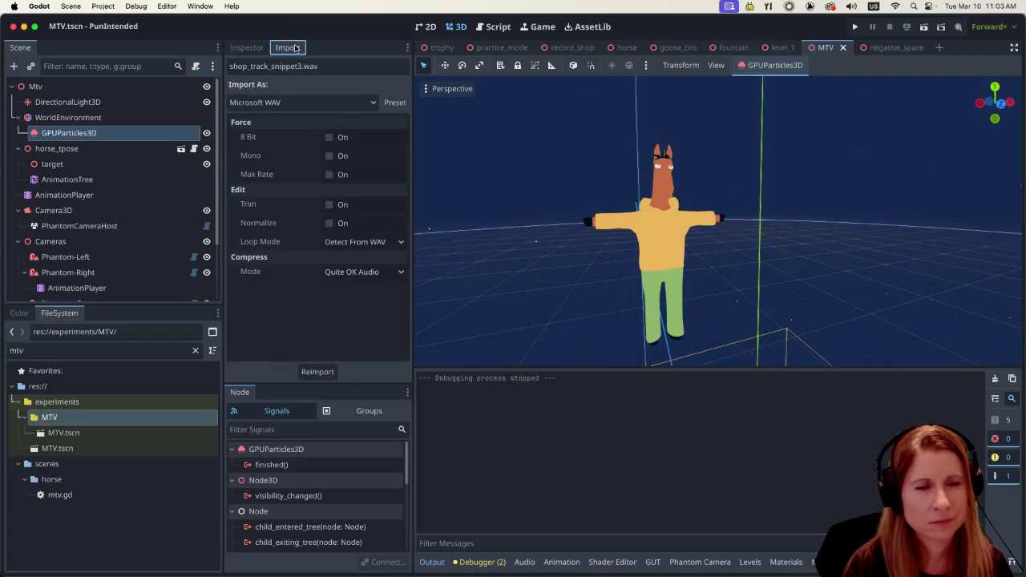
{"action": "left_click", "coordinate": [246, 50]}
{"action": "left_click", "coordinate": [117, 134]}
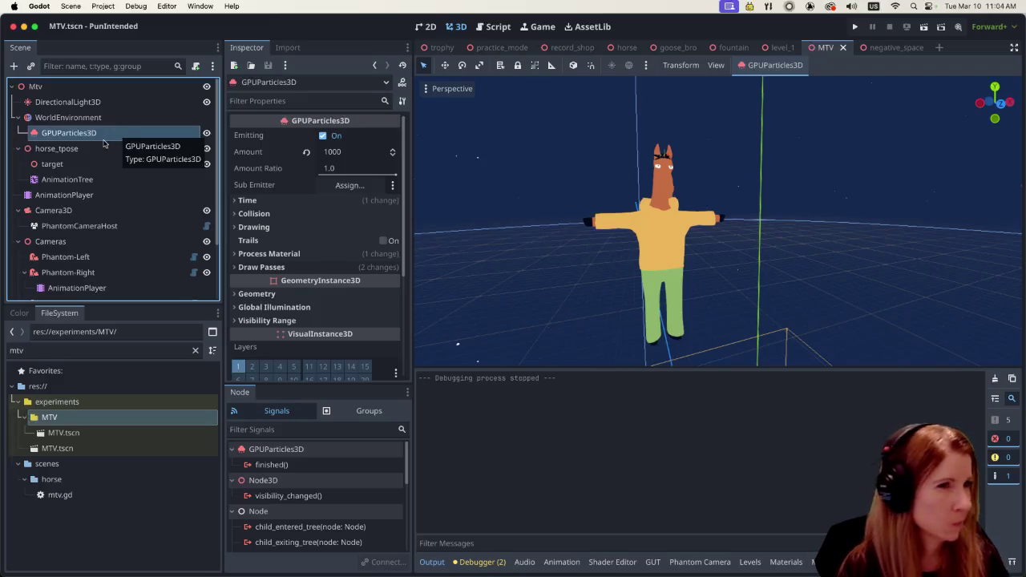
{"action": "scroll", "coordinate": [324, 219], "scroll_direction": "down", "scroll_amount": 2}
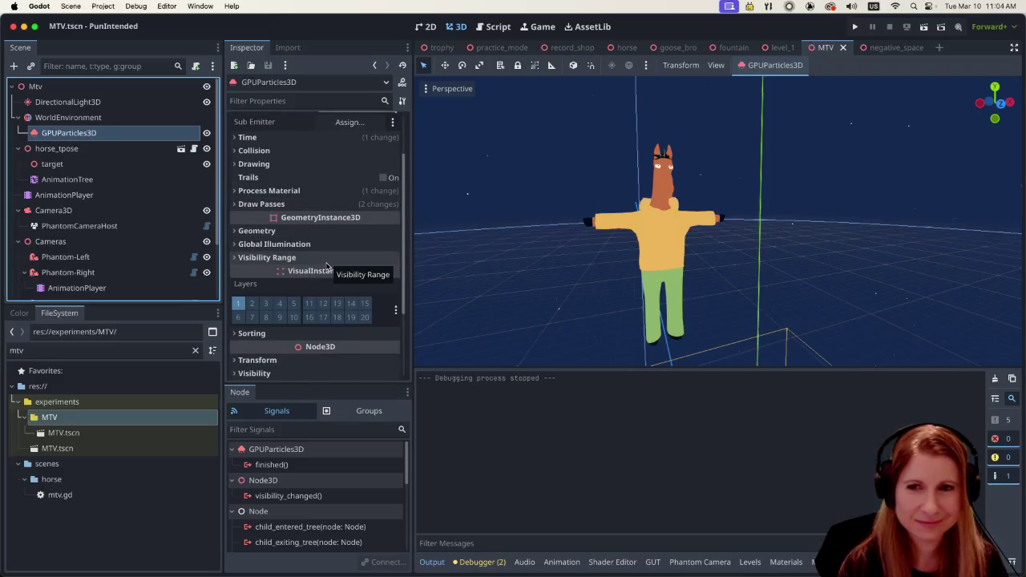
{"action": "scroll", "coordinate": [329, 264], "scroll_direction": "up", "scroll_amount": 2}
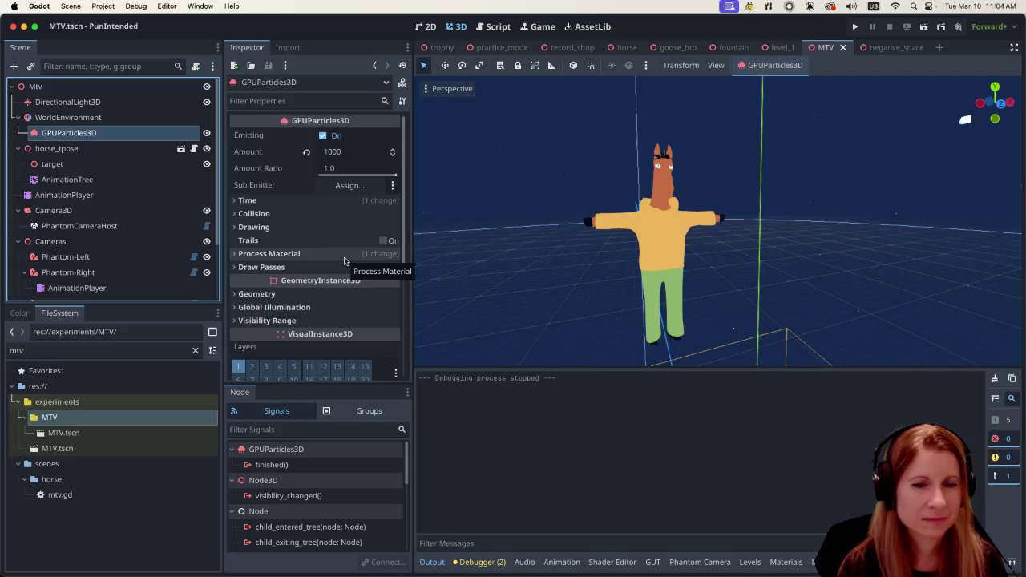
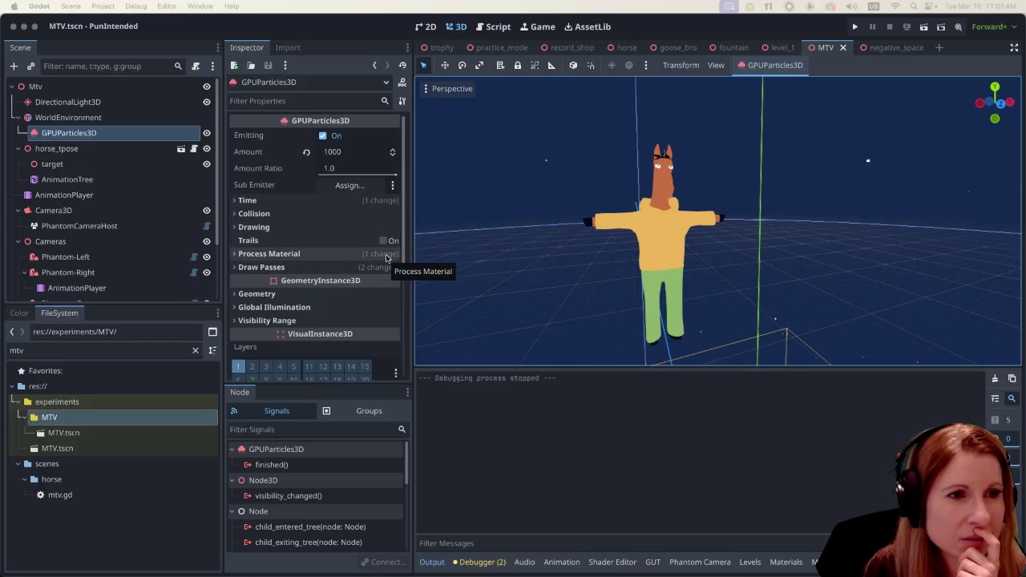
Step: Expand the GPUParticles3D's Process Material and Draw Passes sections in the Inspector
{"action": "scroll", "coordinate": [292, 229], "scroll_direction": "down", "scroll_amount": 2}
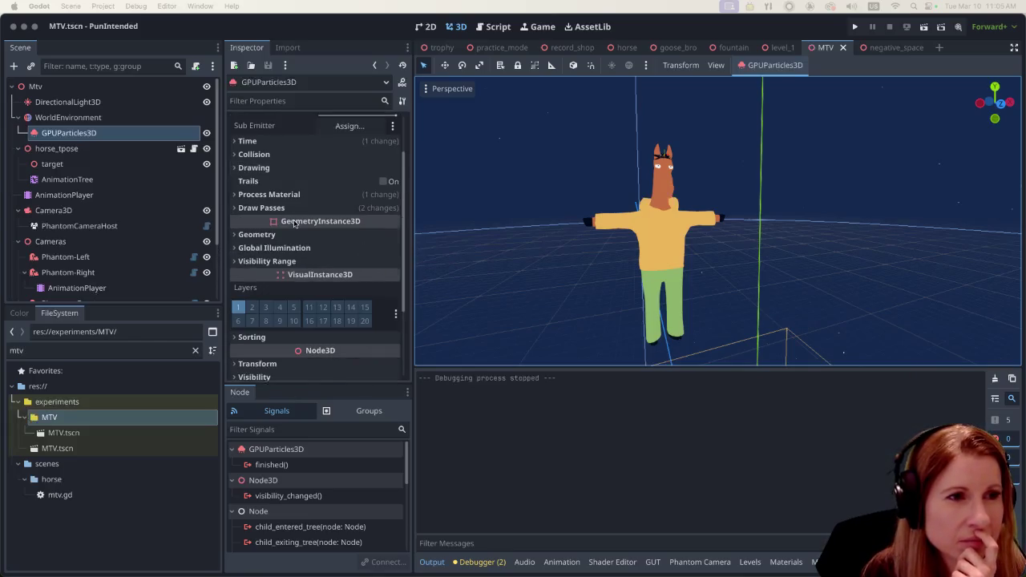
{"action": "left_click", "coordinate": [234, 196]}
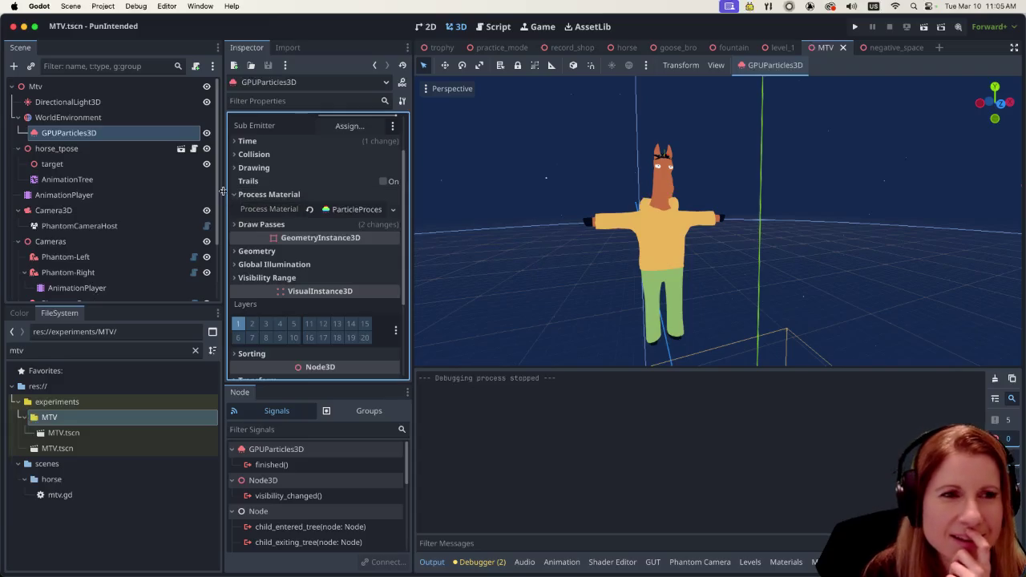
{"action": "left_click", "coordinate": [255, 224]}
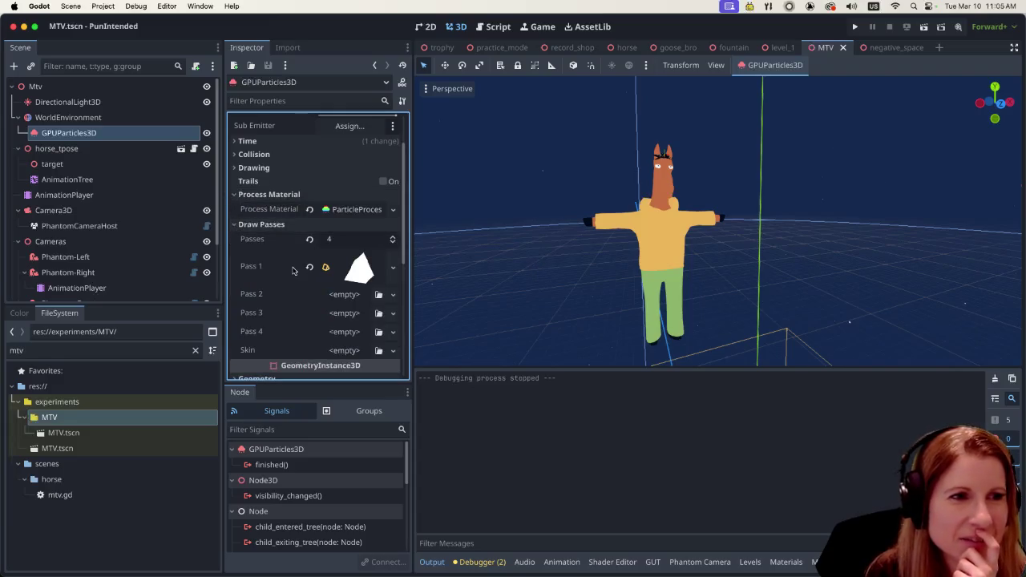
{"action": "scroll", "coordinate": [291, 269], "scroll_direction": "up", "scroll_amount": 2}
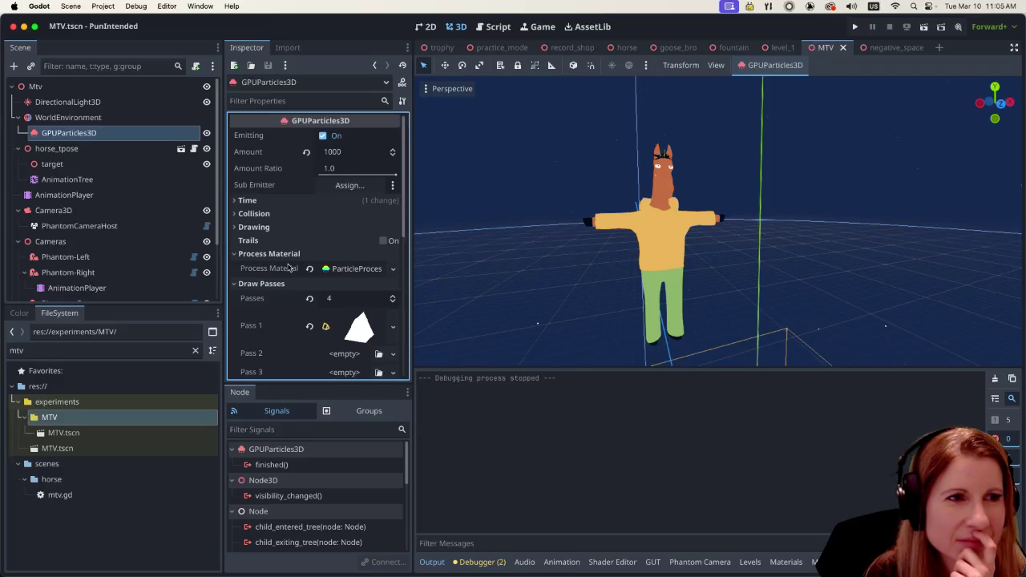
{"action": "left_click", "coordinate": [236, 200]}
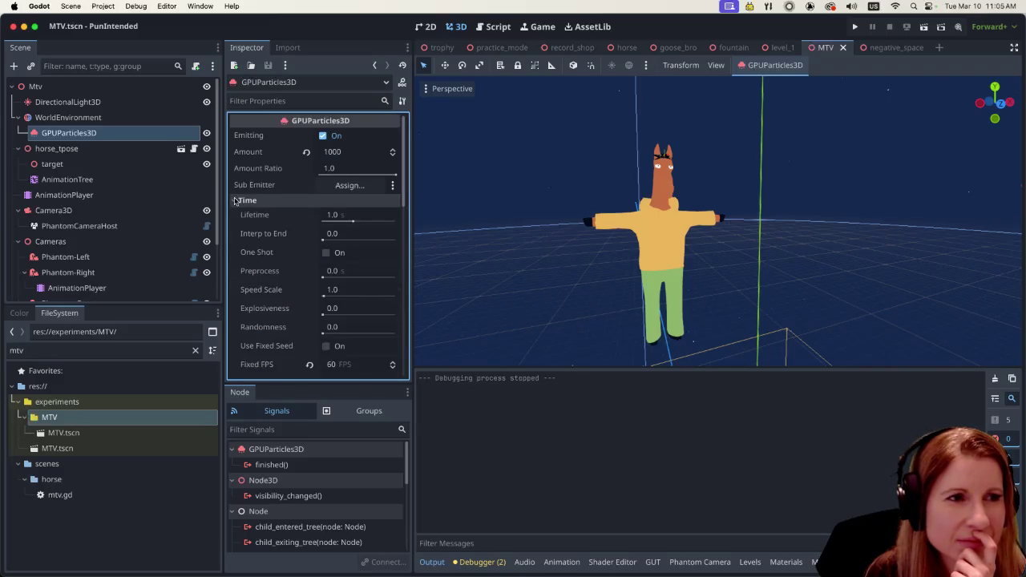
{"action": "left_click", "coordinate": [236, 200]}
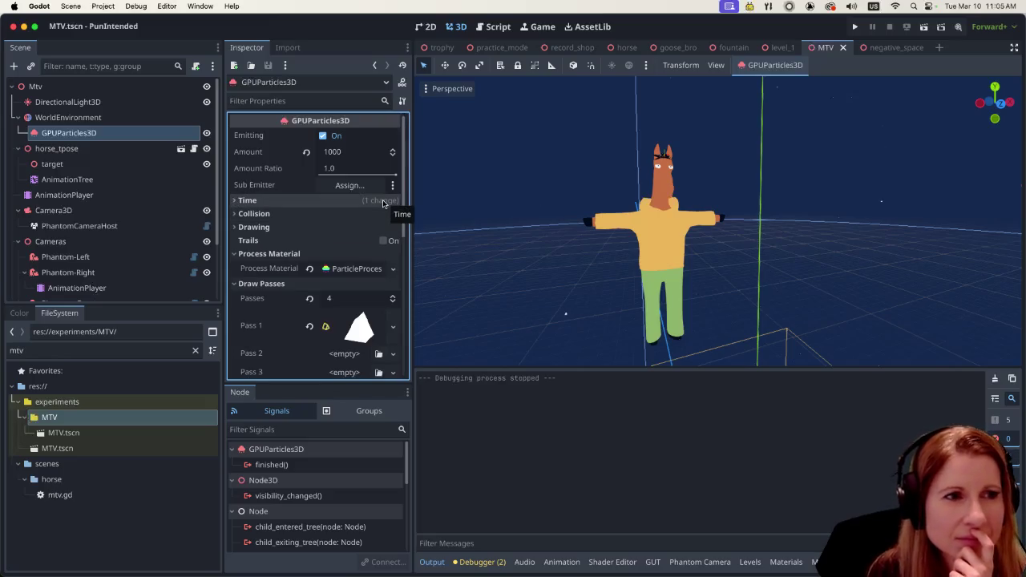
Step: Check WorldEnvironment, return to GPUParticles3D and open the Process Material resource options
{"action": "scroll", "coordinate": [721, 257], "scroll_direction": "down", "scroll_amount": 3}
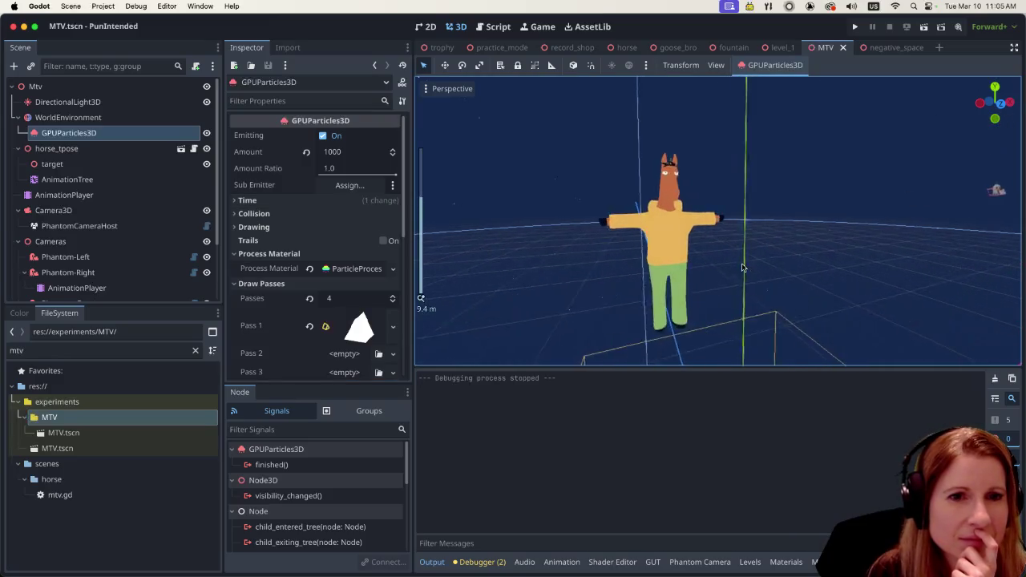
{"action": "scroll", "coordinate": [742, 268], "scroll_direction": "up", "scroll_amount": 3}
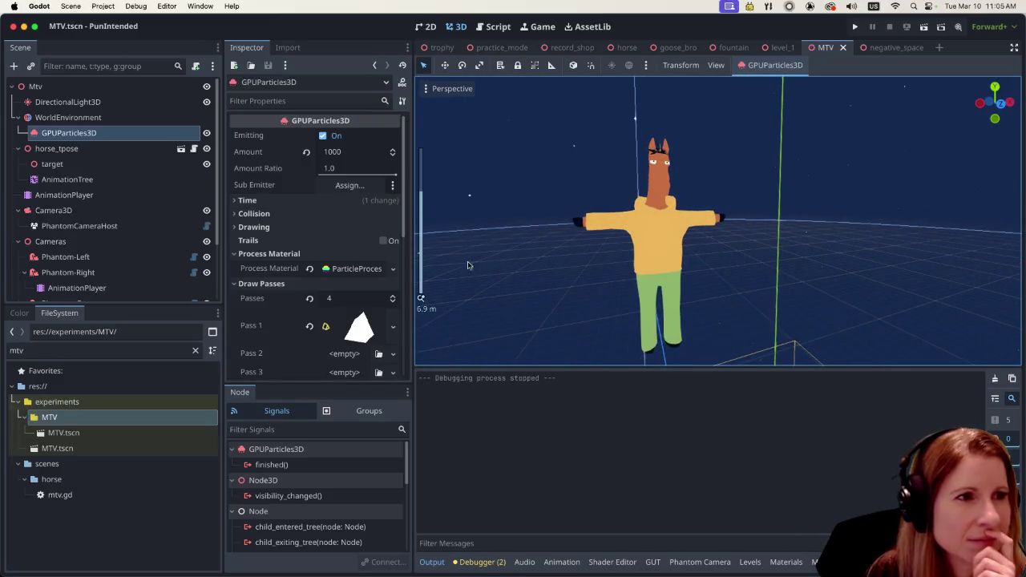
{"action": "left_click", "coordinate": [120, 118]}
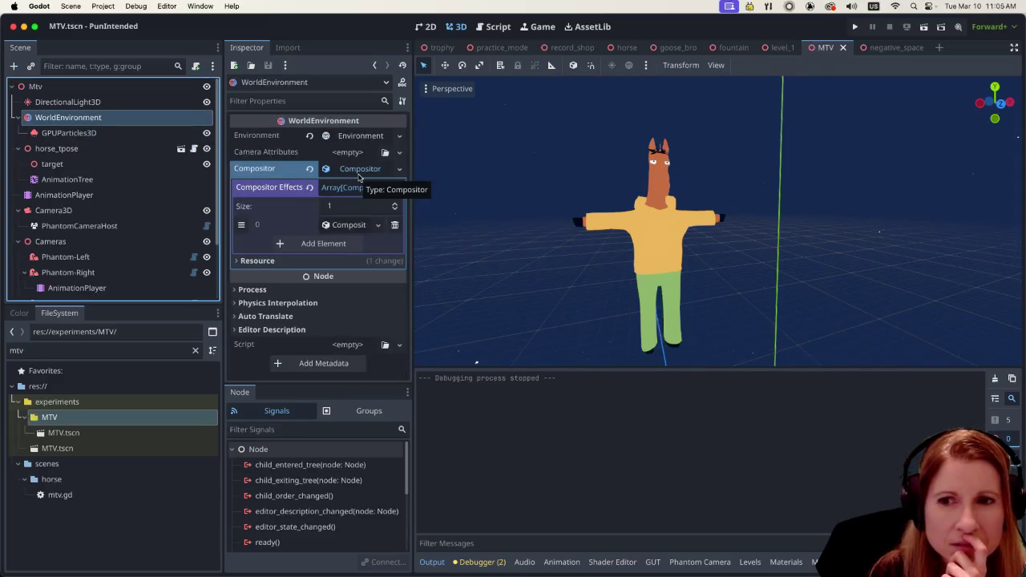
{"action": "left_click", "coordinate": [69, 133]}
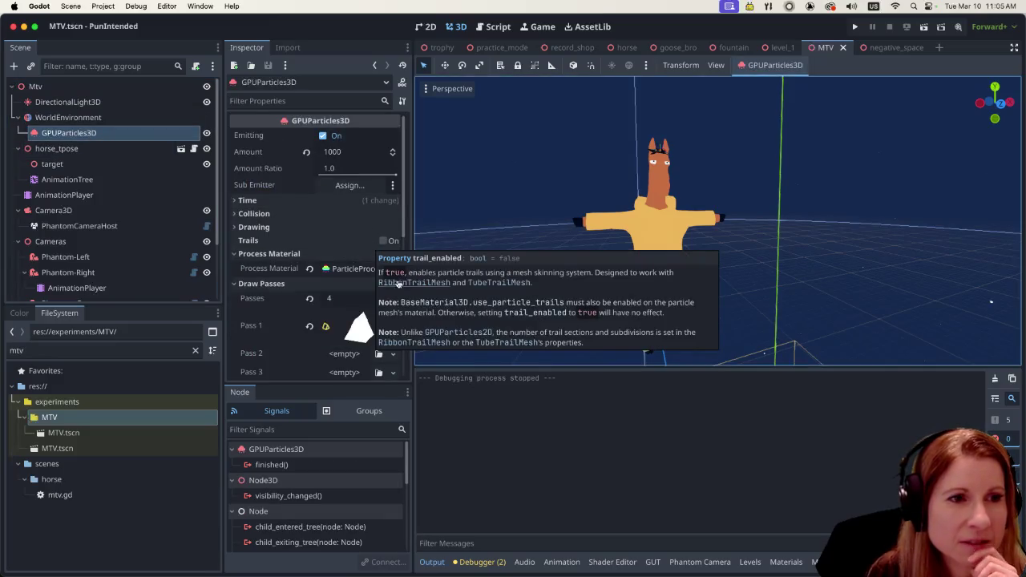
{"action": "left_click", "coordinate": [393, 269]}
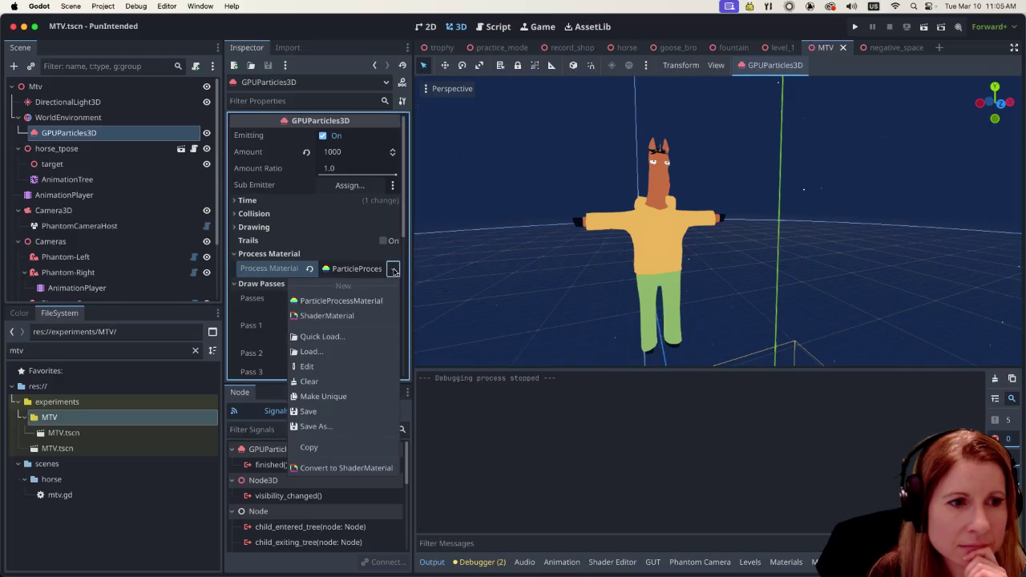
Step: Make the GPUParticles3D's ParticleProcessMaterial unique to this node
{"action": "left_click", "coordinate": [366, 396]}
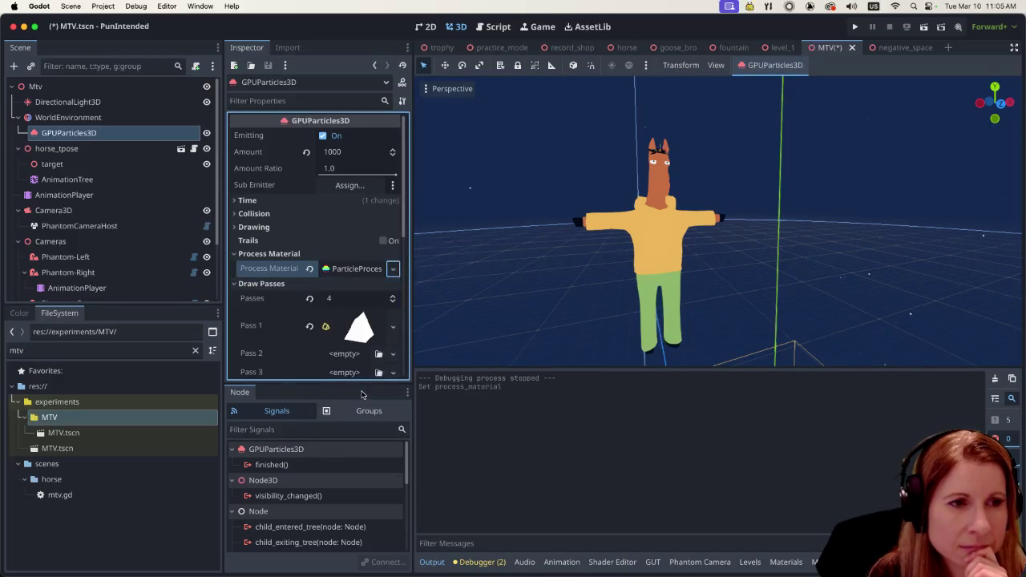
{"action": "scroll", "coordinate": [320, 257], "scroll_direction": "down", "scroll_amount": 5}
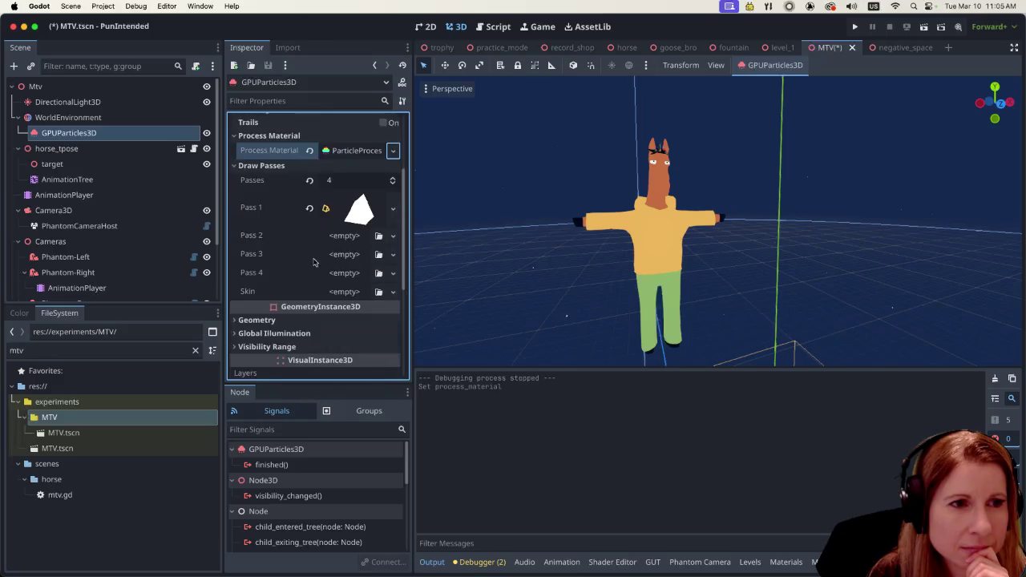
{"action": "scroll", "coordinate": [313, 265], "scroll_direction": "up", "scroll_amount": 3}
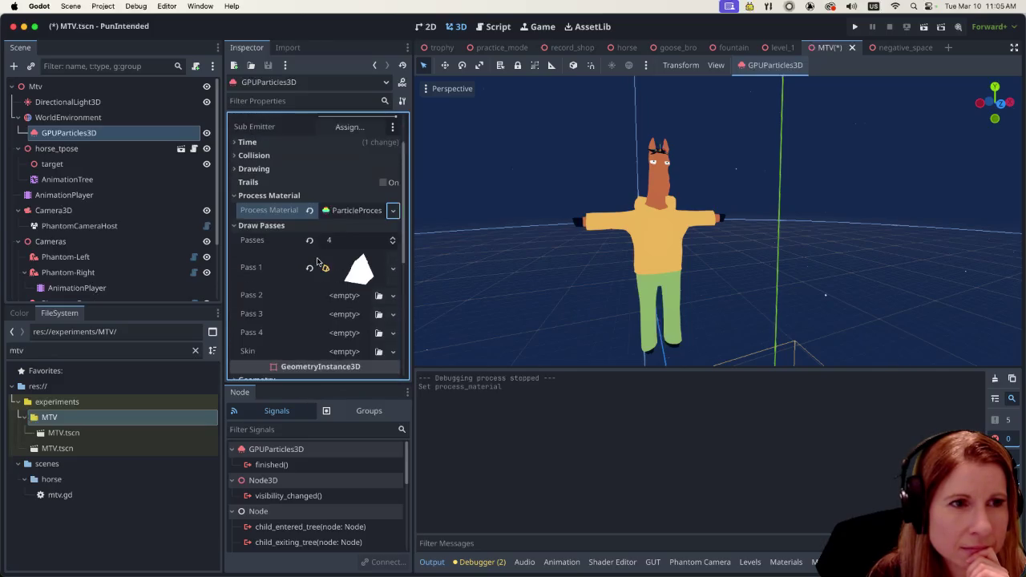
{"action": "scroll", "coordinate": [321, 265], "scroll_direction": "up", "scroll_amount": 2}
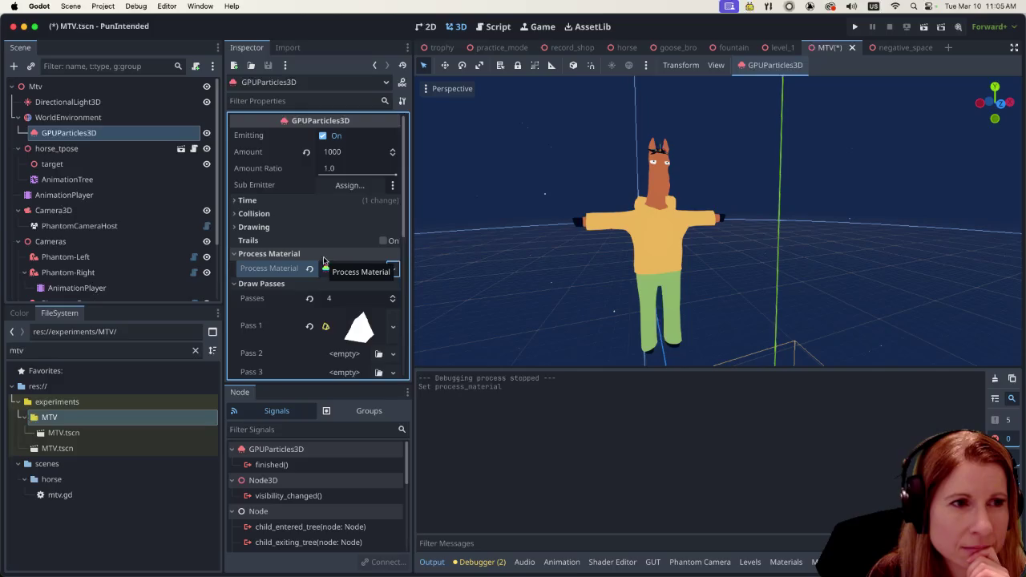
{"action": "scroll", "coordinate": [325, 260], "scroll_direction": "down", "scroll_amount": 2}
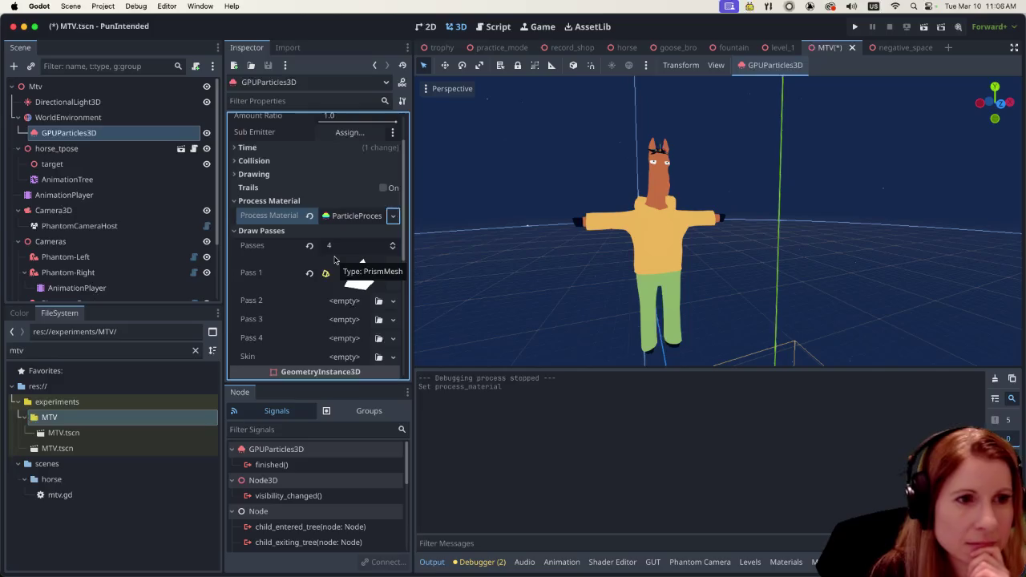
{"action": "scroll", "coordinate": [335, 260], "scroll_direction": "down", "scroll_amount": 2}
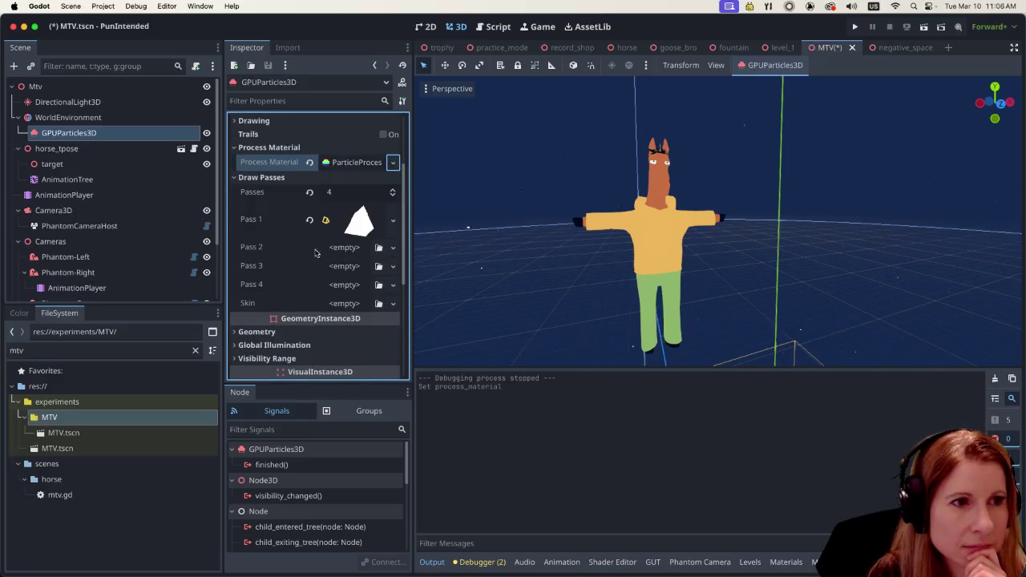
Step: Make the Pass 1 mesh unique recursively, including its subresources
{"action": "left_click", "coordinate": [393, 222]}
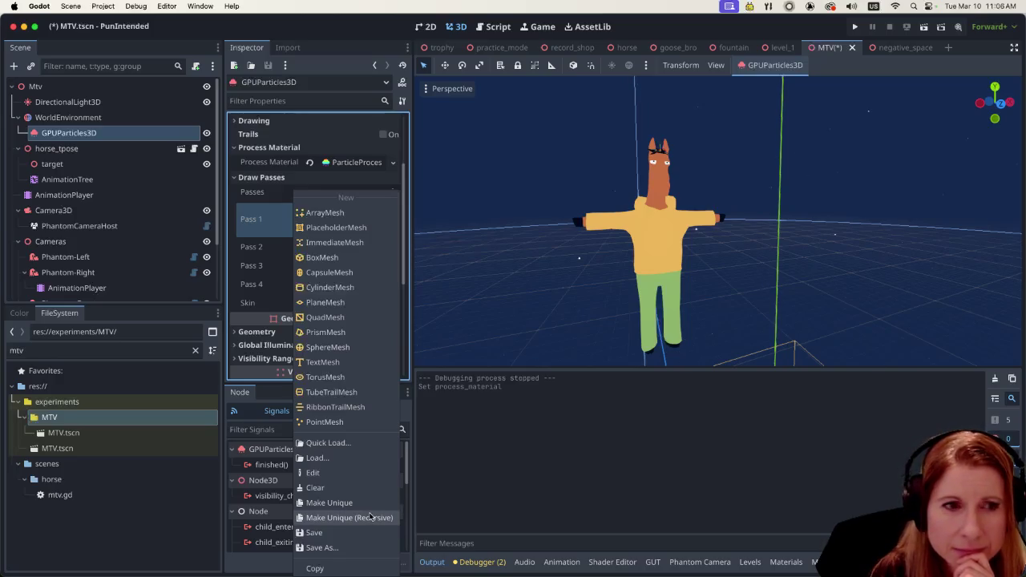
{"action": "left_click", "coordinate": [370, 517]}
{"action": "left_click", "coordinate": [556, 381]}
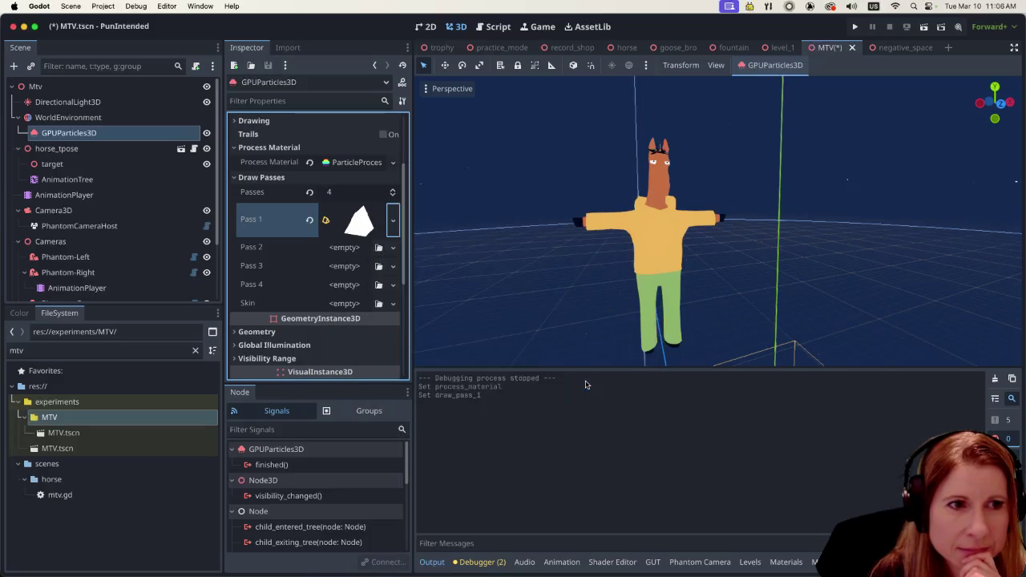
{"action": "scroll", "coordinate": [366, 298], "scroll_direction": "down", "scroll_amount": 5}
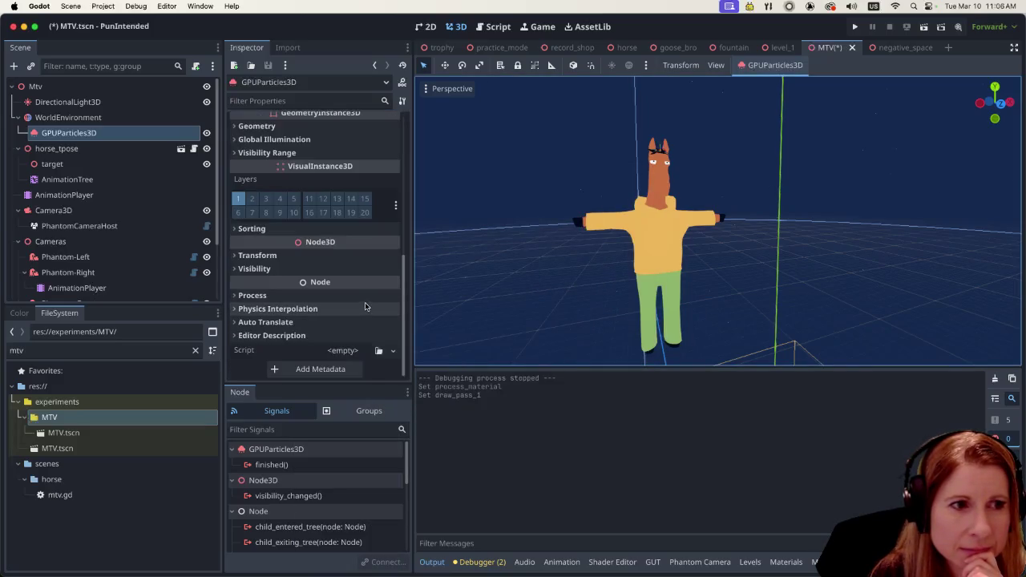
{"action": "scroll", "coordinate": [366, 303], "scroll_direction": "up", "scroll_amount": 8}
{"action": "scroll", "coordinate": [367, 301], "scroll_direction": "down", "scroll_amount": 3}
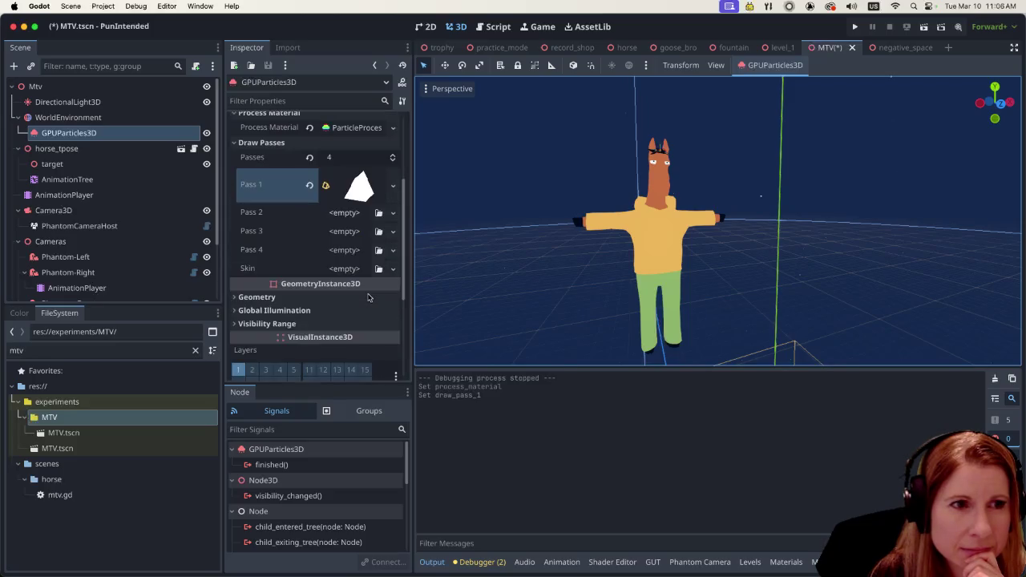
{"action": "scroll", "coordinate": [368, 298], "scroll_direction": "down", "scroll_amount": 5}
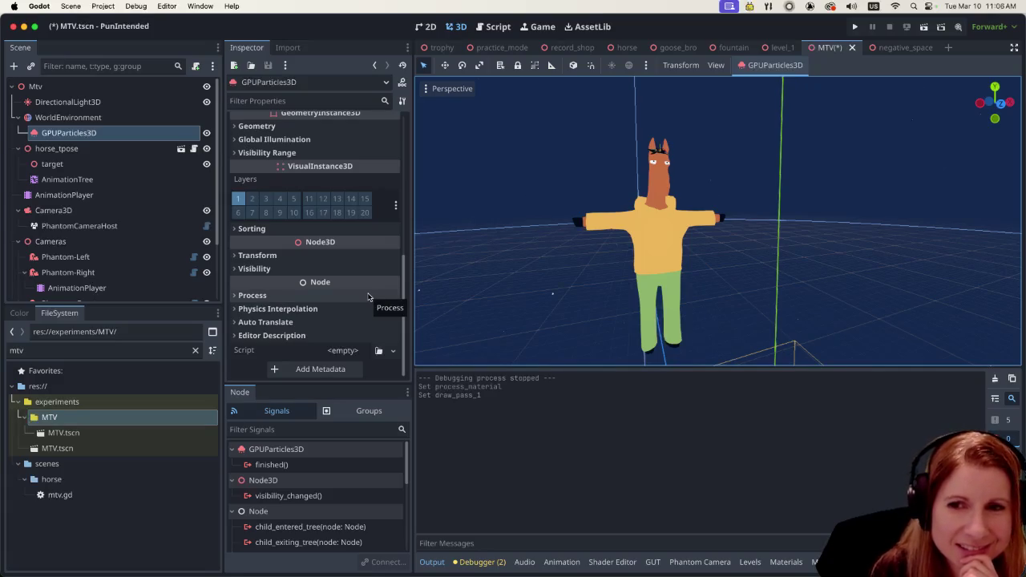
Step: Zoom the viewport out and select WorldEnvironment to show its Compositor effects
{"action": "mouse_move", "coordinate": [385, 289]}
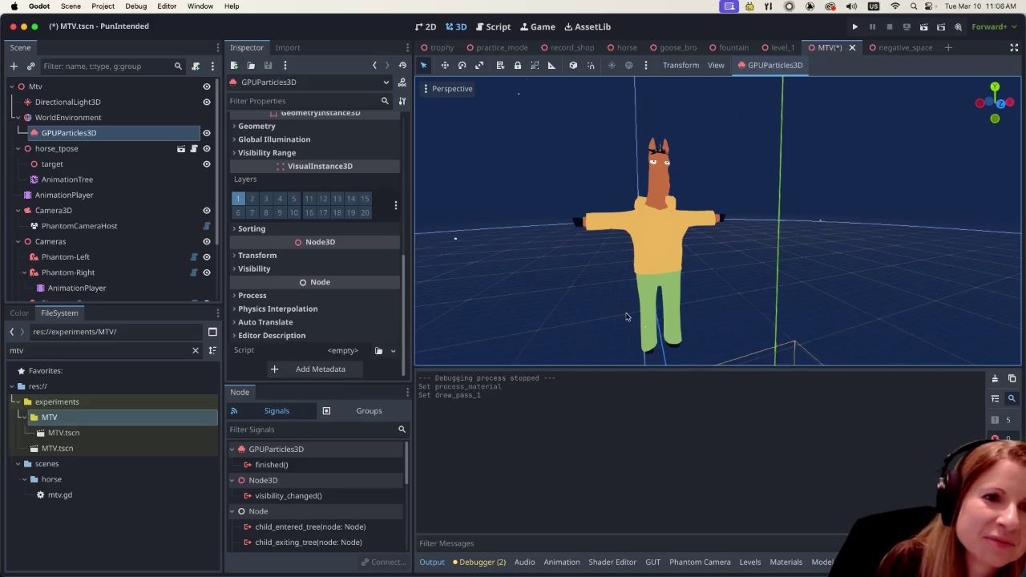
{"action": "scroll", "coordinate": [664, 314], "scroll_direction": "down", "scroll_amount": 3}
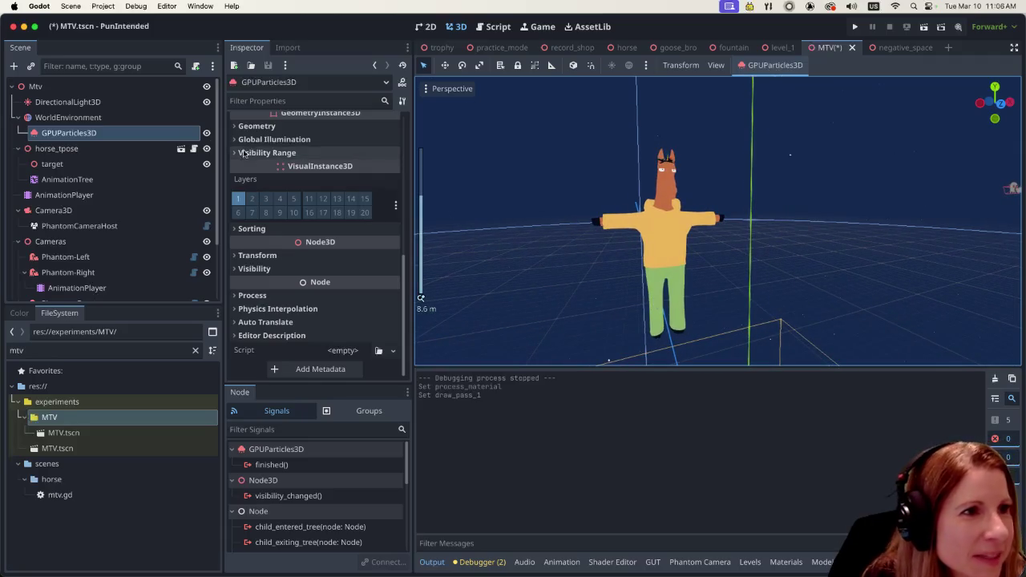
{"action": "left_click", "coordinate": [124, 119]}
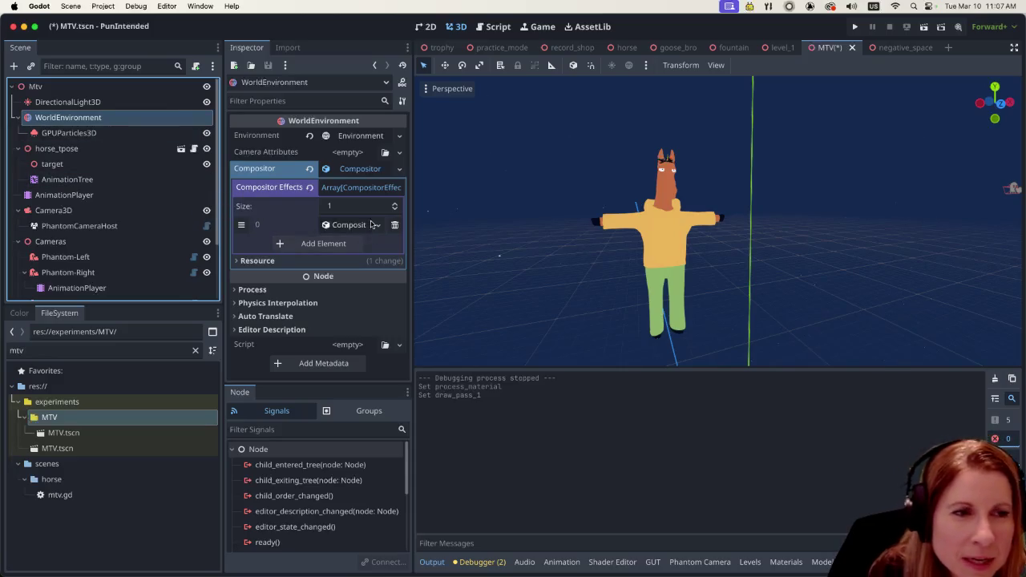
{"action": "left_click", "coordinate": [361, 135]}
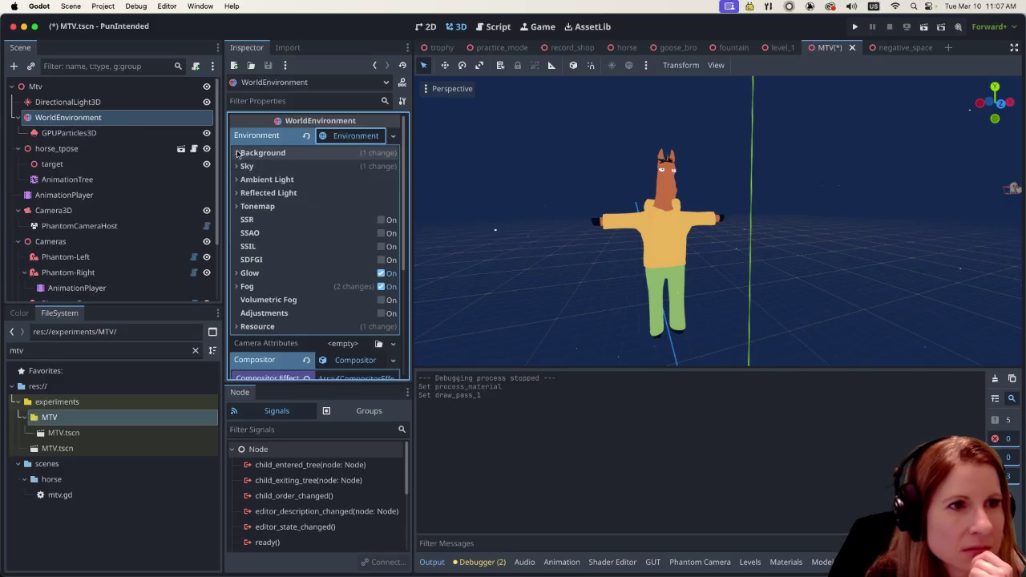
{"action": "left_click", "coordinate": [238, 153]}
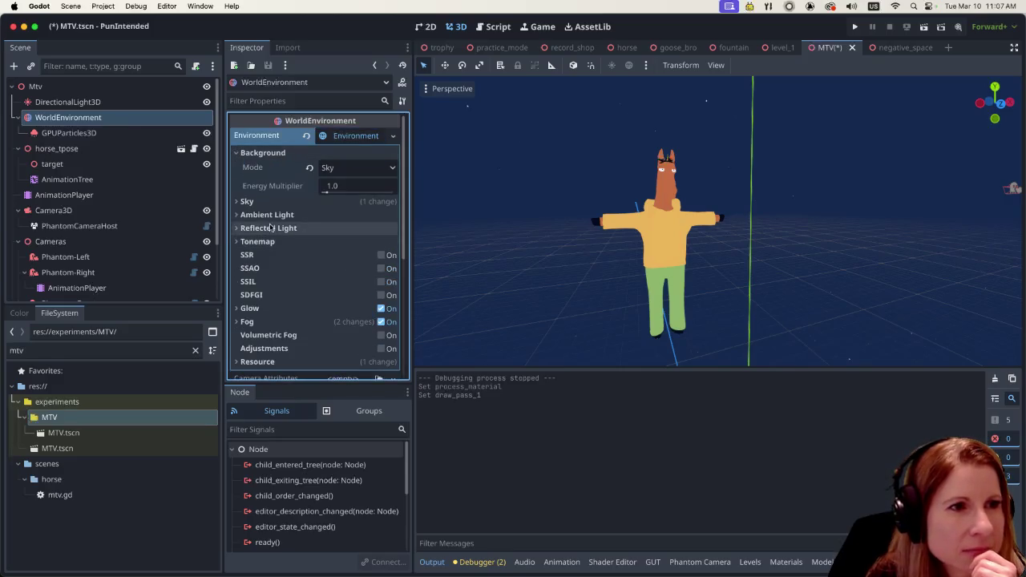
{"action": "scroll", "coordinate": [322, 272], "scroll_direction": "down", "scroll_amount": 5}
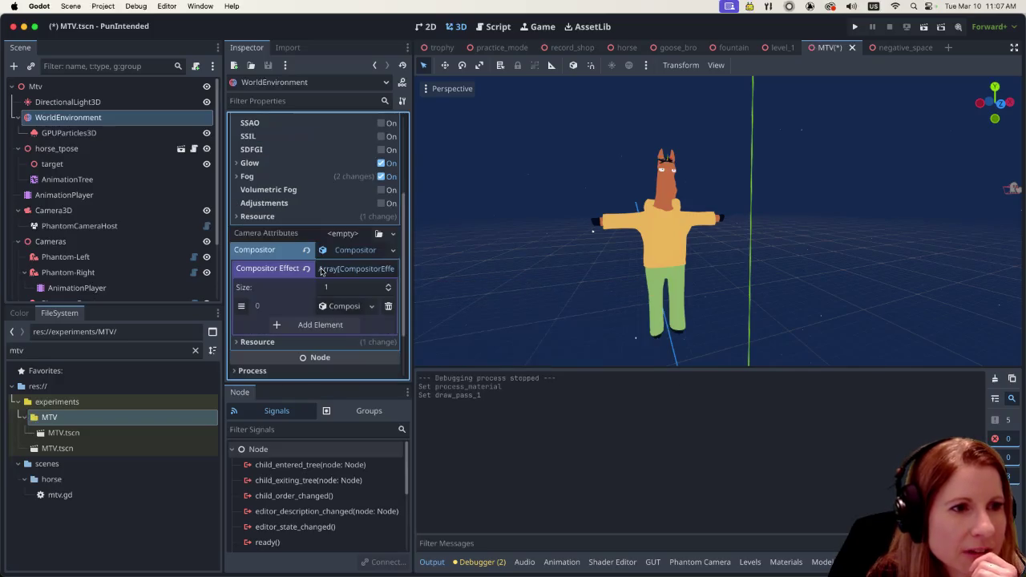
{"action": "scroll", "coordinate": [320, 271], "scroll_direction": "up", "scroll_amount": 5}
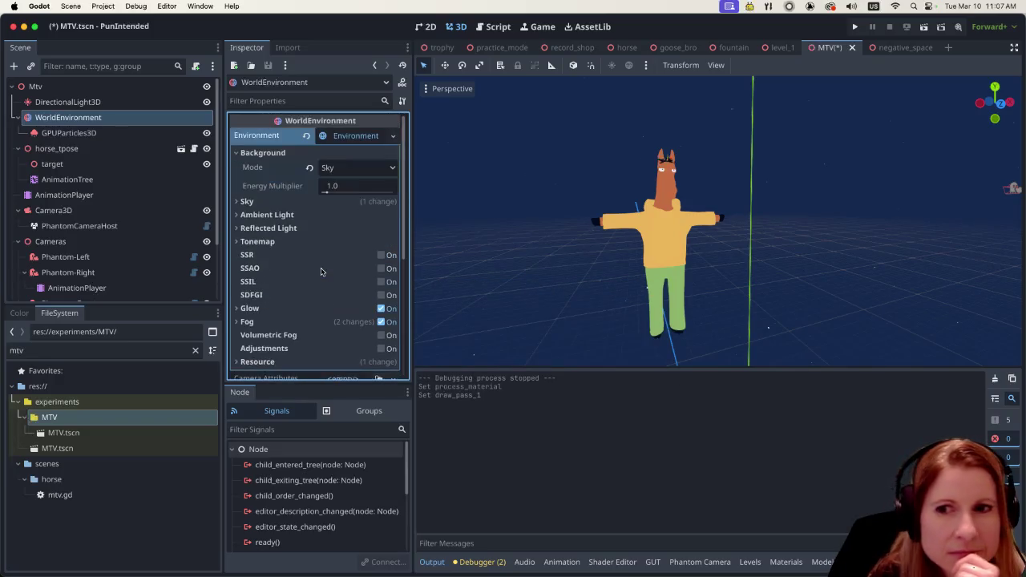
{"action": "mouse_move", "coordinate": [307, 267]}
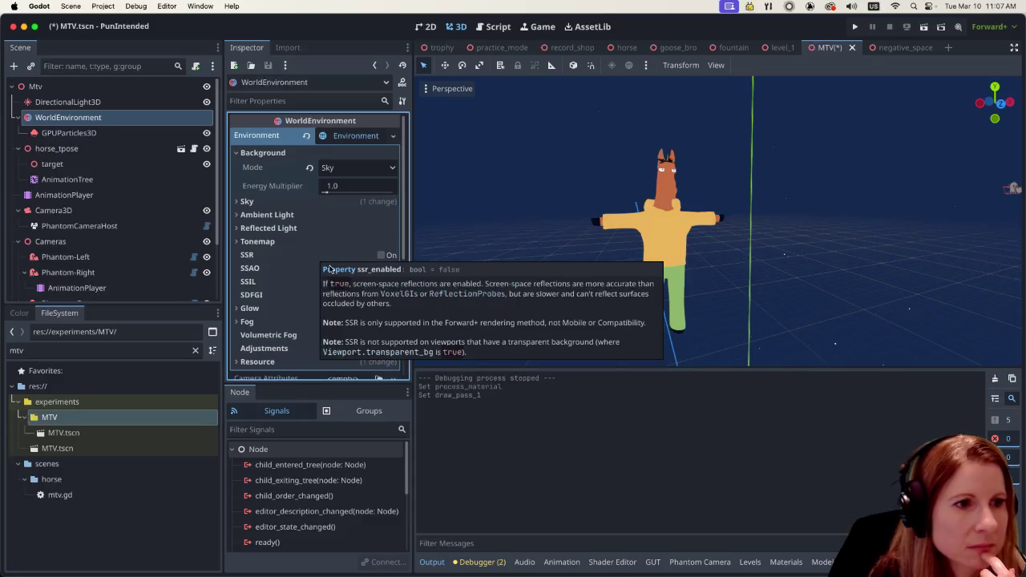
{"action": "scroll", "coordinate": [275, 232], "scroll_direction": "down", "scroll_amount": 5}
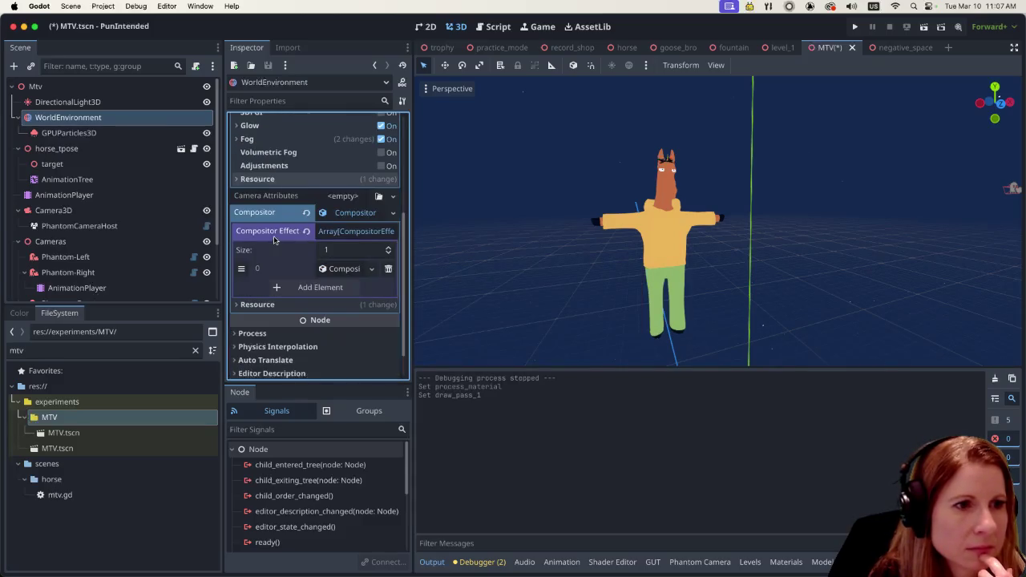
{"action": "scroll", "coordinate": [275, 241], "scroll_direction": "up", "scroll_amount": 5}
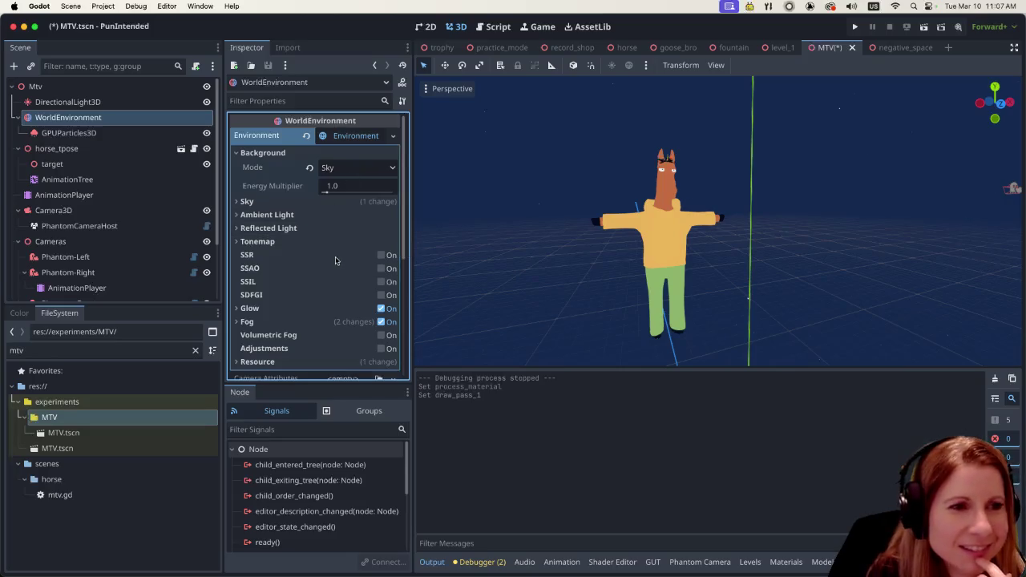
{"action": "scroll", "coordinate": [343, 268], "scroll_direction": "down", "scroll_amount": 3}
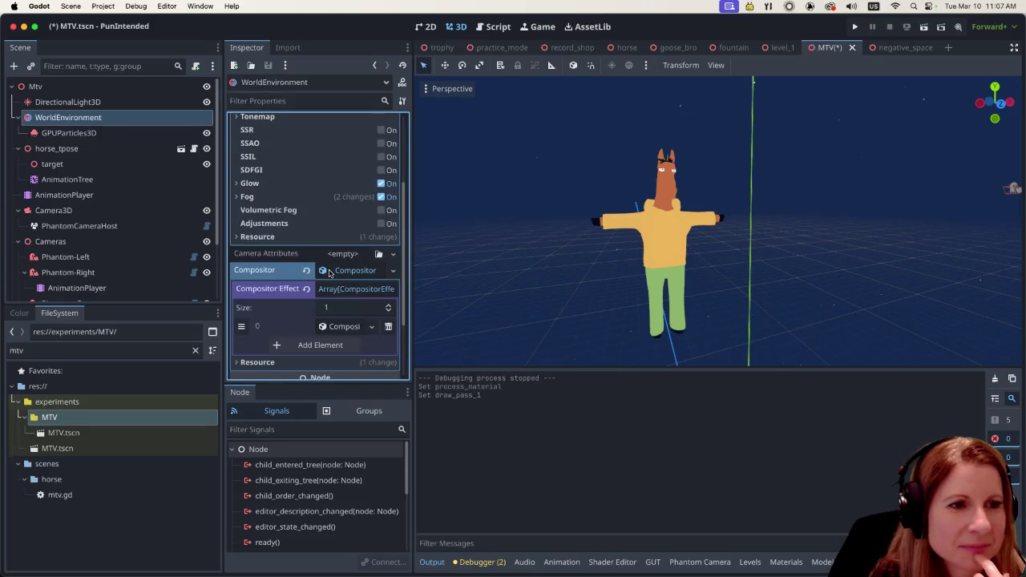
{"action": "scroll", "coordinate": [329, 274], "scroll_direction": "down", "scroll_amount": 1}
{"action": "scroll", "coordinate": [328, 273], "scroll_direction": "down", "scroll_amount": 2}
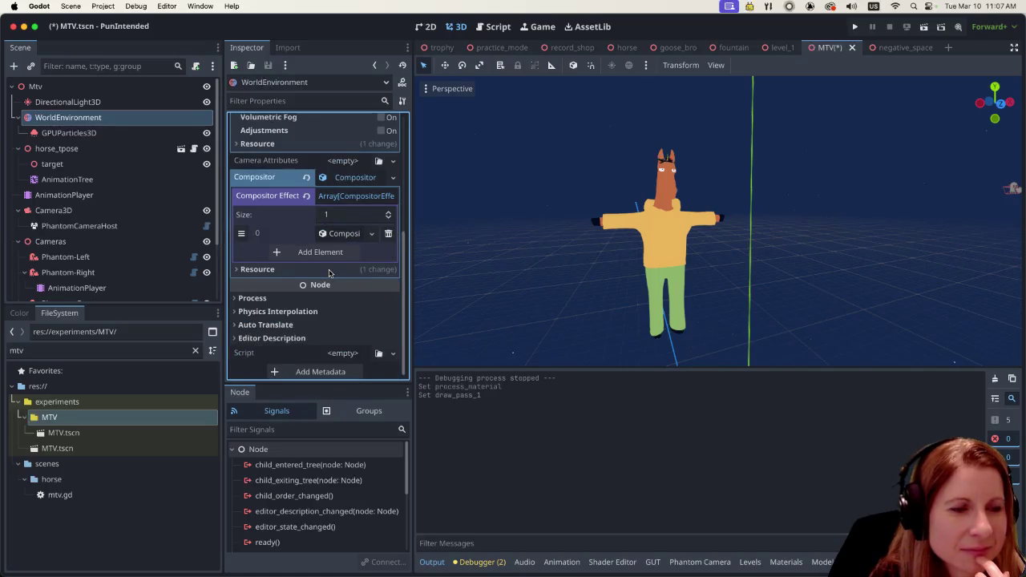
{"action": "scroll", "coordinate": [329, 271], "scroll_direction": "up", "scroll_amount": 6}
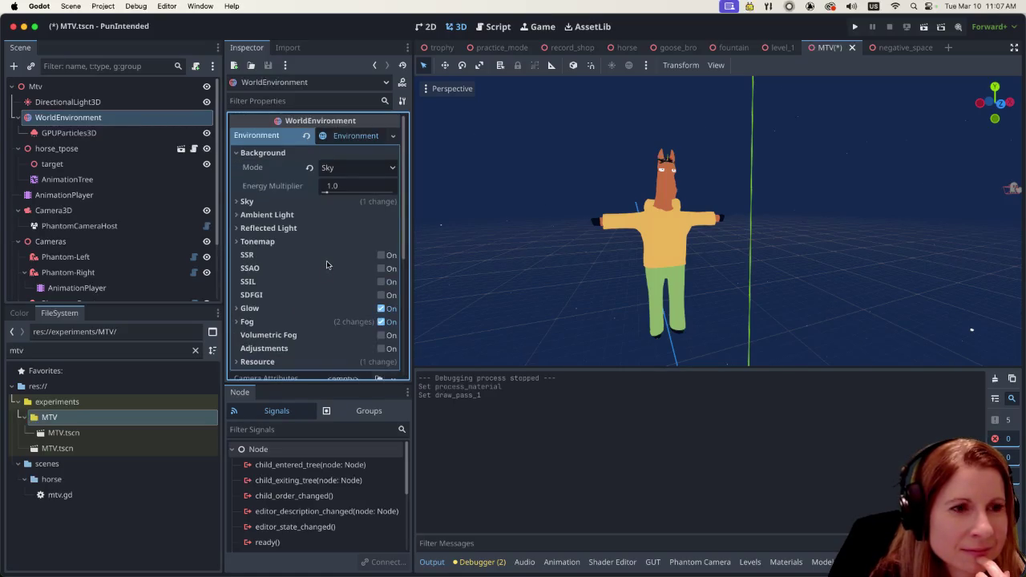
{"action": "scroll", "coordinate": [326, 264], "scroll_direction": "down", "scroll_amount": 5}
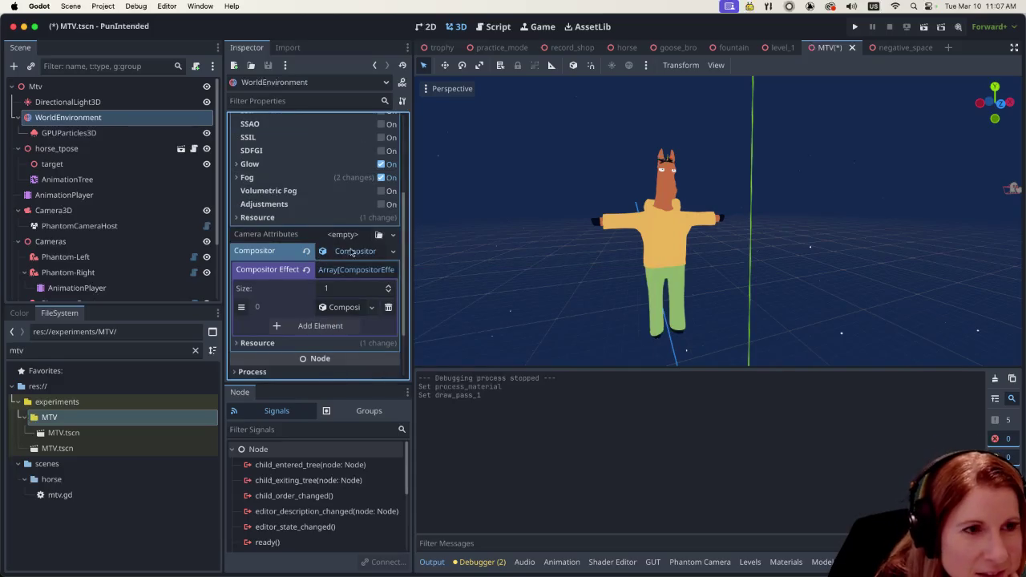
Step: Enable Compositor Effect 0's outline and lower its Outline Thickness from 1.0 to 0.9
{"action": "left_click", "coordinate": [340, 308]}
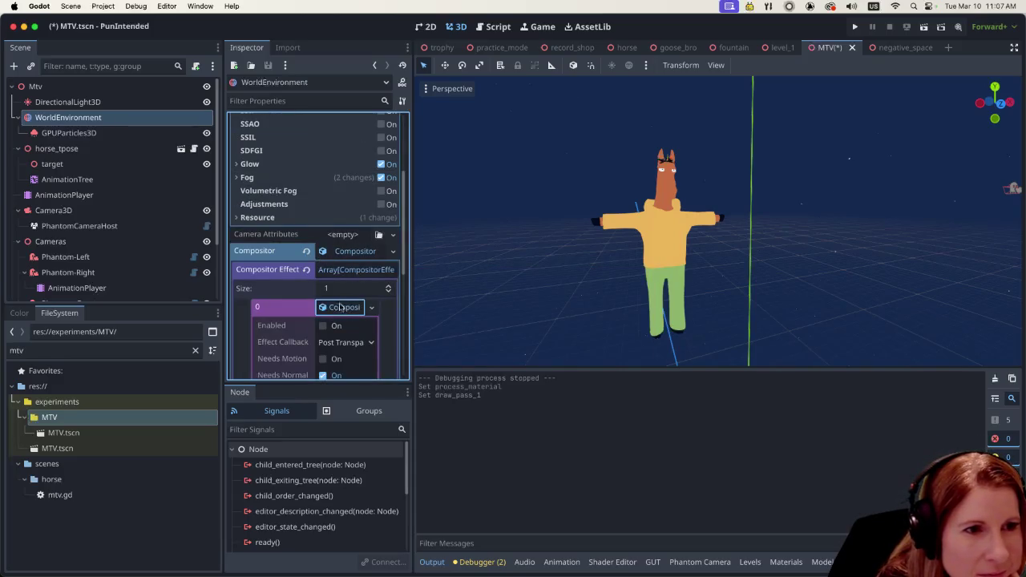
{"action": "left_click", "coordinate": [322, 325]}
{"action": "scroll", "coordinate": [286, 281], "scroll_direction": "down", "scroll_amount": 2}
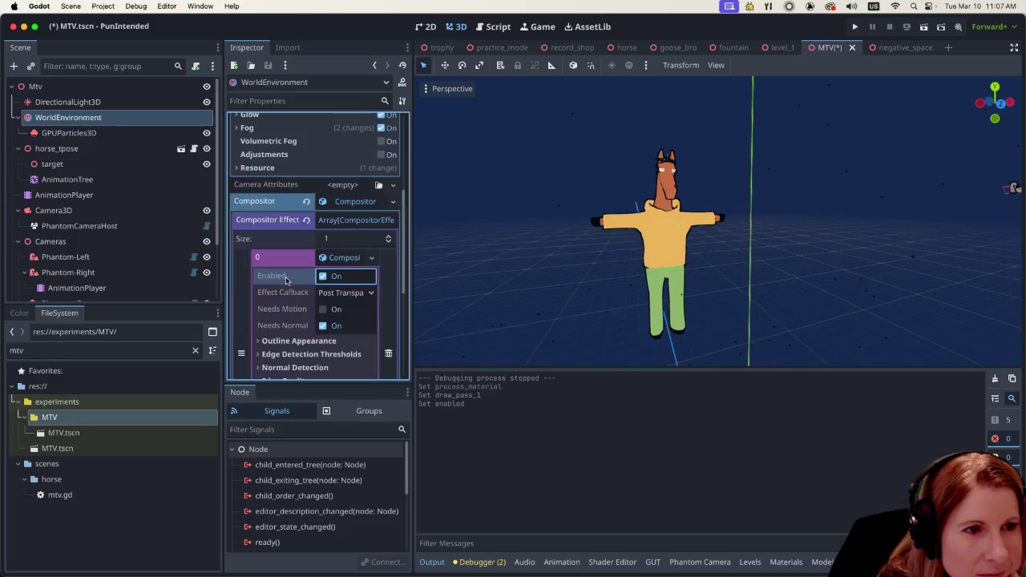
{"action": "scroll", "coordinate": [286, 281], "scroll_direction": "down", "scroll_amount": 2}
{"action": "scroll", "coordinate": [287, 290], "scroll_direction": "down", "scroll_amount": 2}
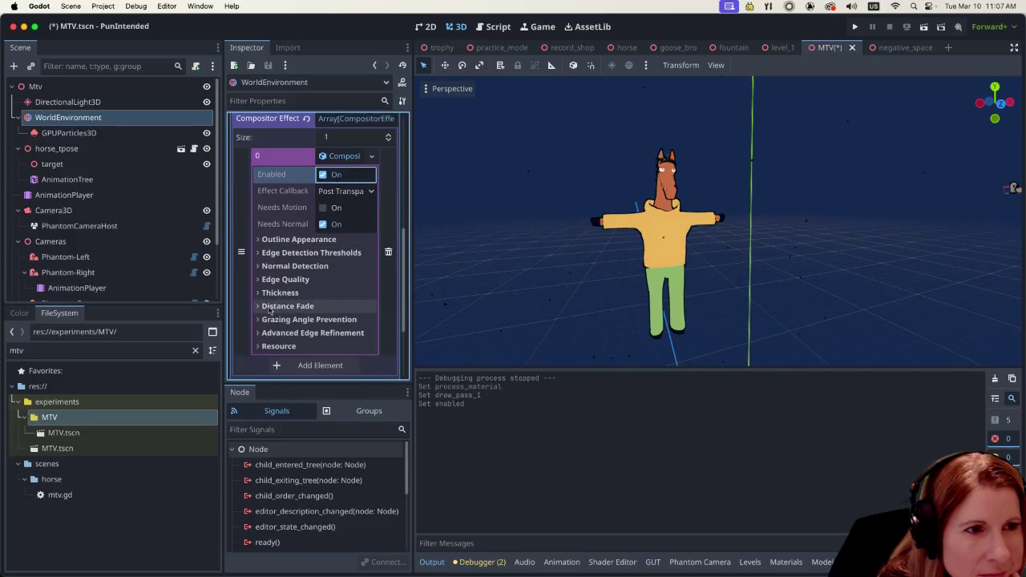
{"action": "left_click", "coordinate": [269, 293]}
{"action": "scroll", "coordinate": [256, 293], "scroll_direction": "down", "scroll_amount": 2}
{"action": "scroll", "coordinate": [257, 295], "scroll_direction": "down", "scroll_amount": 1}
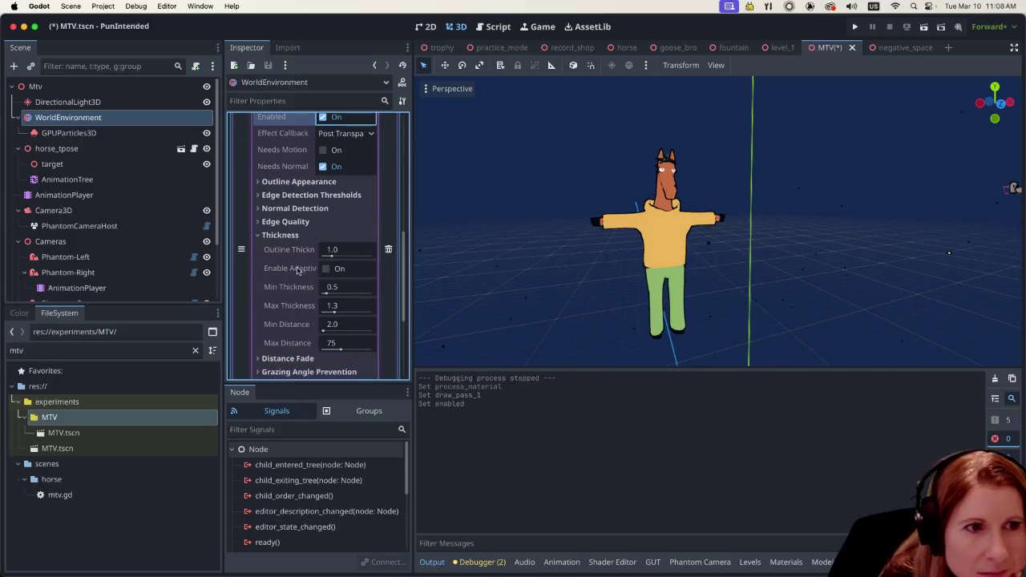
{"action": "left_click", "coordinate": [332, 253]}
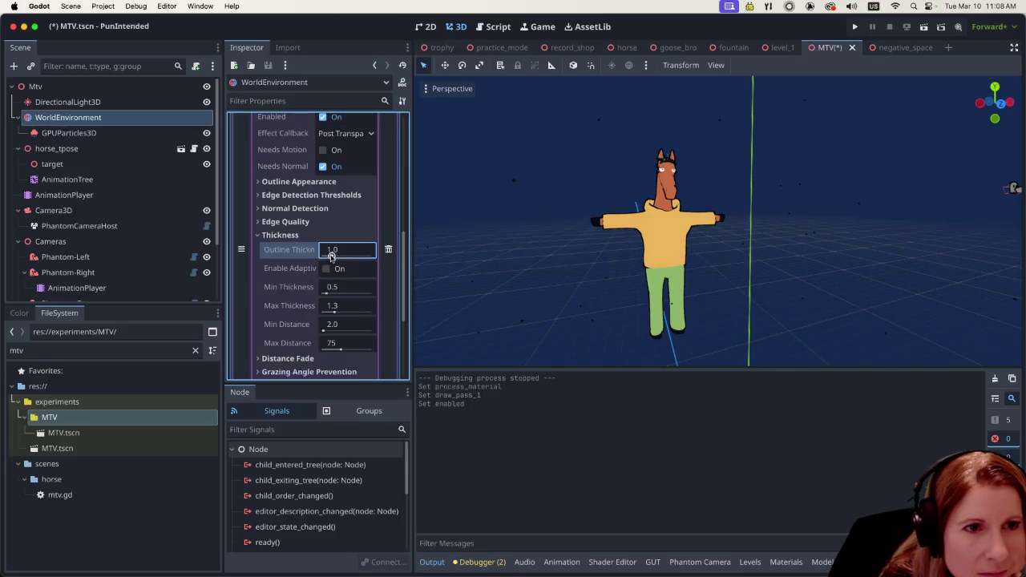
{"action": "key", "text": "Down"}
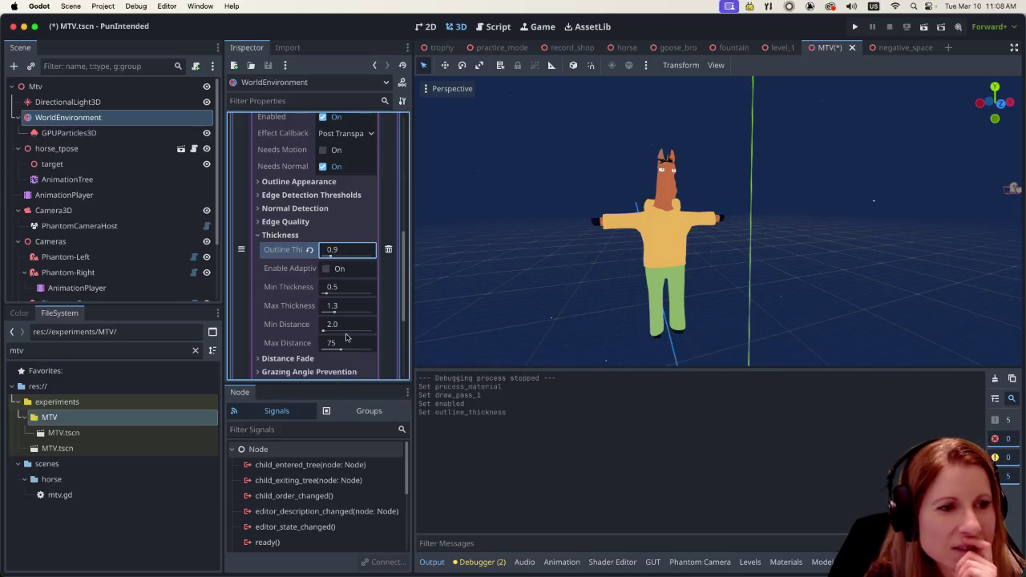
Step: Expand the environment's Sky section and open its Sky resource properties
{"action": "scroll", "coordinate": [315, 305], "scroll_direction": "down", "scroll_amount": 2}
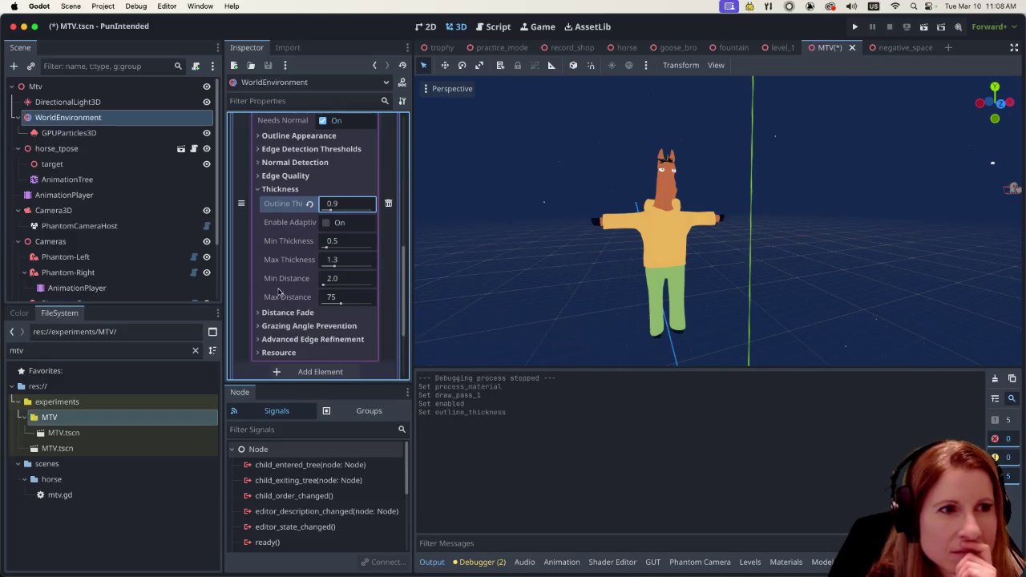
{"action": "scroll", "coordinate": [276, 286], "scroll_direction": "up", "scroll_amount": 4}
{"action": "scroll", "coordinate": [277, 286], "scroll_direction": "up", "scroll_amount": 1}
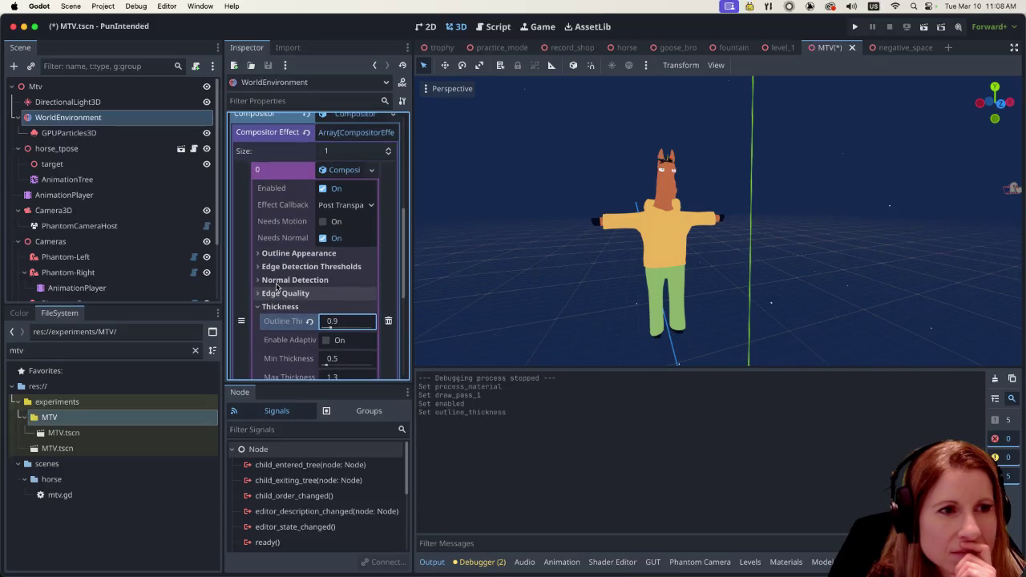
{"action": "scroll", "coordinate": [275, 284], "scroll_direction": "up", "scroll_amount": 4}
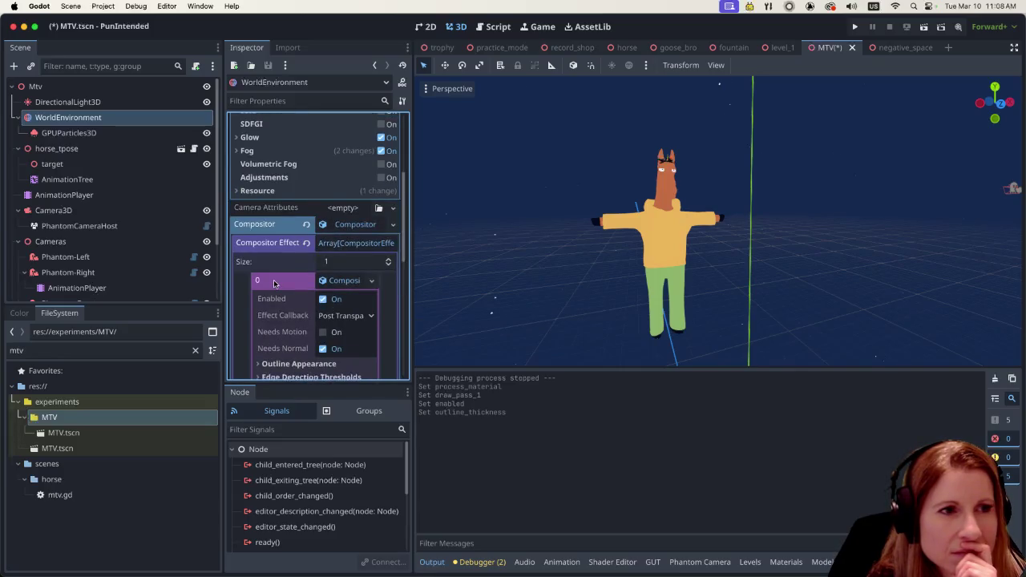
{"action": "scroll", "coordinate": [273, 283], "scroll_direction": "up", "scroll_amount": 4}
{"action": "scroll", "coordinate": [275, 285], "scroll_direction": "up", "scroll_amount": 3}
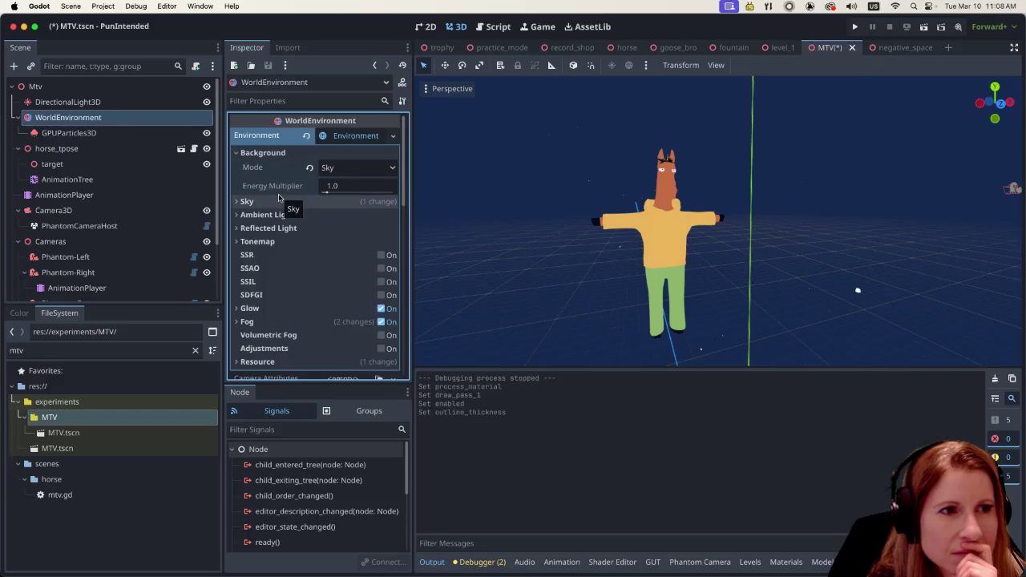
{"action": "left_click", "coordinate": [239, 201]}
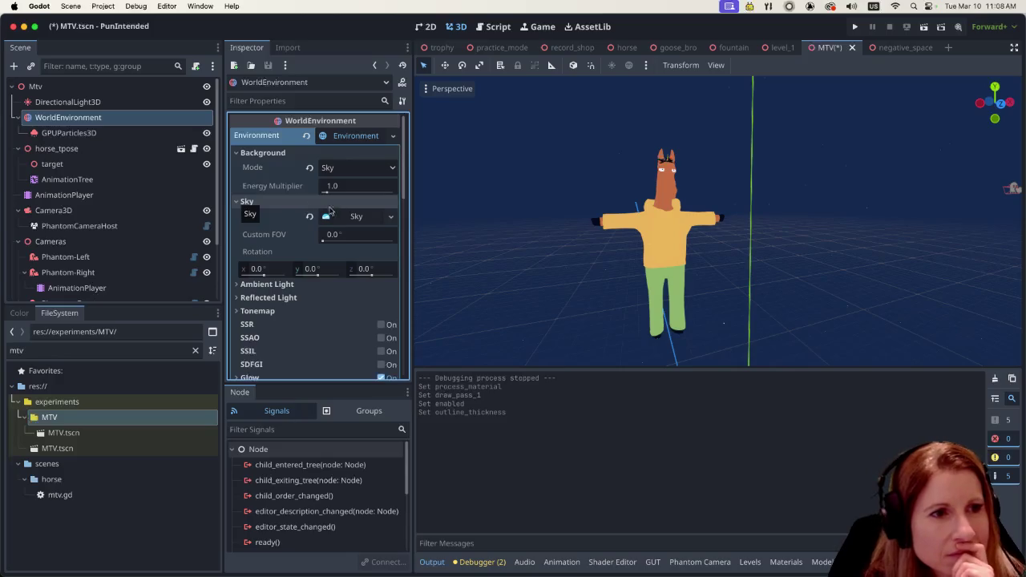
{"action": "left_click", "coordinate": [359, 217]}
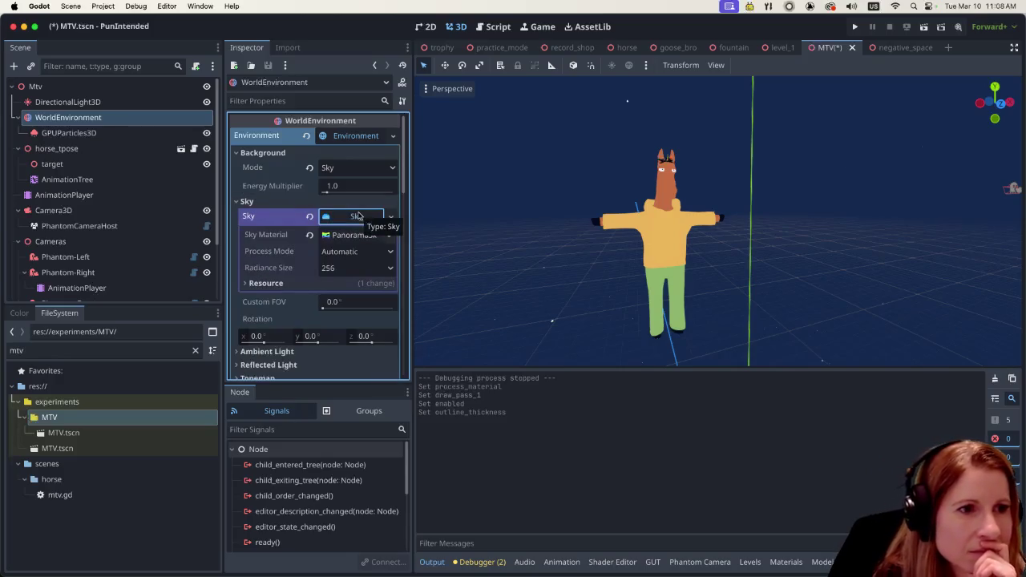
{"action": "scroll", "coordinate": [343, 269], "scroll_direction": "down", "scroll_amount": 2}
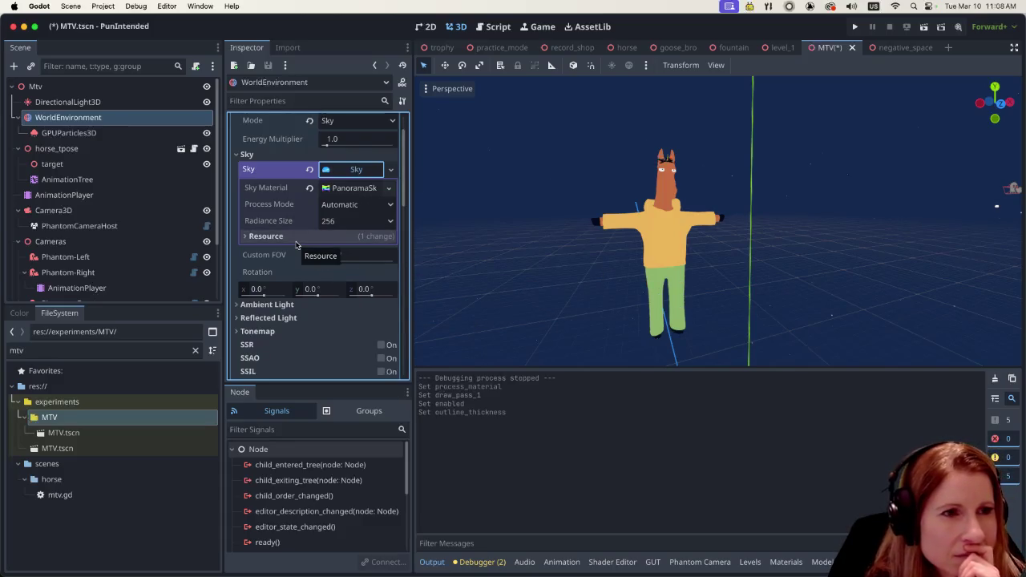
{"action": "scroll", "coordinate": [295, 244], "scroll_direction": "up", "scroll_amount": 2}
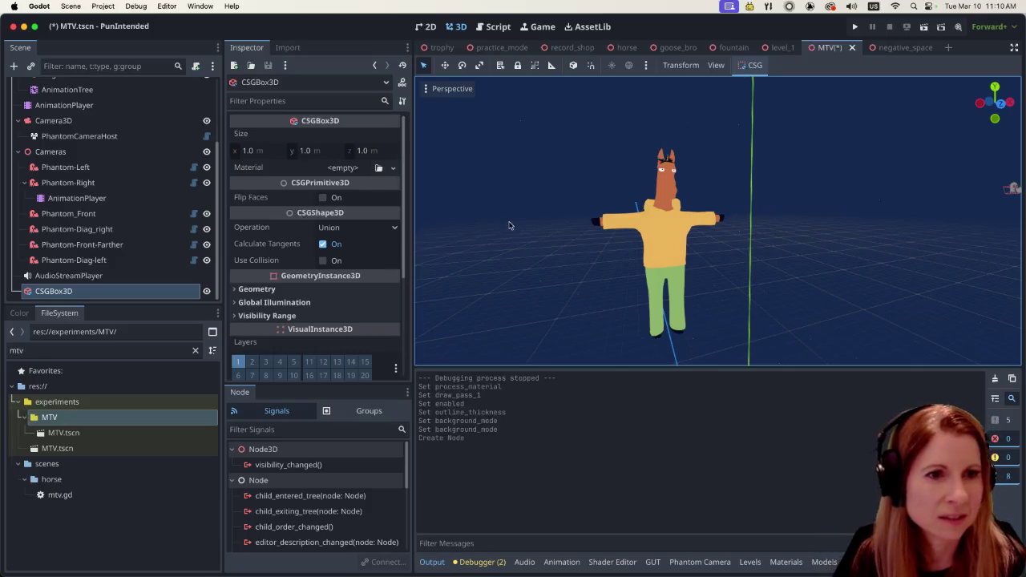
Step: Scale the CSGBox3D to 10 on all linked axes and drag it below the horse
{"action": "scroll", "coordinate": [621, 293], "scroll_direction": "down", "scroll_amount": 5}
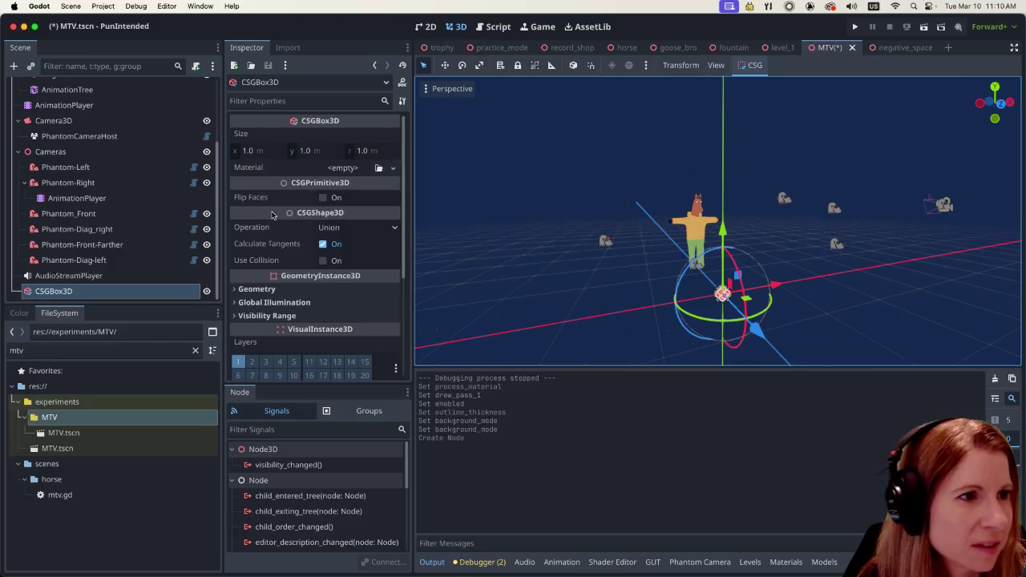
{"action": "scroll", "coordinate": [299, 227], "scroll_direction": "down", "scroll_amount": 4}
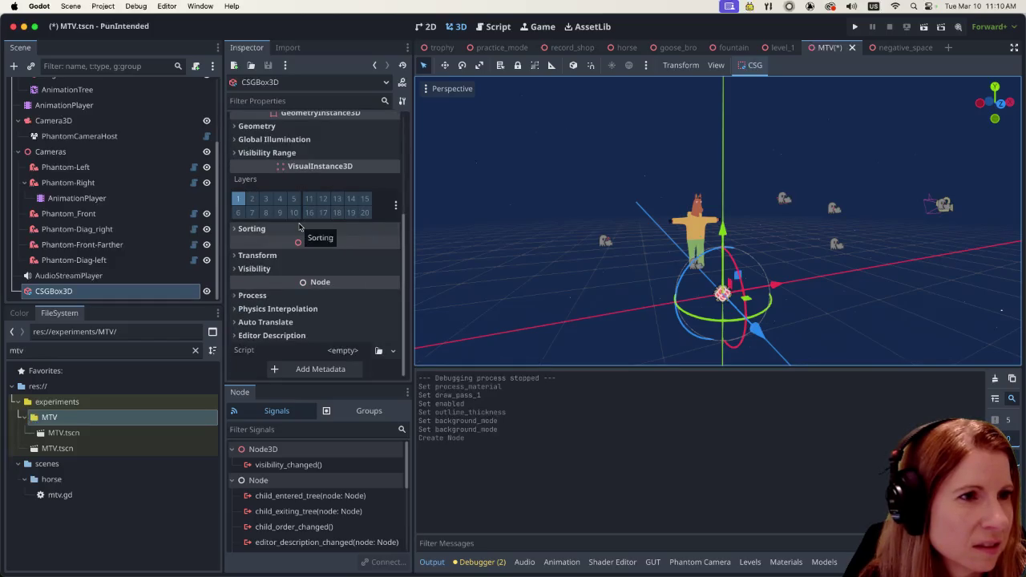
{"action": "left_click", "coordinate": [234, 256]}
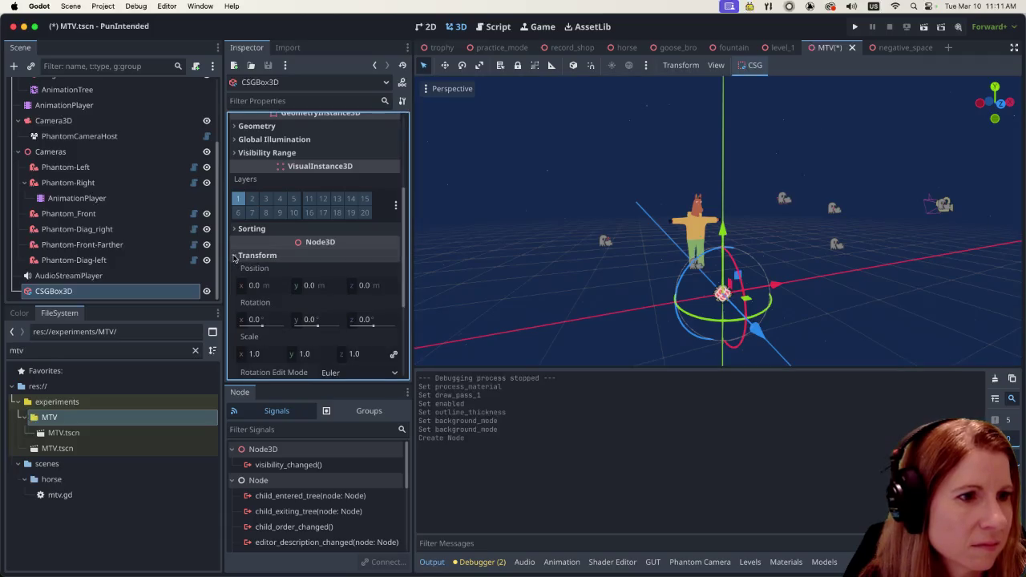
{"action": "left_click", "coordinate": [262, 355]}
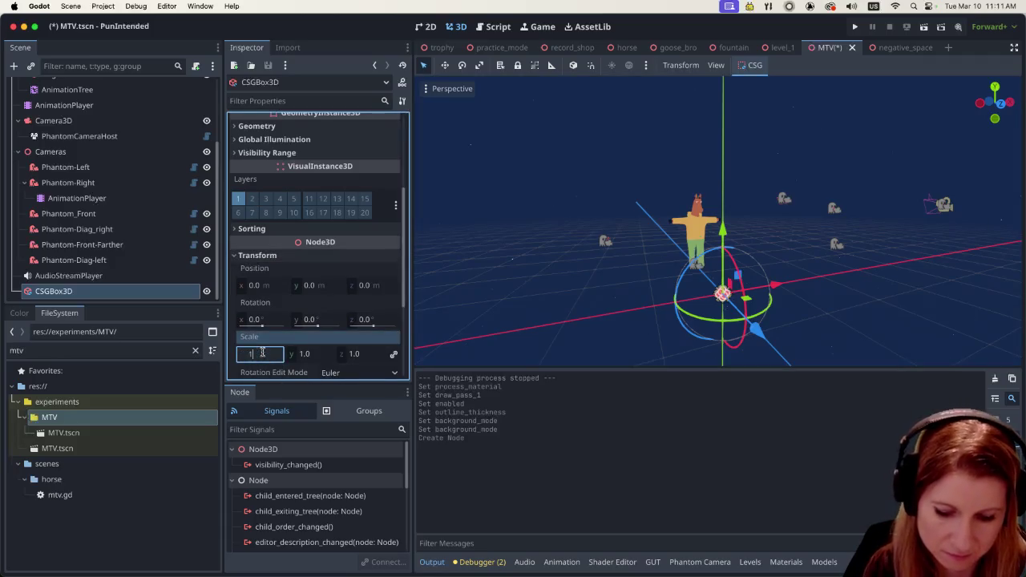
{"action": "type", "text": "0.0"}
{"action": "key", "text": "Return"}
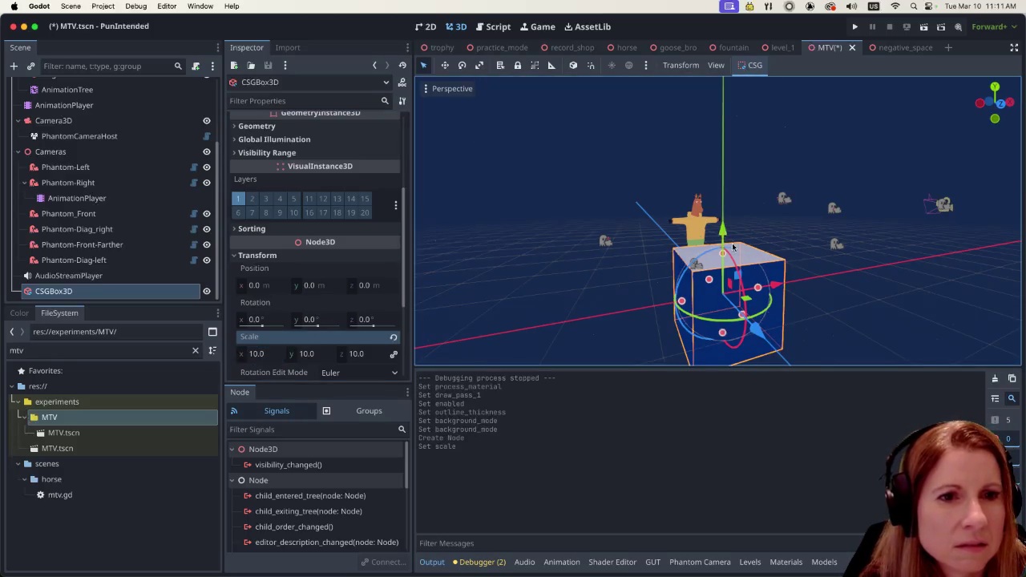
{"action": "left_click_drag", "start_coordinate": [722, 254], "coordinate": [707, 334]}
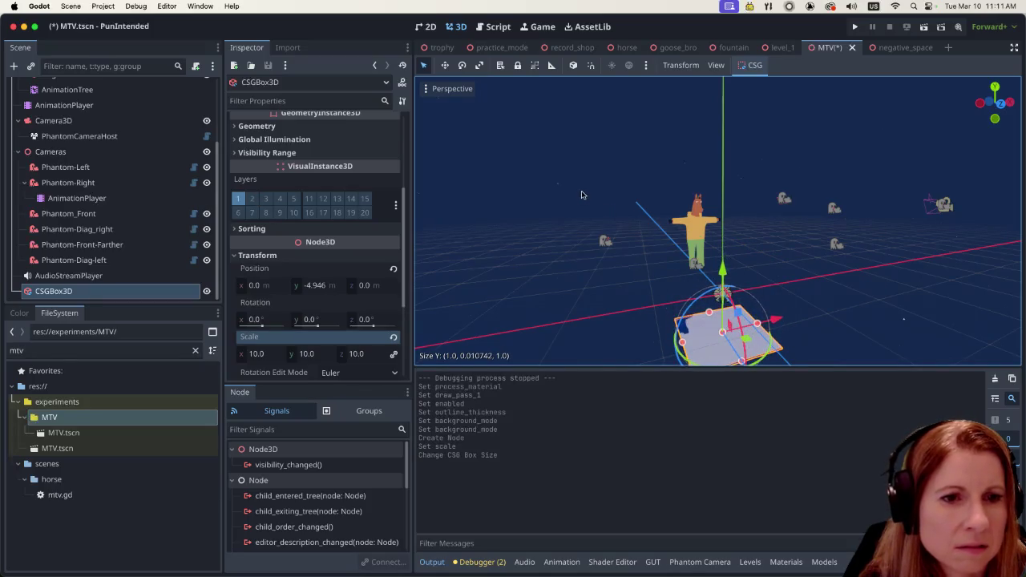
Step: Scale the floor box to 100 on all axes and adjust its height near the horse's feet
{"action": "scroll", "coordinate": [470, 232], "scroll_direction": "down", "scroll_amount": 2}
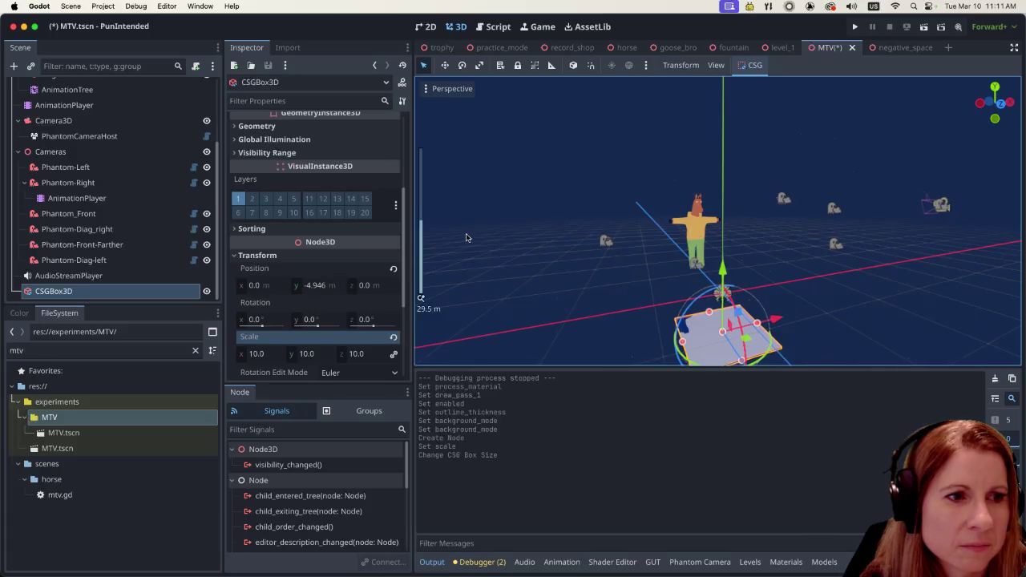
{"action": "left_click", "coordinate": [257, 353]}
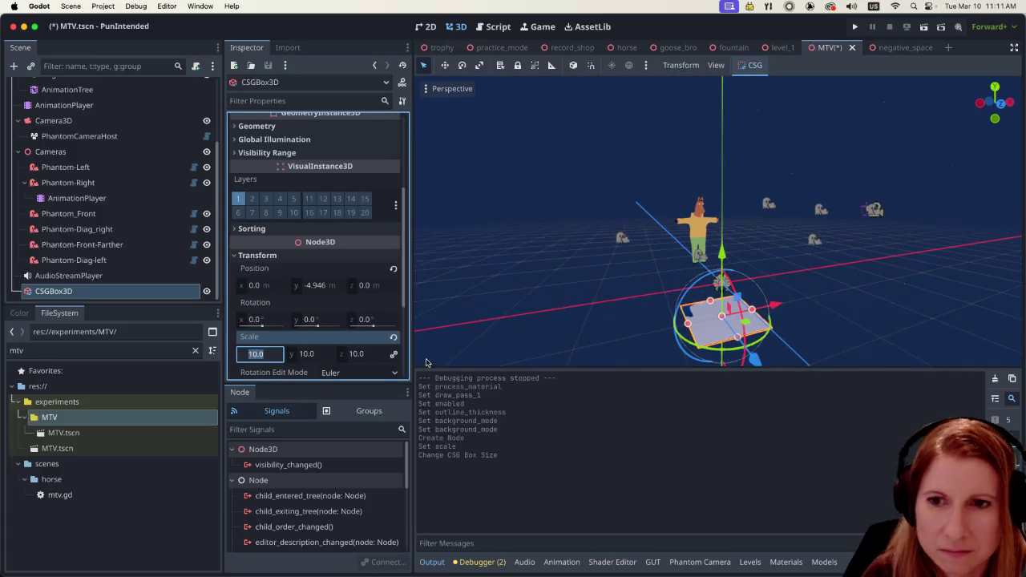
{"action": "type", "text": "10"}
{"action": "key", "text": "Return"}
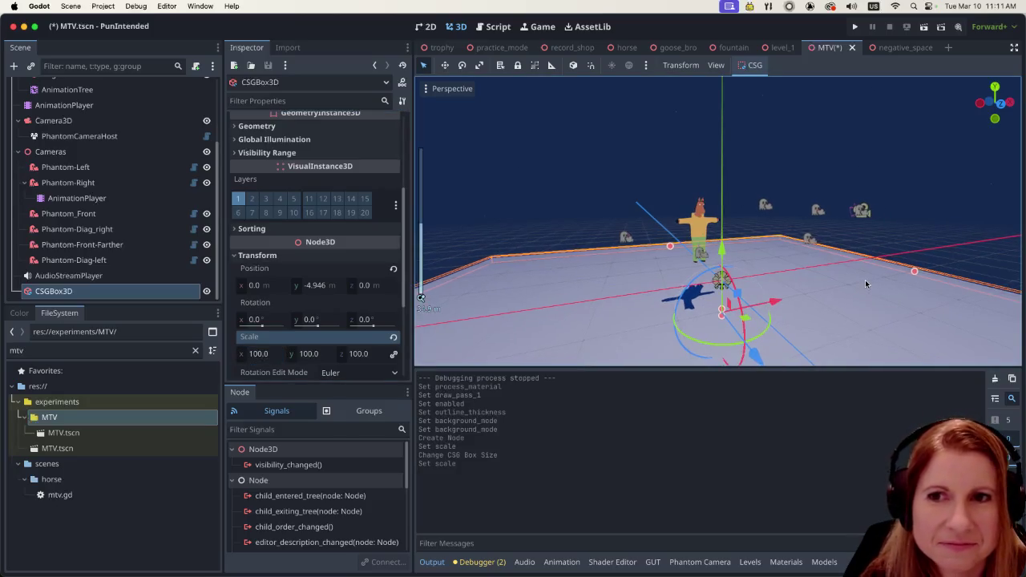
{"action": "scroll", "coordinate": [864, 279], "scroll_direction": "down", "scroll_amount": 3}
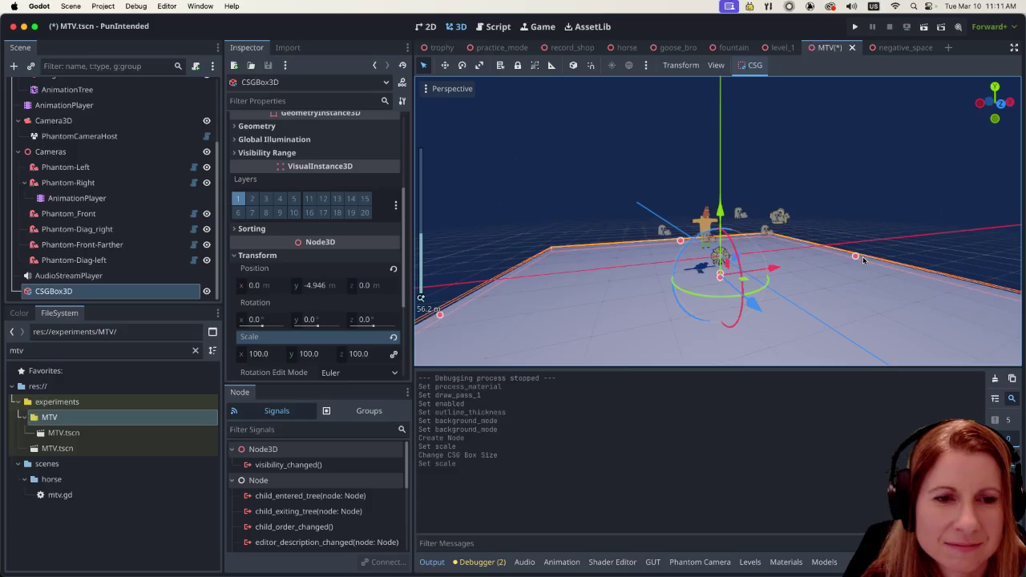
{"action": "left_click_drag", "start_coordinate": [720, 215], "coordinate": [720, 193]}
{"action": "scroll", "coordinate": [729, 274], "scroll_direction": "up", "scroll_amount": 3}
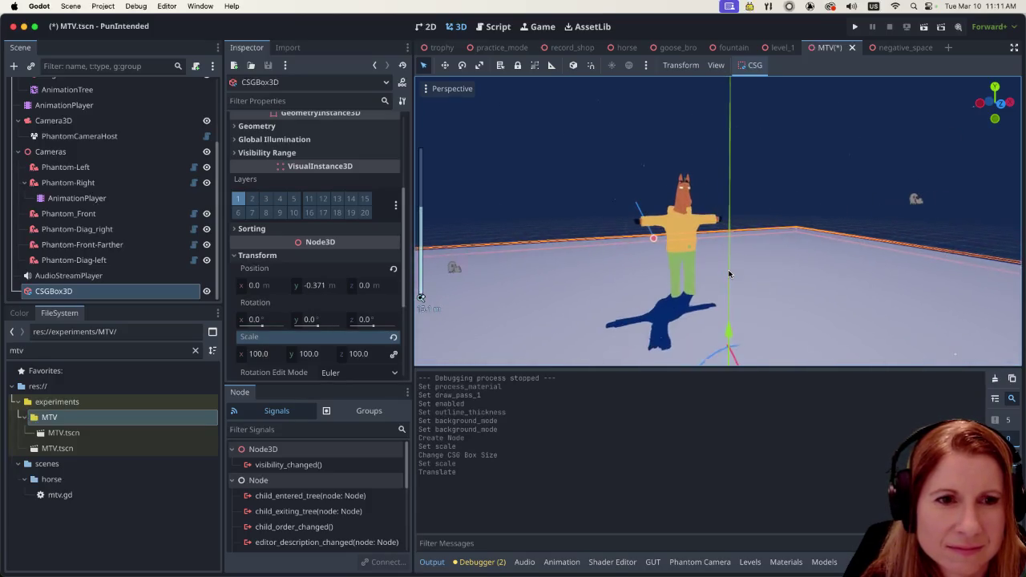
{"action": "scroll", "coordinate": [729, 275], "scroll_direction": "down", "scroll_amount": 2}
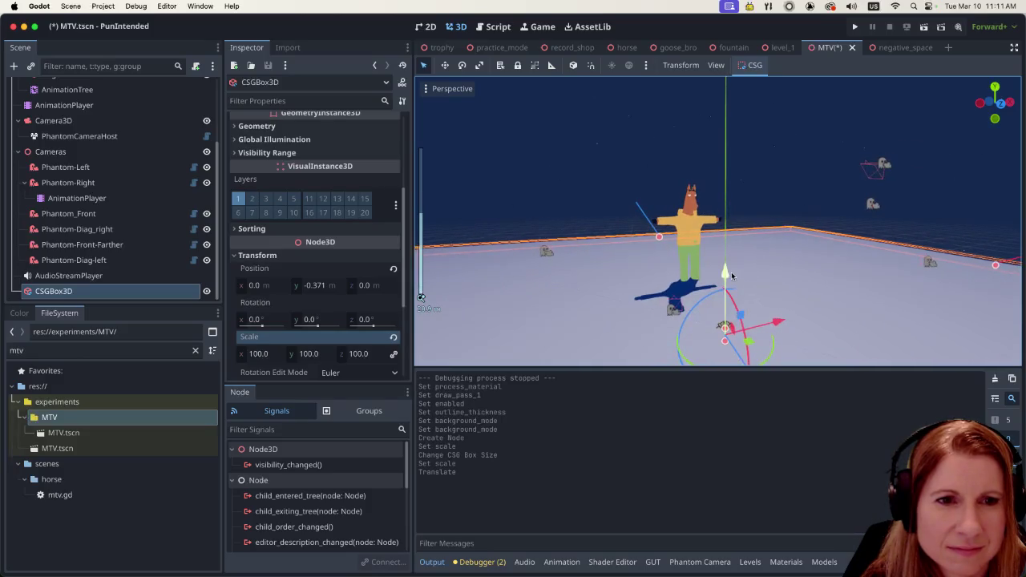
{"action": "left_click_drag", "start_coordinate": [731, 276], "coordinate": [724, 285]}
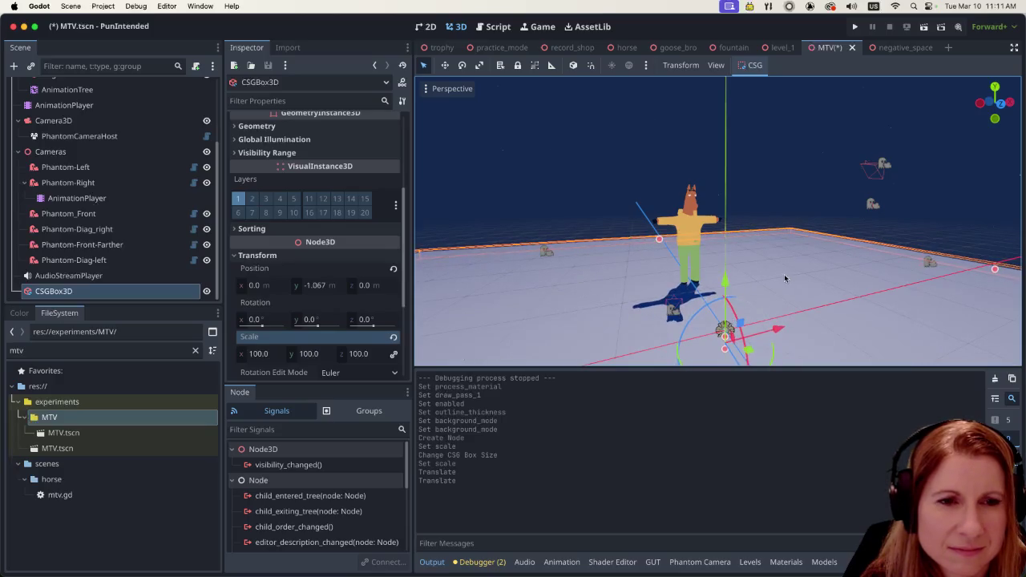
{"action": "scroll", "coordinate": [657, 226], "scroll_direction": "left", "scroll_amount": 5}
{"action": "scroll", "coordinate": [657, 226], "scroll_direction": "left", "scroll_amount": 2}
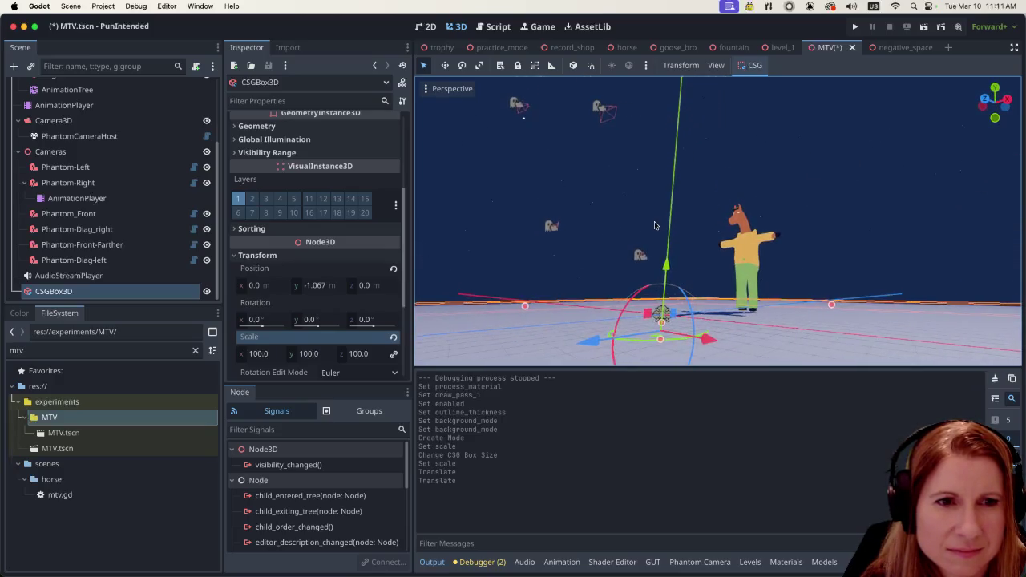
{"action": "left_click_drag", "start_coordinate": [666, 266], "coordinate": [665, 264]}
{"action": "scroll", "coordinate": [701, 299], "scroll_direction": "down", "scroll_amount": 5}
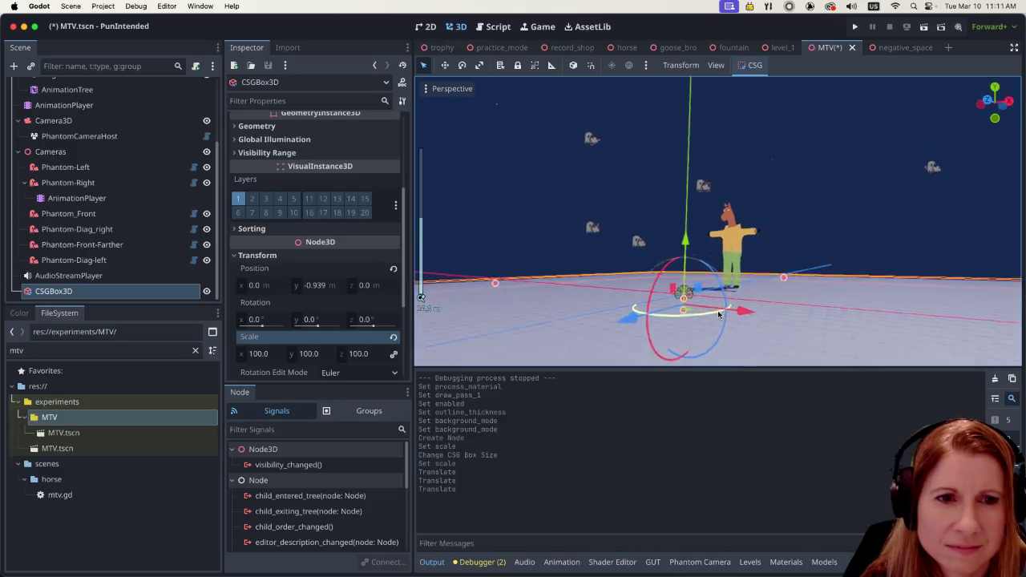
{"action": "scroll", "coordinate": [737, 336], "scroll_direction": "left", "scroll_amount": 5}
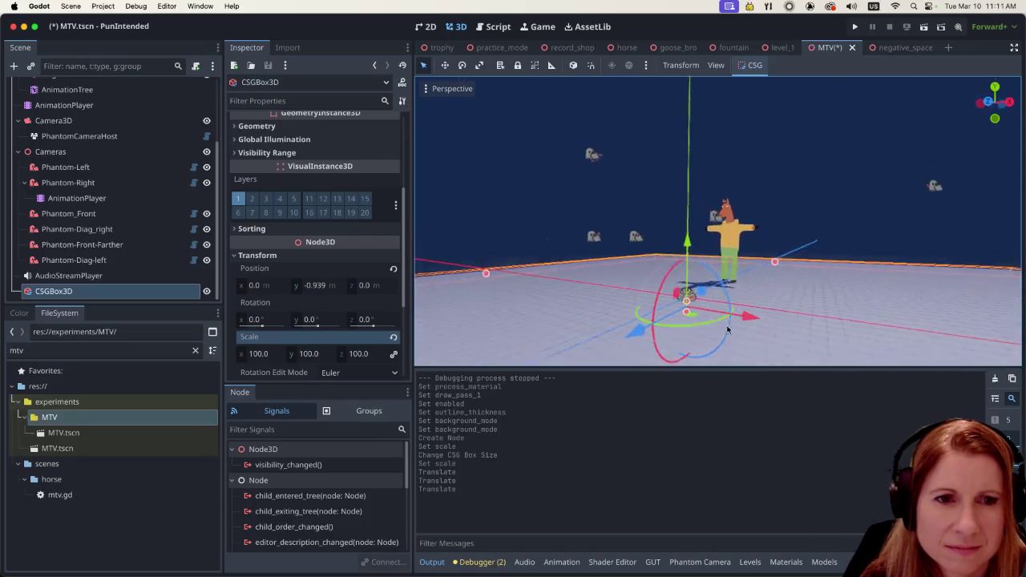
{"action": "scroll", "coordinate": [751, 342], "scroll_direction": "down", "scroll_amount": 5}
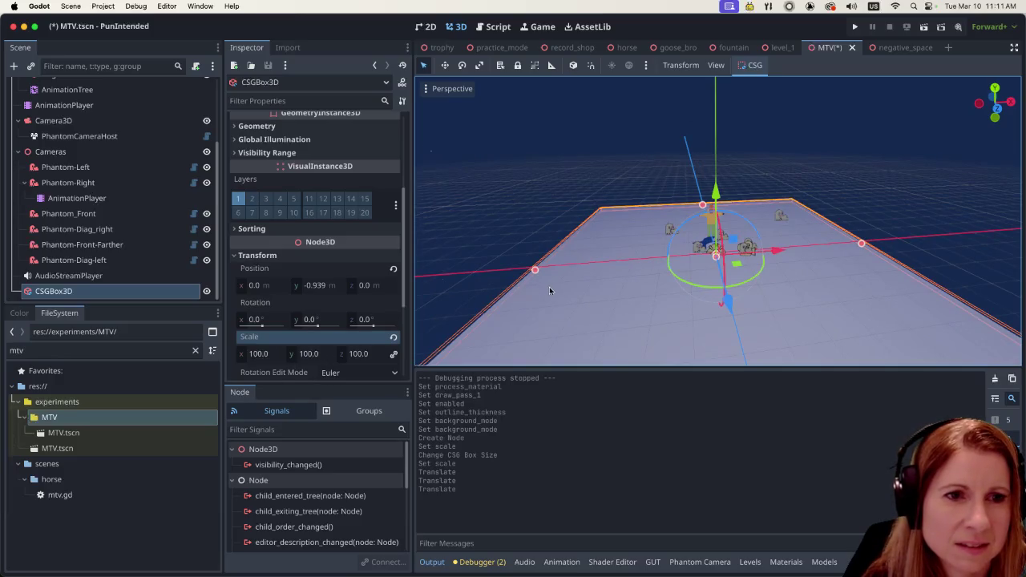
{"action": "scroll", "coordinate": [546, 284], "scroll_direction": "up", "scroll_amount": 3}
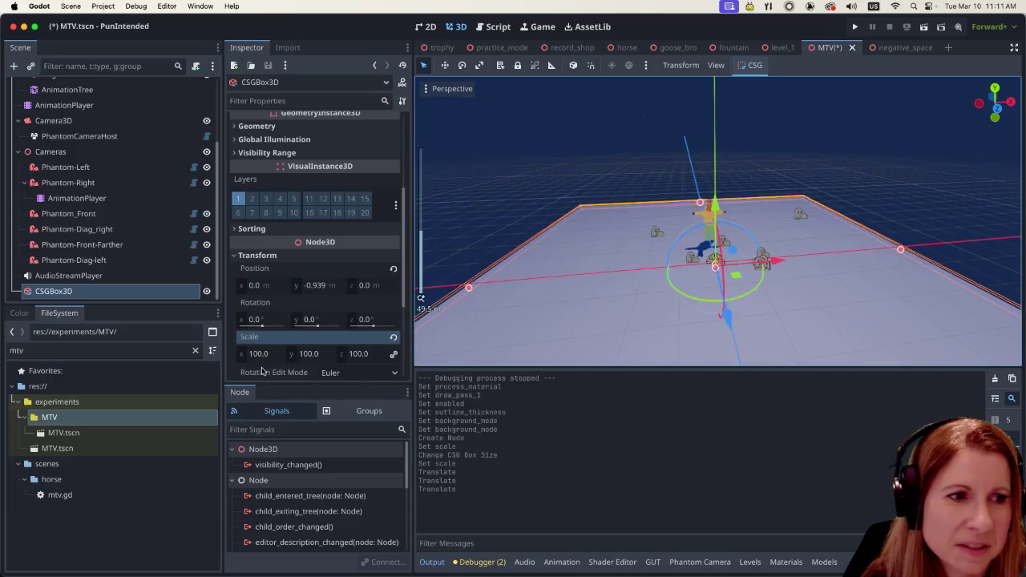
Step: Set the floor box scale to 500 and drag it back down beneath the horse
{"action": "left_click", "coordinate": [258, 353]}
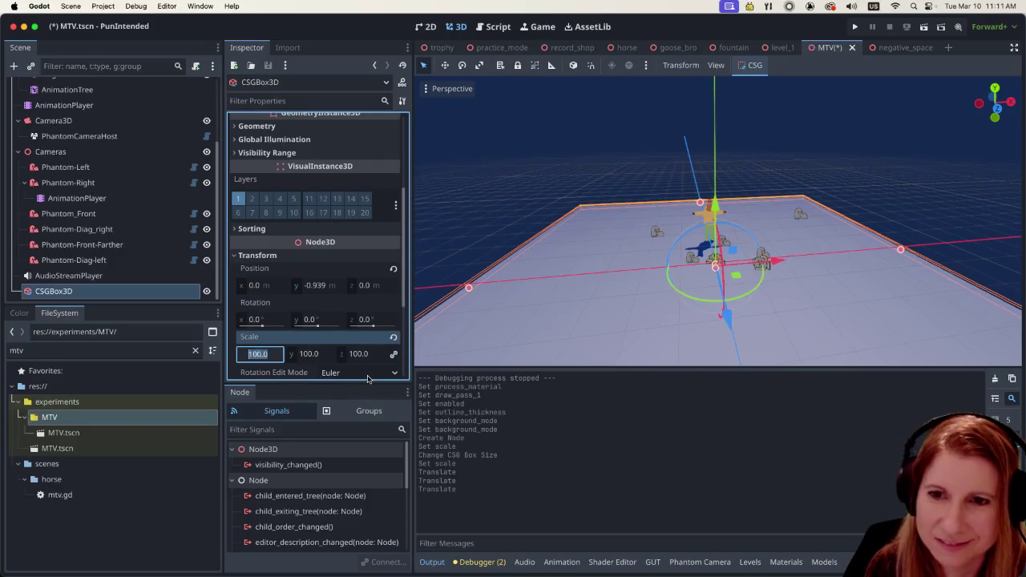
{"action": "type", "text": "500"}
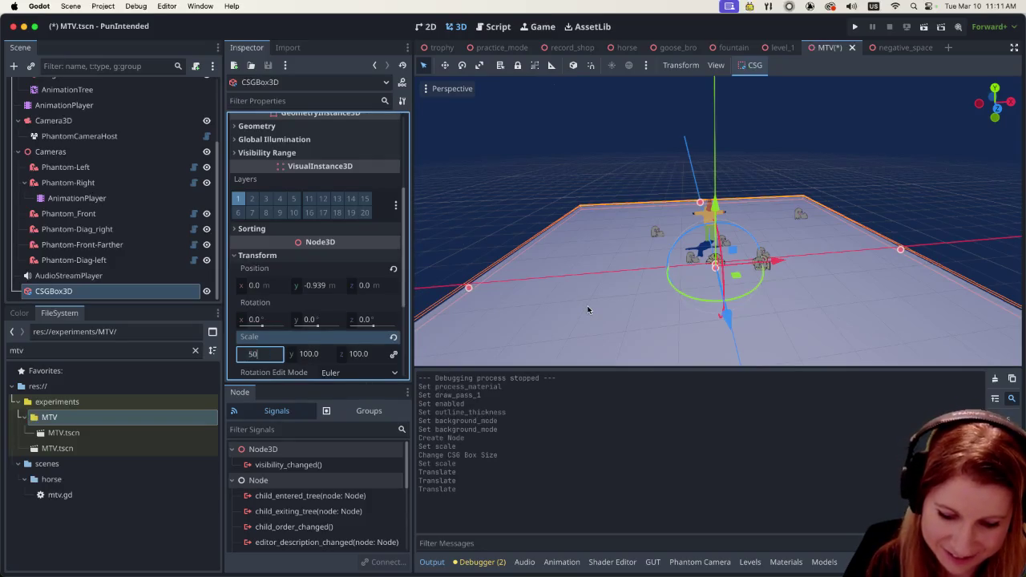
{"action": "key", "text": "Return"}
{"action": "scroll", "coordinate": [761, 293], "scroll_direction": "up", "scroll_amount": 5}
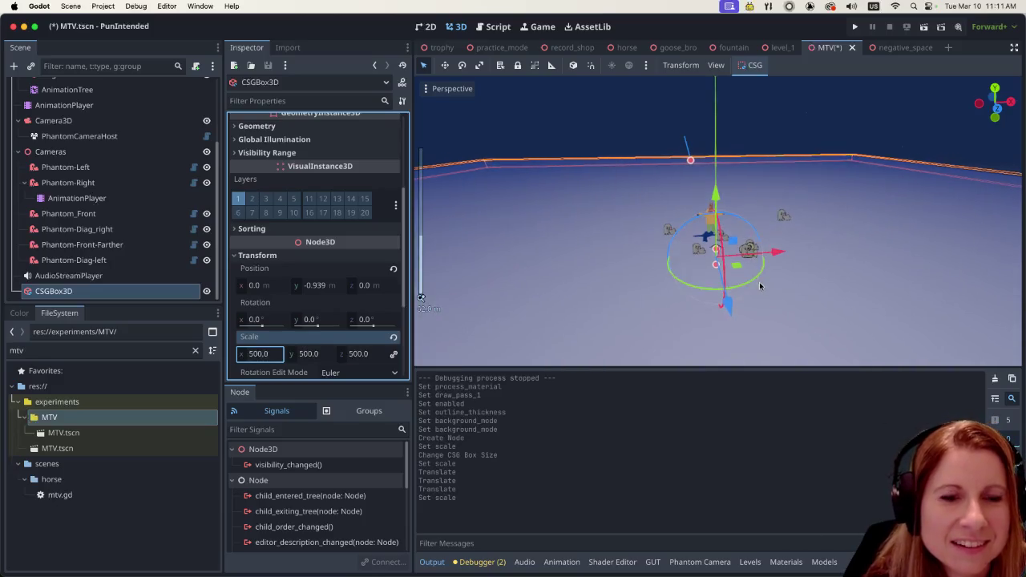
{"action": "scroll", "coordinate": [765, 295], "scroll_direction": "down", "scroll_amount": 3}
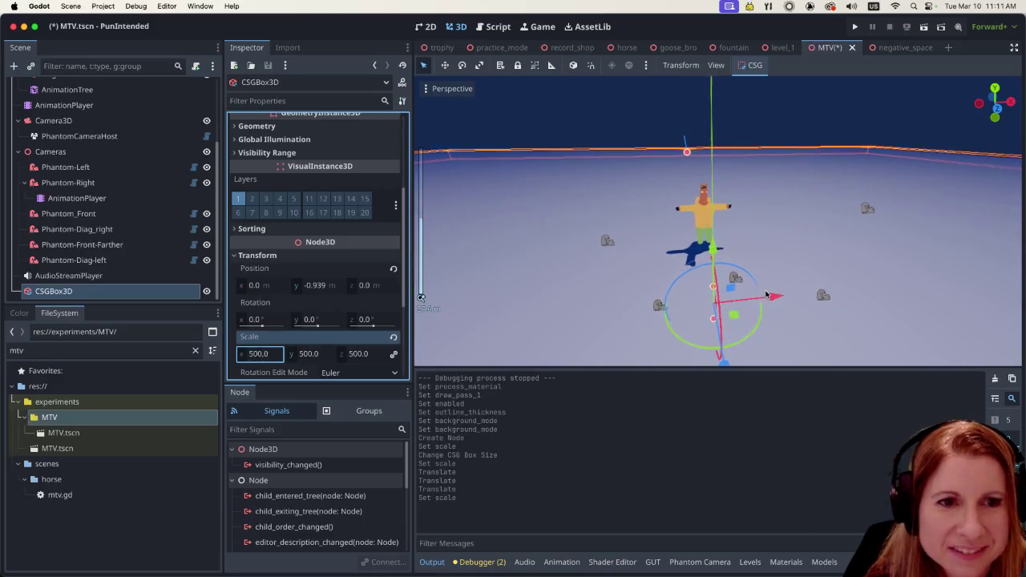
{"action": "scroll", "coordinate": [766, 295], "scroll_direction": "up", "scroll_amount": 3}
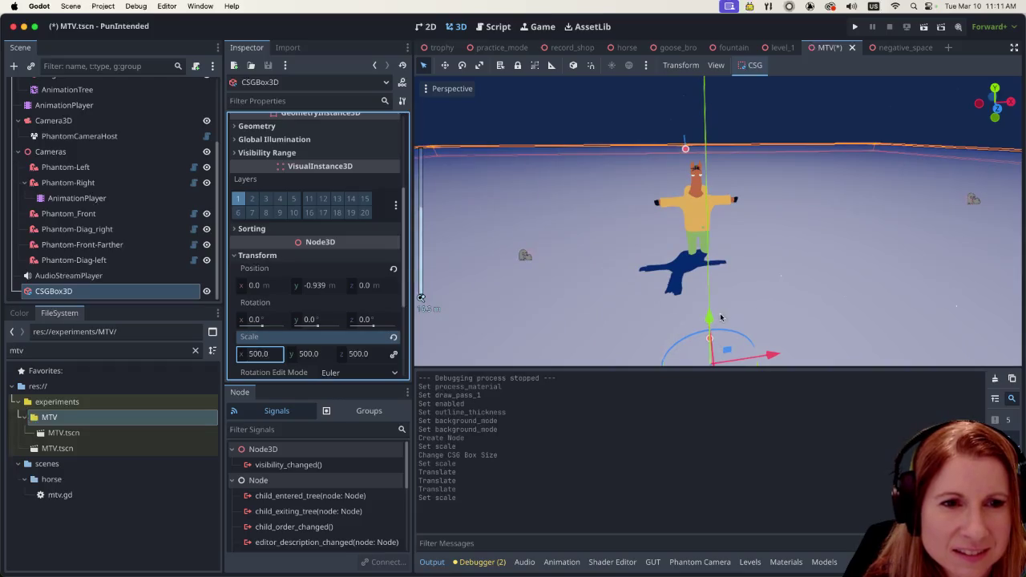
{"action": "mouse_move", "coordinate": [709, 319]}
{"action": "left_mouse_down"}
{"action": "mouse_move", "coordinate": [701, 350]}
{"action": "mouse_move", "coordinate": [720, 260]}
{"action": "mouse_move", "coordinate": [685, 226]}
{"action": "left_mouse_up"}
{"action": "mouse_move", "coordinate": [689, 280]}
{"action": "left_mouse_down"}
{"action": "mouse_move", "coordinate": [681, 333]}
{"action": "mouse_move", "coordinate": [673, 315]}
{"action": "left_mouse_up"}
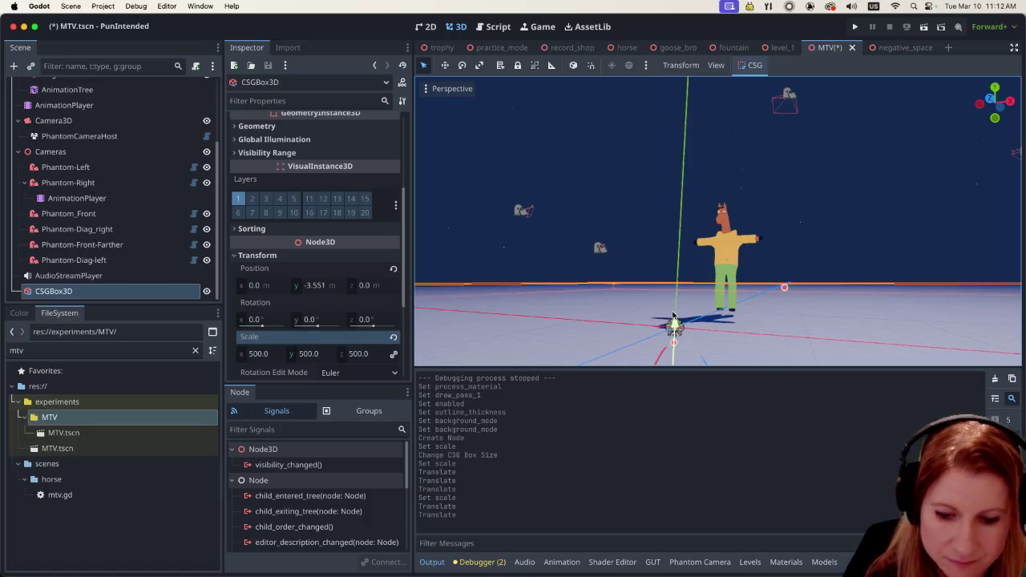
Step: Inspect the floor from top and front orthogonal views and select horse_tpose
{"action": "key", "text": "7"}
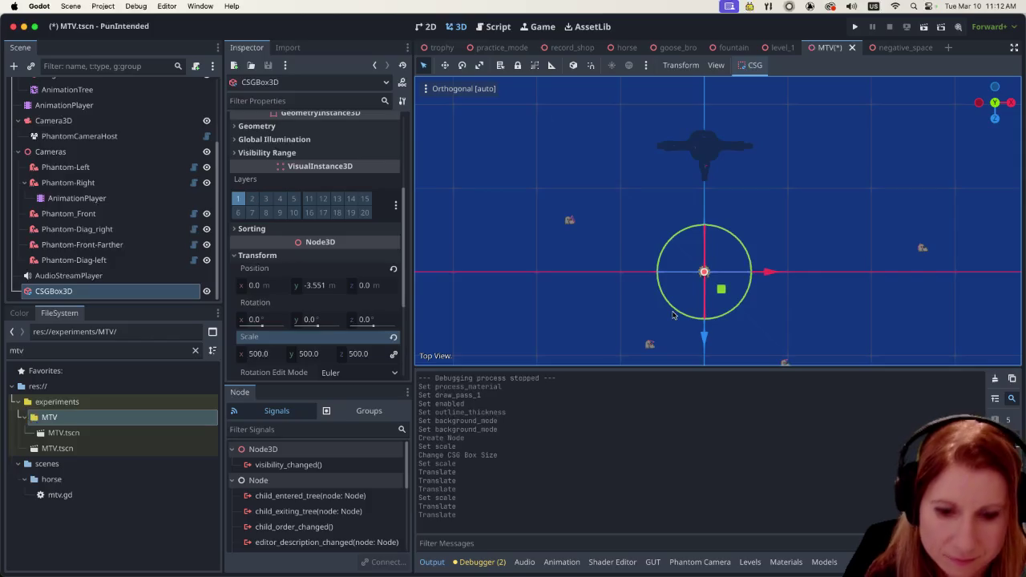
{"action": "key", "text": "1"}
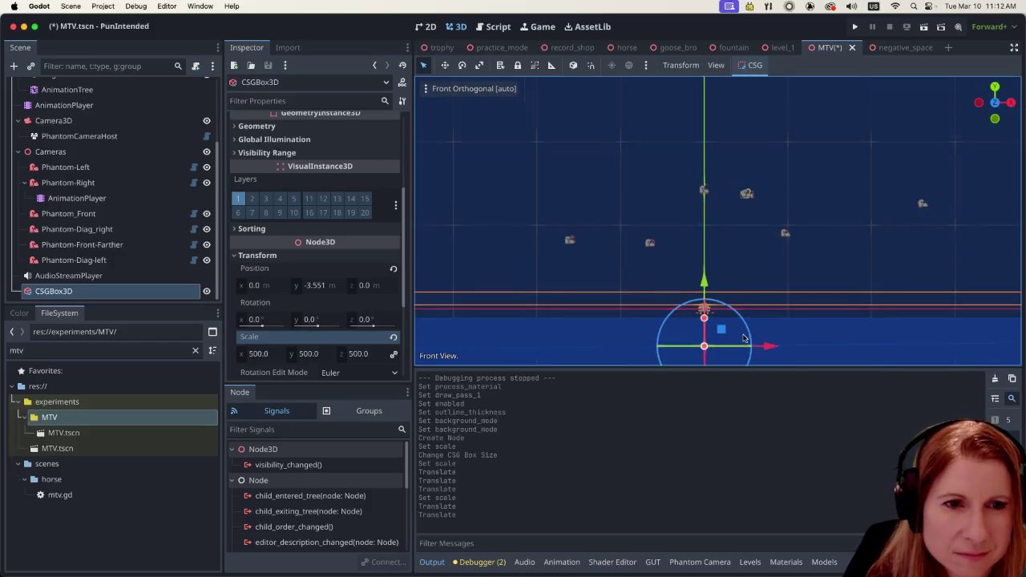
{"action": "scroll", "coordinate": [738, 325], "scroll_direction": "up", "scroll_amount": 3}
{"action": "scroll", "coordinate": [735, 324], "scroll_direction": "down", "scroll_amount": 2}
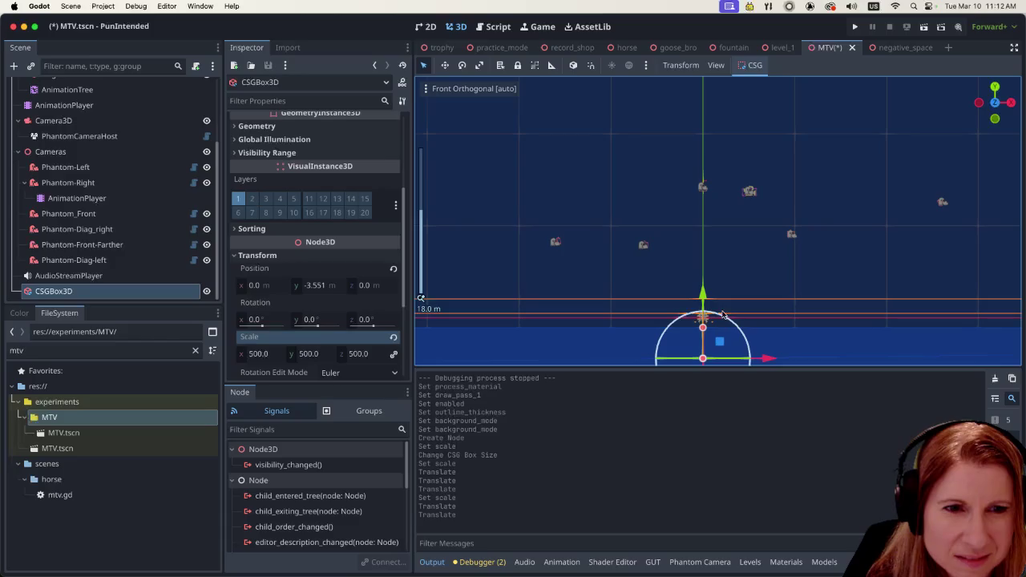
{"action": "scroll", "coordinate": [729, 321], "scroll_direction": "up", "scroll_amount": 2}
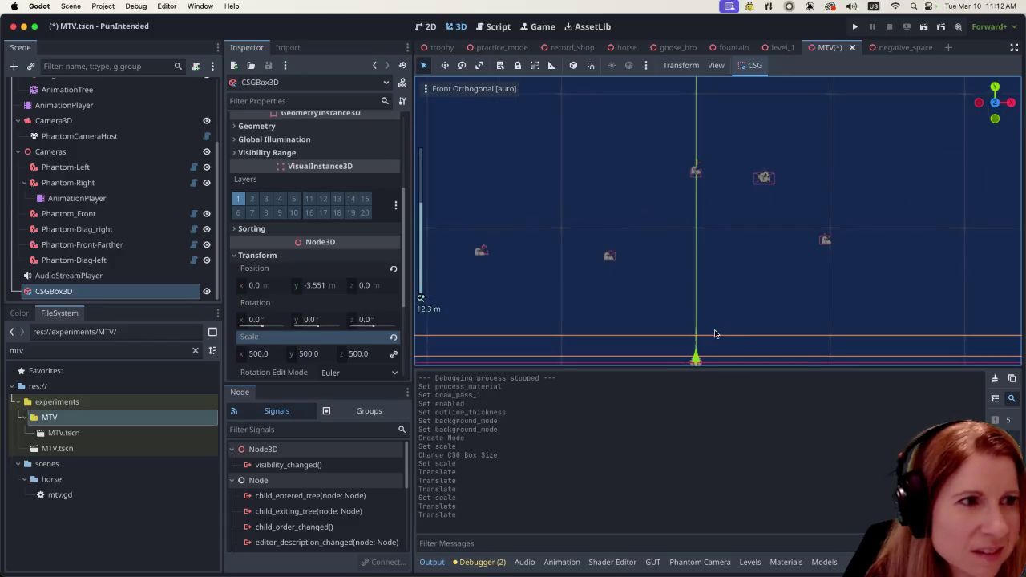
{"action": "scroll", "coordinate": [705, 332], "scroll_direction": "down", "scroll_amount": 1}
{"action": "scroll", "coordinate": [87, 195], "scroll_direction": "up", "scroll_amount": 3}
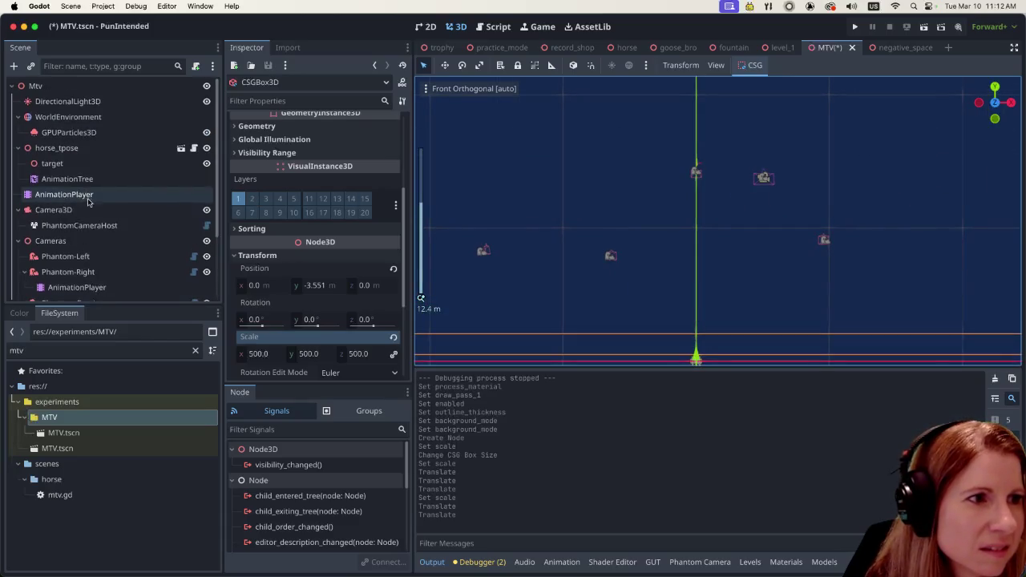
{"action": "scroll", "coordinate": [88, 201], "scroll_direction": "down", "scroll_amount": 3}
{"action": "scroll", "coordinate": [87, 208], "scroll_direction": "up", "scroll_amount": 3}
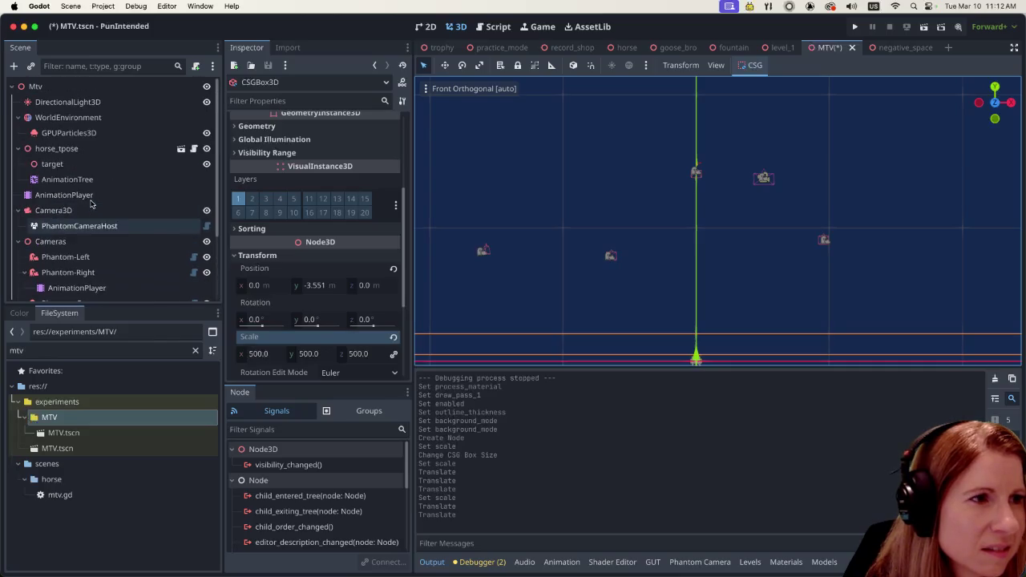
{"action": "left_click", "coordinate": [87, 155]}
{"action": "scroll", "coordinate": [721, 329], "scroll_direction": "up", "scroll_amount": 3}
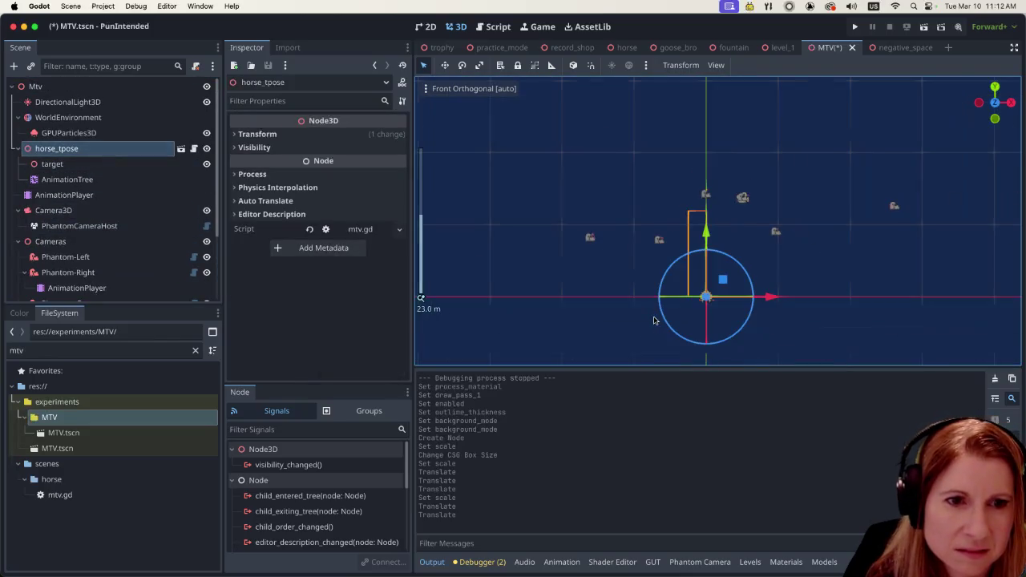
{"action": "scroll", "coordinate": [757, 341], "scroll_direction": "up", "scroll_amount": 10}
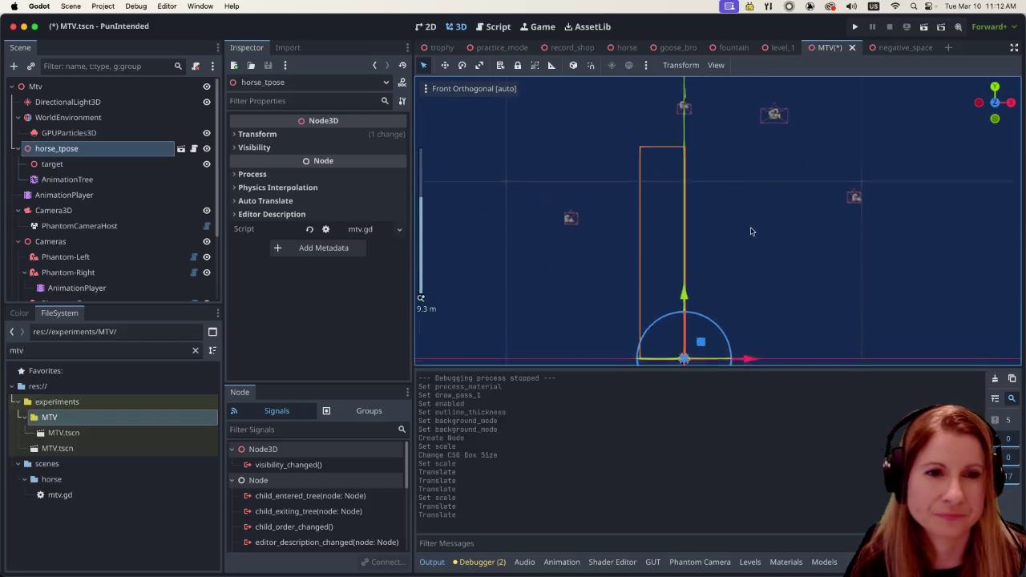
{"action": "scroll", "coordinate": [754, 309], "scroll_direction": "down", "scroll_amount": 3}
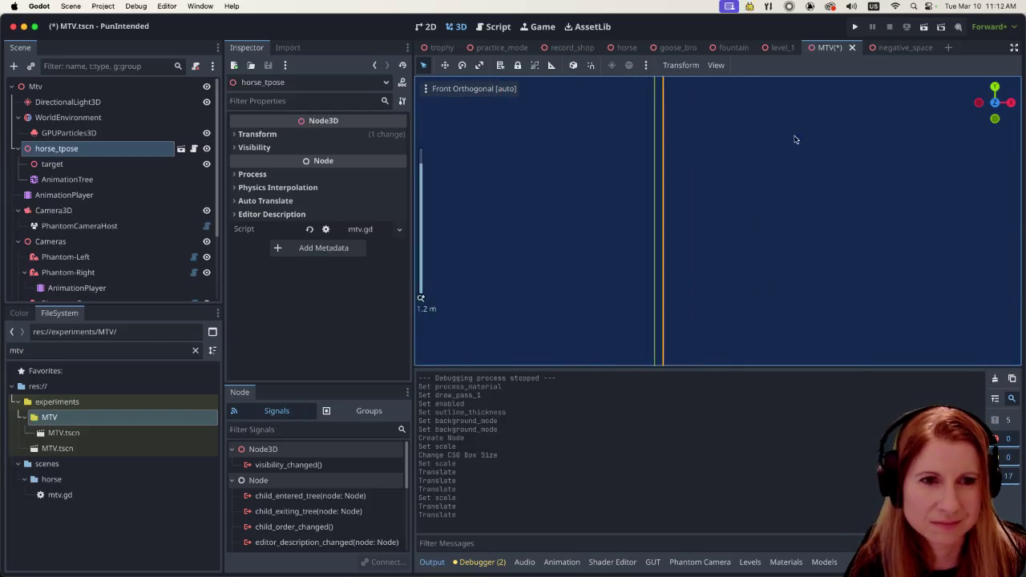
{"action": "scroll", "coordinate": [760, 254], "scroll_direction": "down", "scroll_amount": 4}
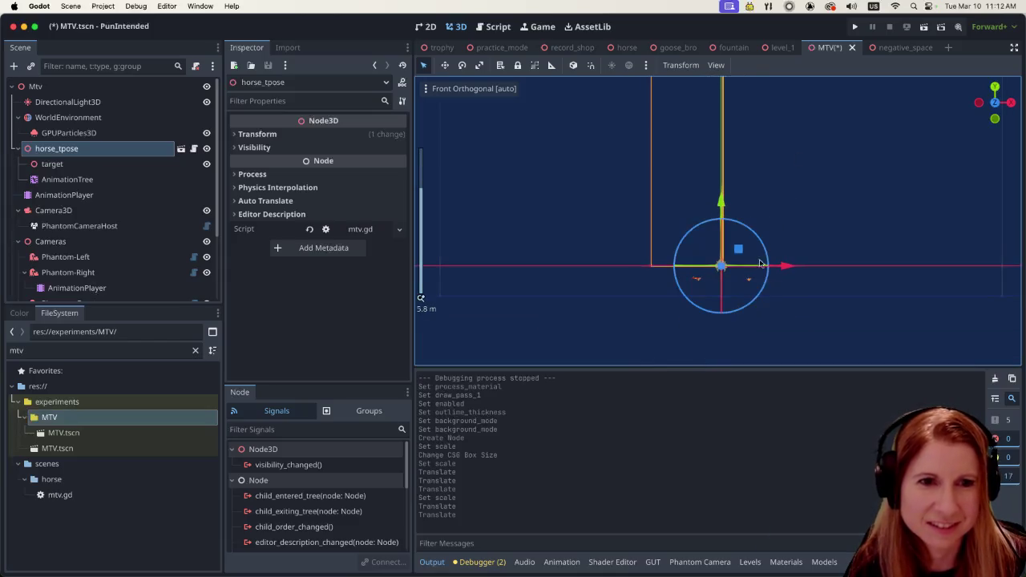
{"action": "scroll", "coordinate": [107, 260], "scroll_direction": "down", "scroll_amount": 3}
Step: Reselect the CSGBox3D and raise it to y -3.142 m to meet the horse's feet
{"action": "left_click", "coordinate": [96, 291]}
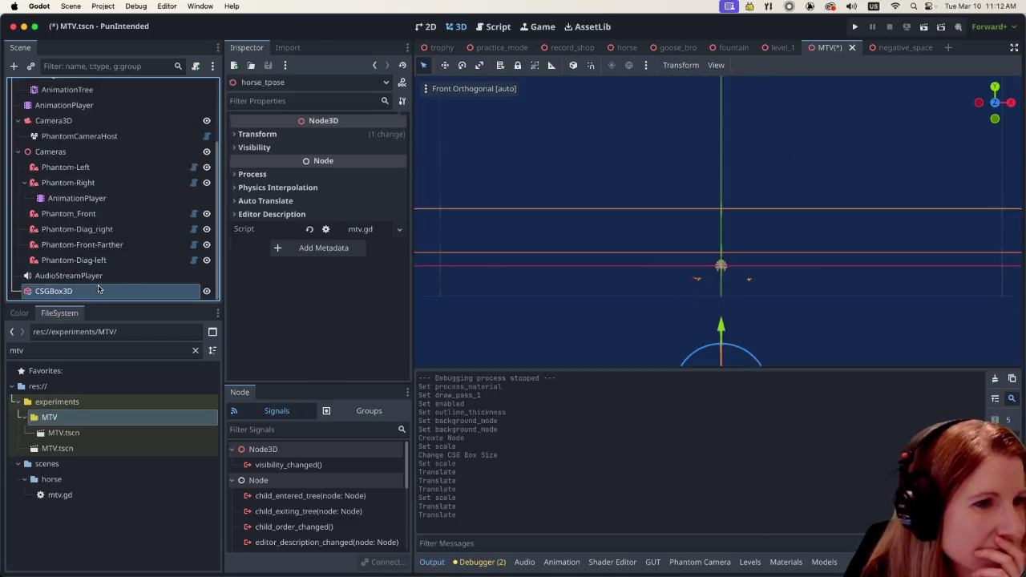
{"action": "scroll", "coordinate": [689, 320], "scroll_direction": "up", "scroll_amount": 5}
{"action": "scroll", "coordinate": [716, 326], "scroll_direction": "down", "scroll_amount": 5}
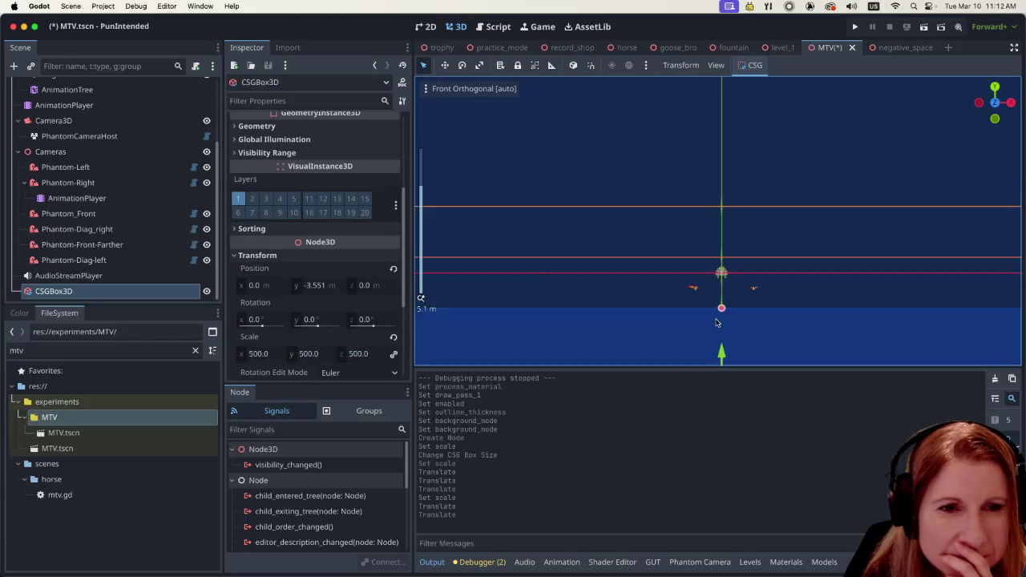
{"action": "scroll", "coordinate": [673, 296], "scroll_direction": "up", "scroll_amount": 5}
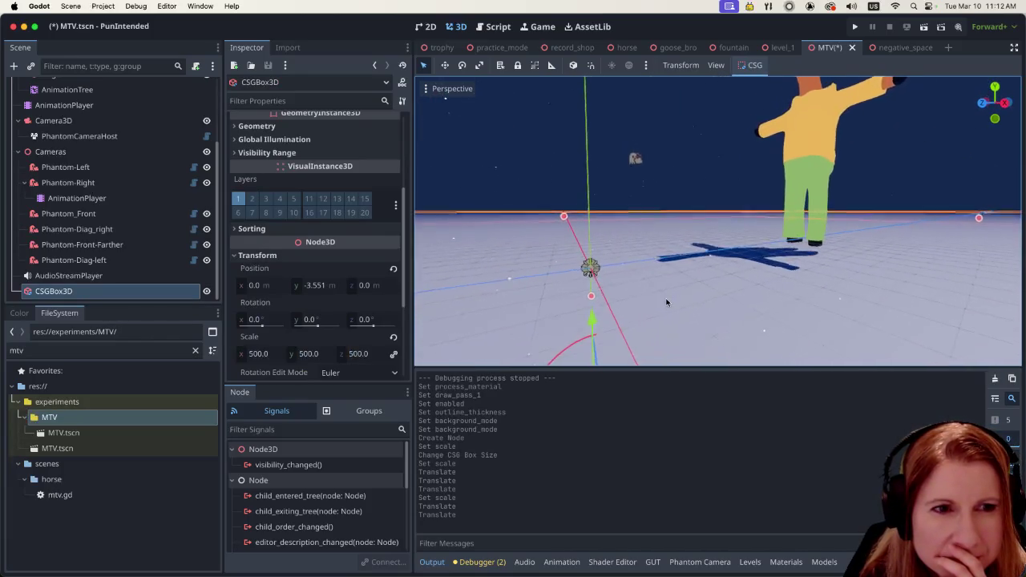
{"action": "scroll", "coordinate": [662, 268], "scroll_direction": "down", "scroll_amount": 5}
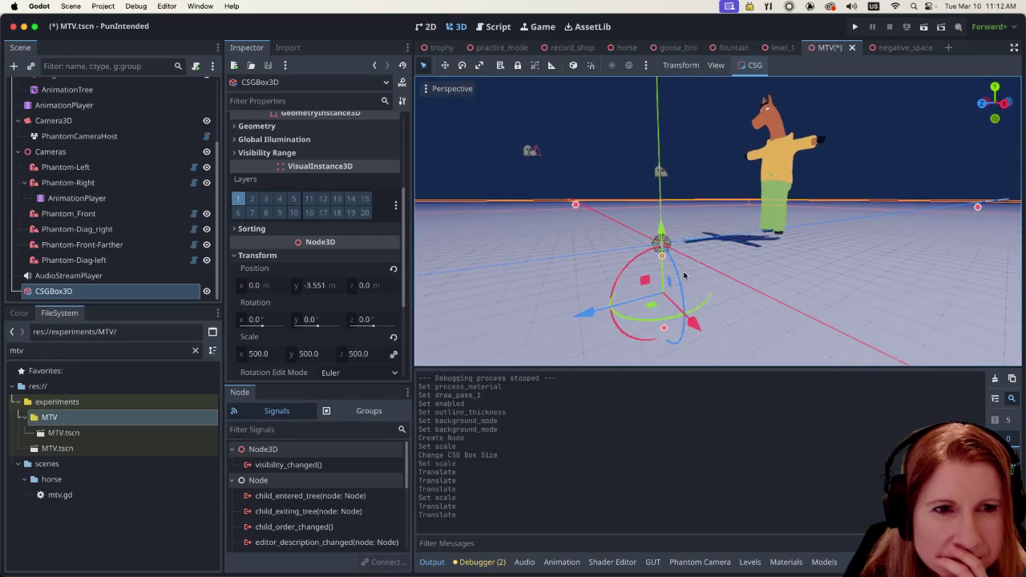
{"action": "left_click_drag", "start_coordinate": [661, 235], "coordinate": [655, 224]}
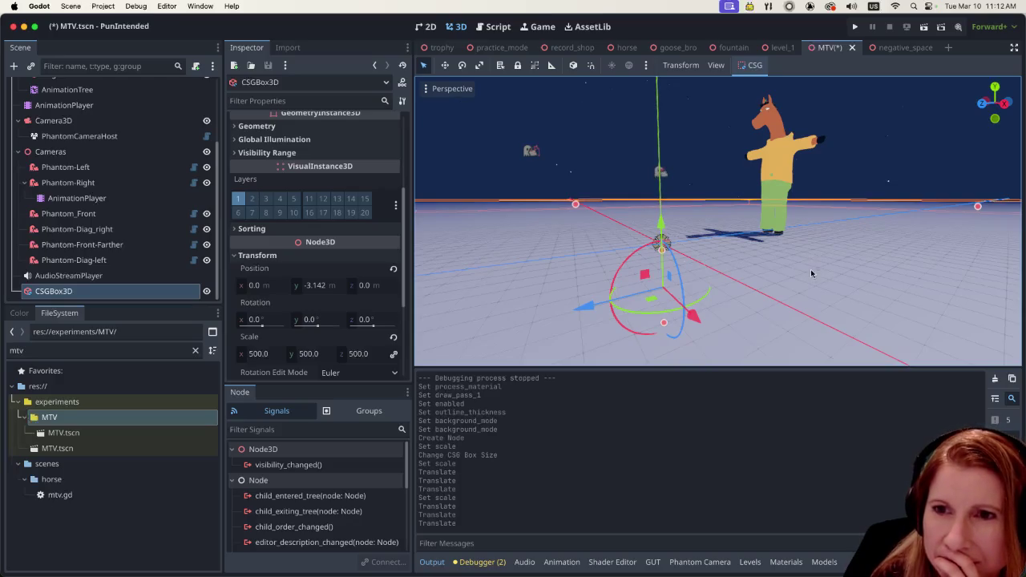
{"action": "scroll", "coordinate": [810, 268], "scroll_direction": "down", "scroll_amount": 5}
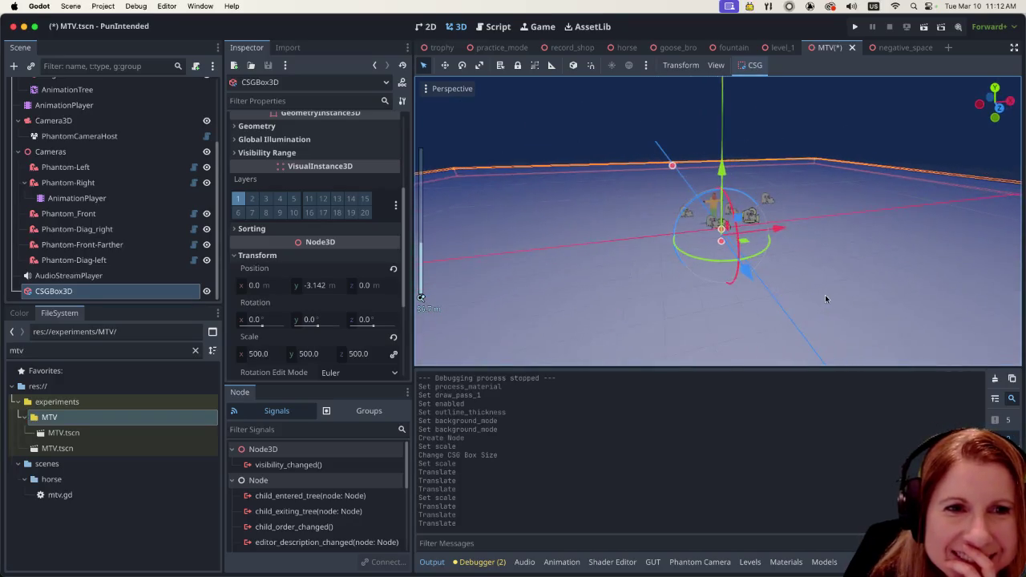
{"action": "scroll", "coordinate": [824, 294], "scroll_direction": "up", "scroll_amount": 5}
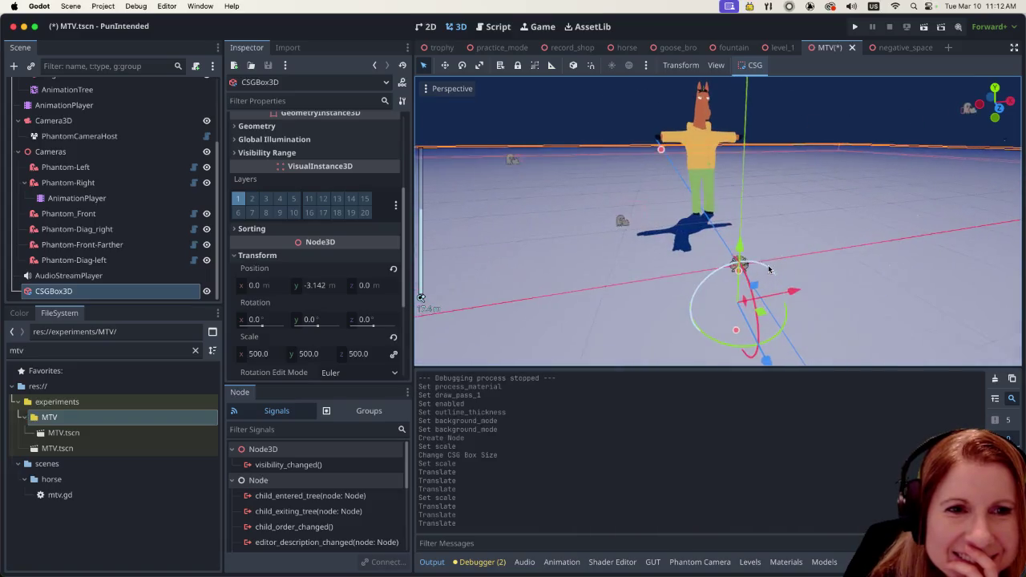
{"action": "scroll", "coordinate": [112, 200], "scroll_direction": "up", "scroll_amount": 3}
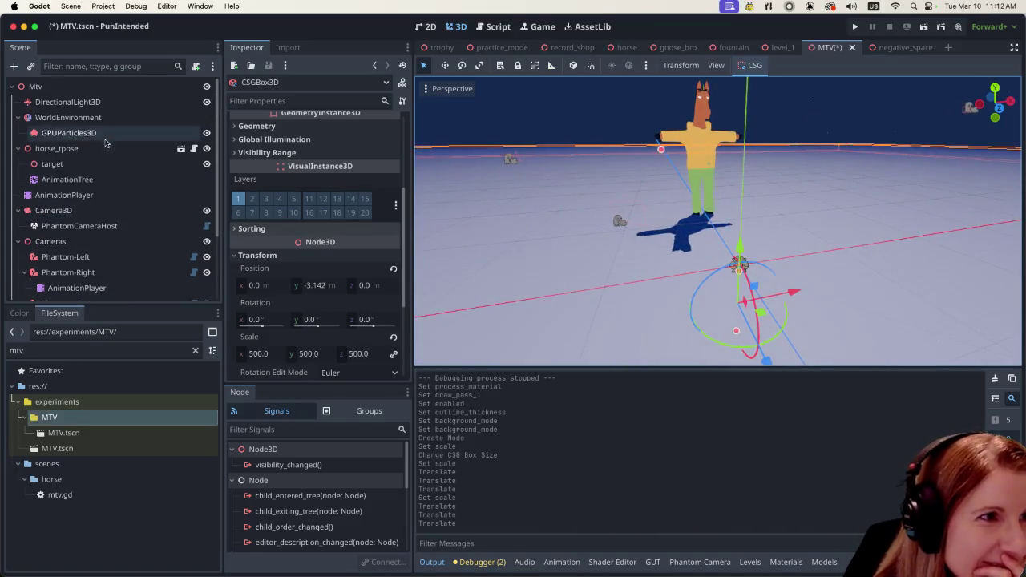
{"action": "left_click", "coordinate": [112, 121]}
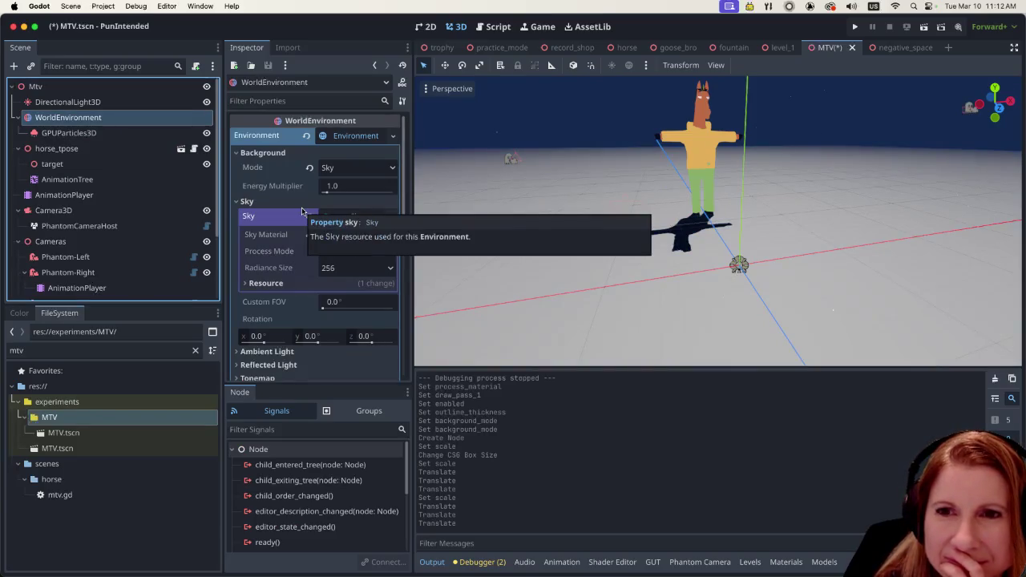
Step: Expand WorldEnvironment's Fog section, showing Exponential mode, light energy 1.4 and density 0.01
{"action": "scroll", "coordinate": [331, 232], "scroll_direction": "down", "scroll_amount": 2}
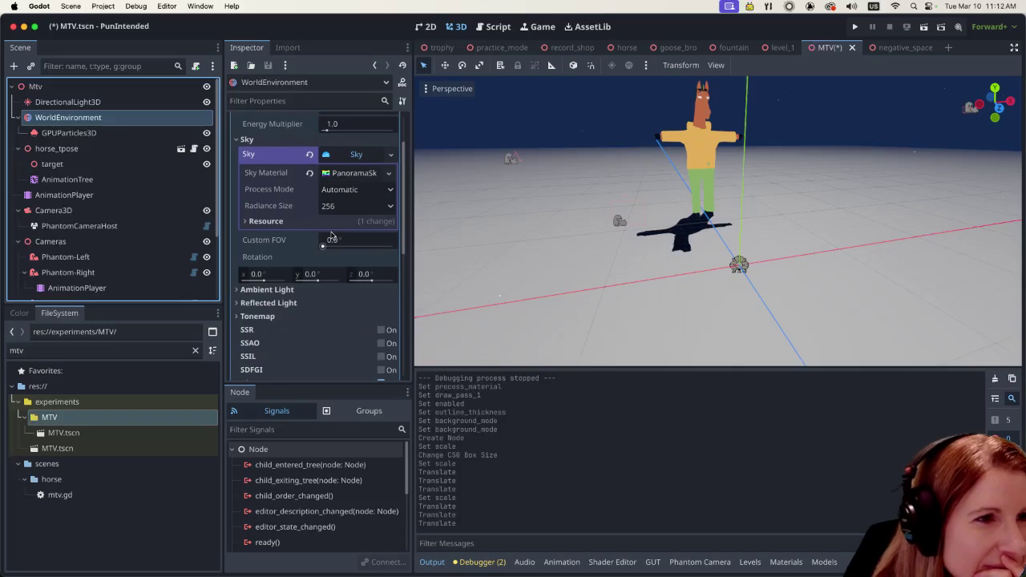
{"action": "scroll", "coordinate": [328, 237], "scroll_direction": "up", "scroll_amount": 2}
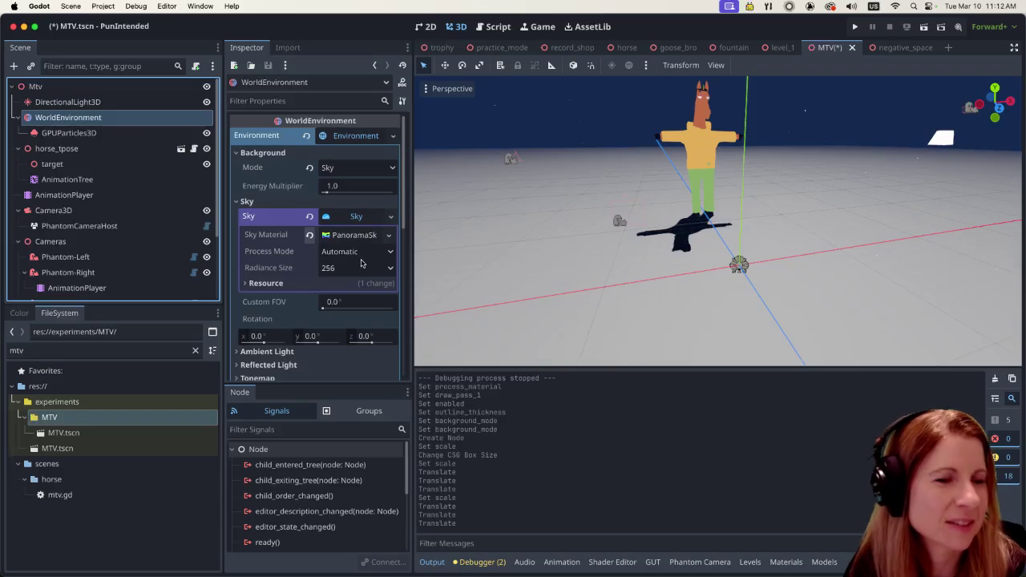
{"action": "scroll", "coordinate": [357, 265], "scroll_direction": "down", "scroll_amount": 5}
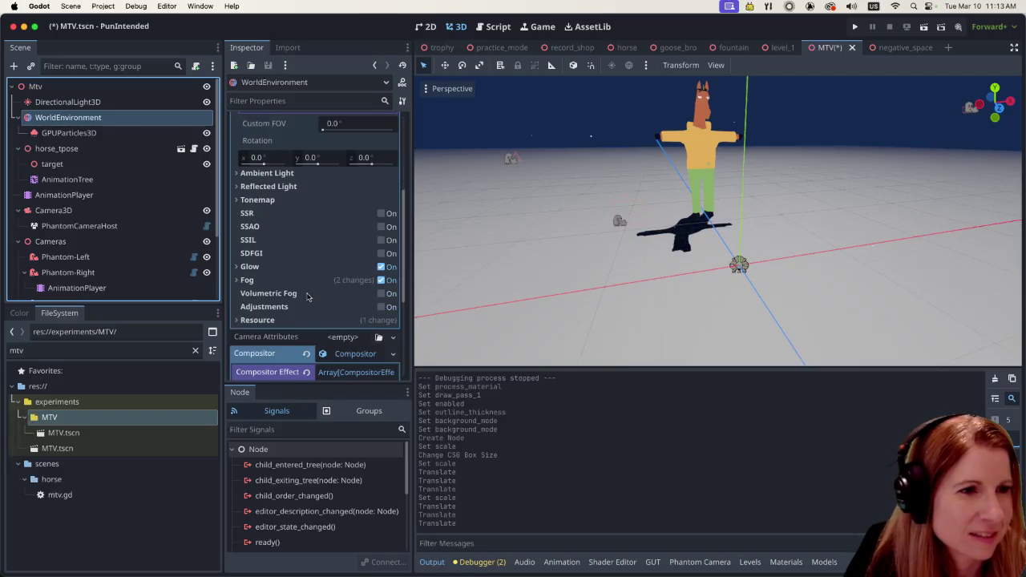
{"action": "left_click", "coordinate": [238, 280]}
{"action": "scroll", "coordinate": [251, 300], "scroll_direction": "down", "scroll_amount": 3}
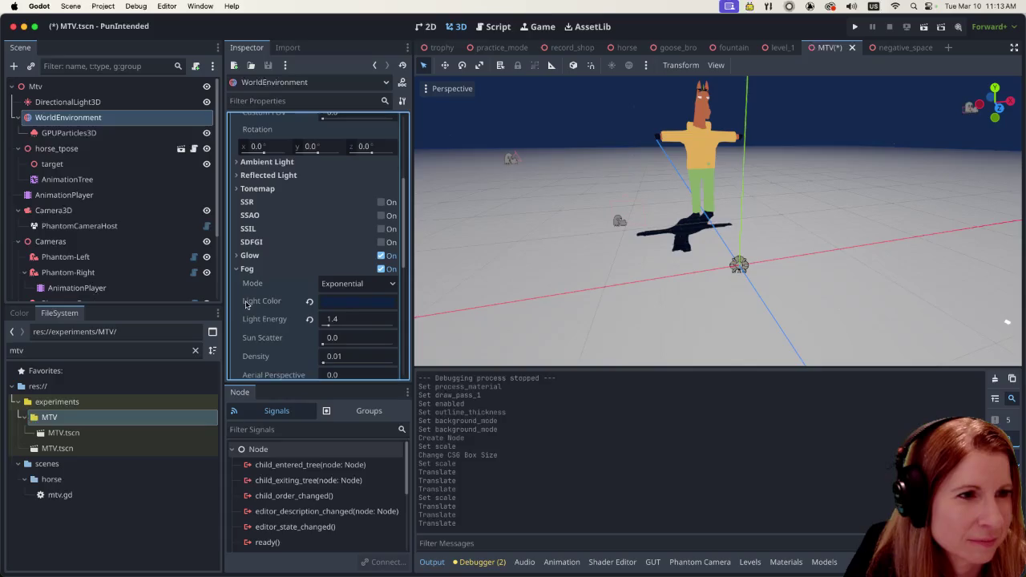
{"action": "scroll", "coordinate": [250, 301], "scroll_direction": "down", "scroll_amount": 2}
{"action": "scroll", "coordinate": [643, 248], "scroll_direction": "down", "scroll_amount": 3}
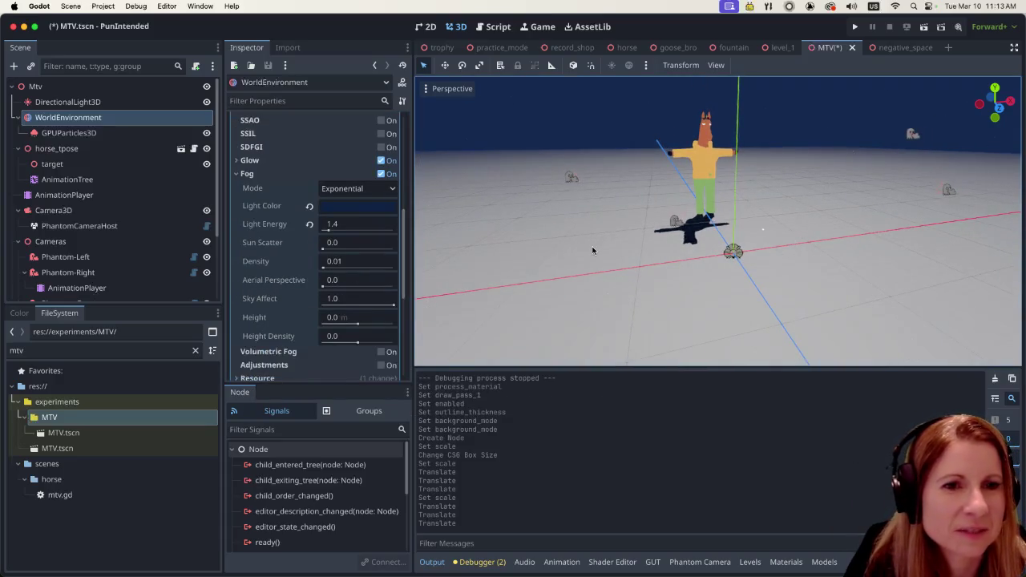
{"action": "scroll", "coordinate": [104, 200], "scroll_direction": "down", "scroll_amount": 3}
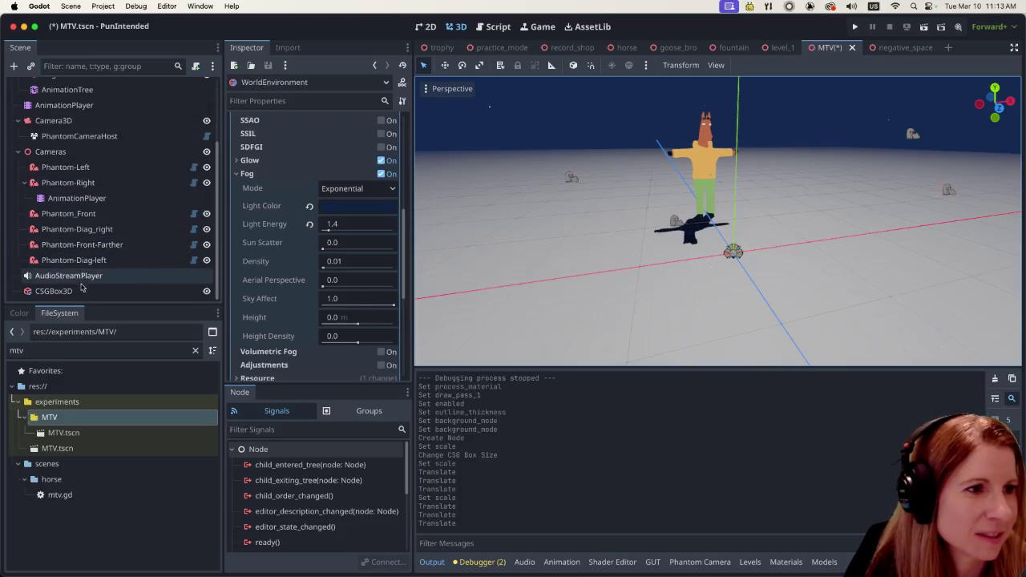
Step: Assign a new StandardMaterial3D to the CSGBox3D floor's Material slot
{"action": "left_click", "coordinate": [103, 291]}
{"action": "scroll", "coordinate": [339, 265], "scroll_direction": "down", "scroll_amount": 4}
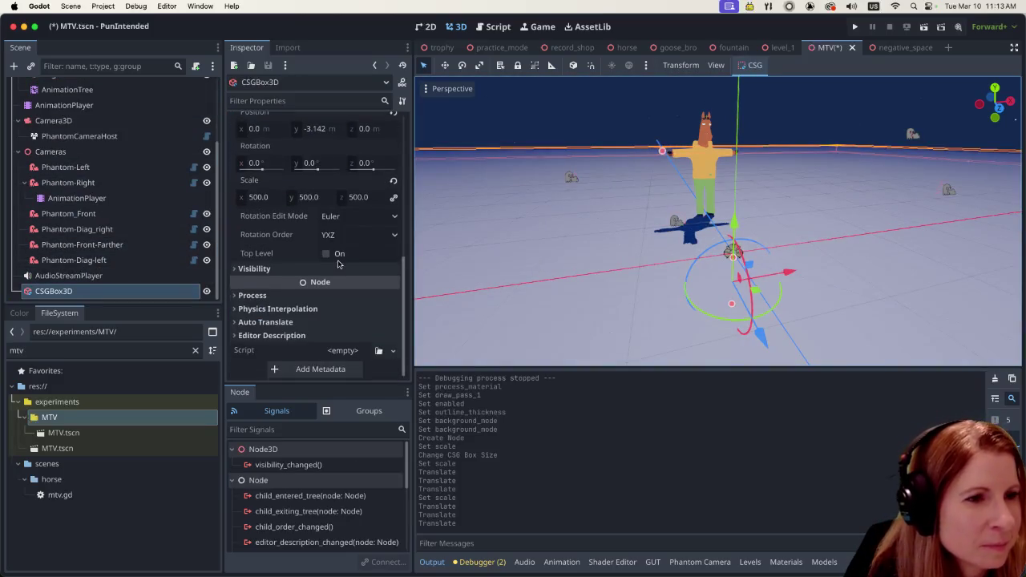
{"action": "scroll", "coordinate": [338, 264], "scroll_direction": "up", "scroll_amount": 5}
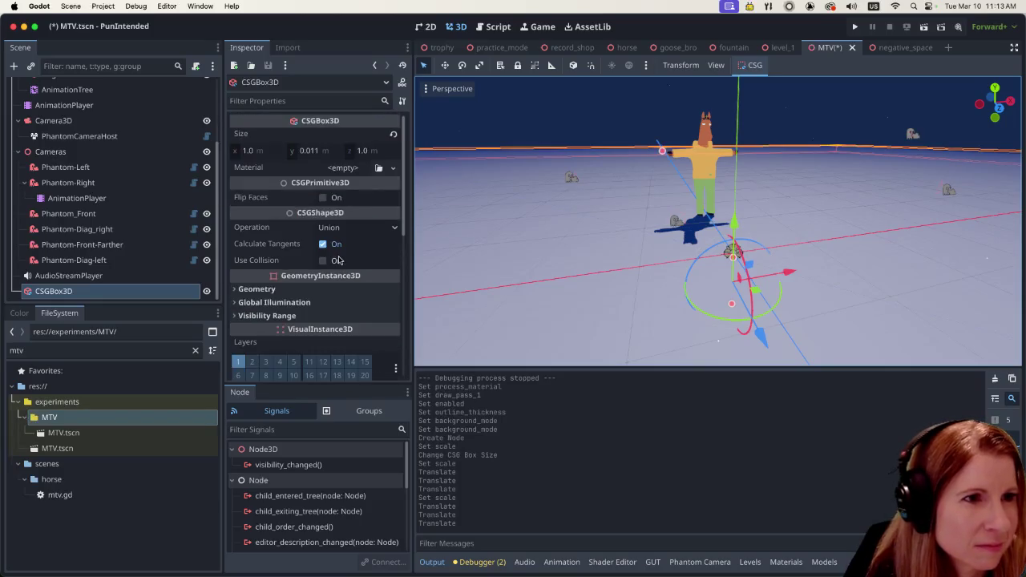
{"action": "left_click", "coordinate": [352, 167]}
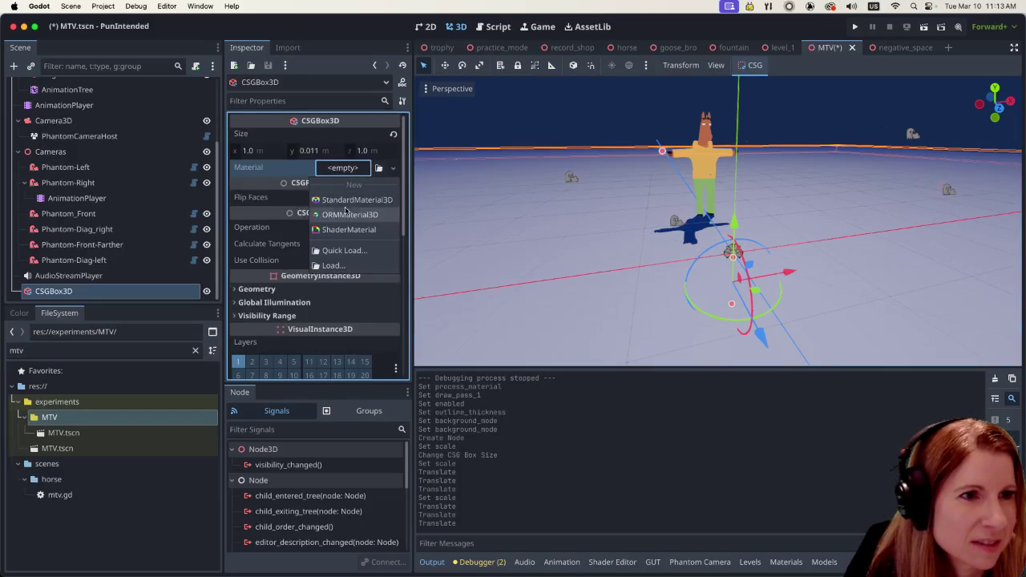
{"action": "left_click", "coordinate": [345, 200]}
{"action": "left_click", "coordinate": [358, 172]}
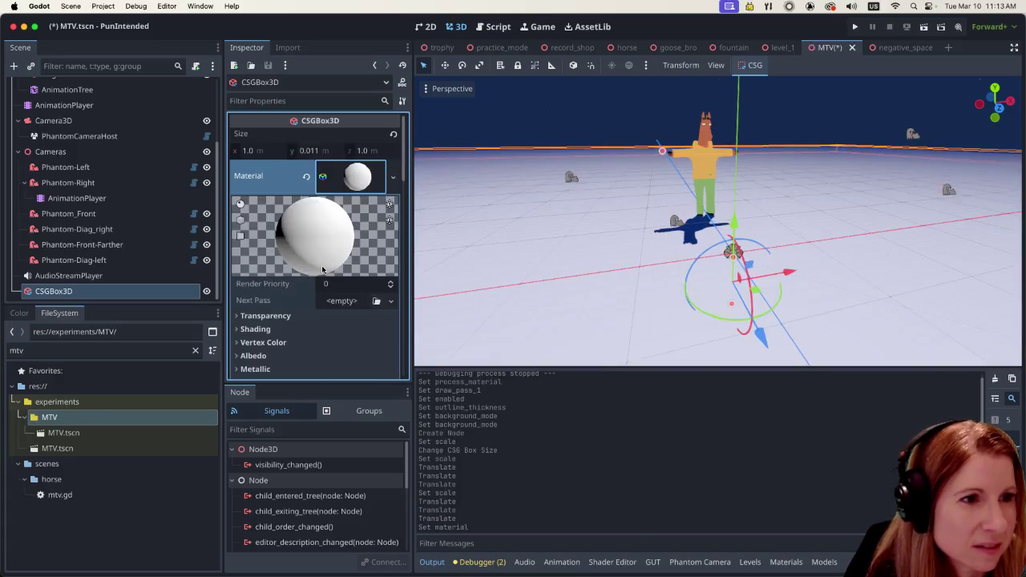
Step: Open the material's Albedo colour picker and show its preset swatches
{"action": "scroll", "coordinate": [296, 309], "scroll_direction": "down", "scroll_amount": 3}
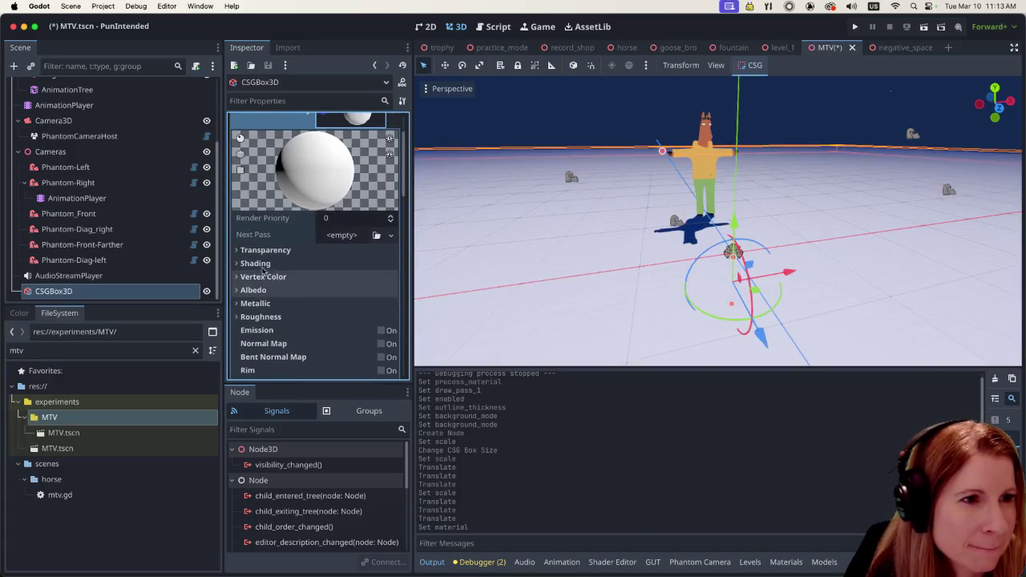
{"action": "left_click", "coordinate": [264, 290]}
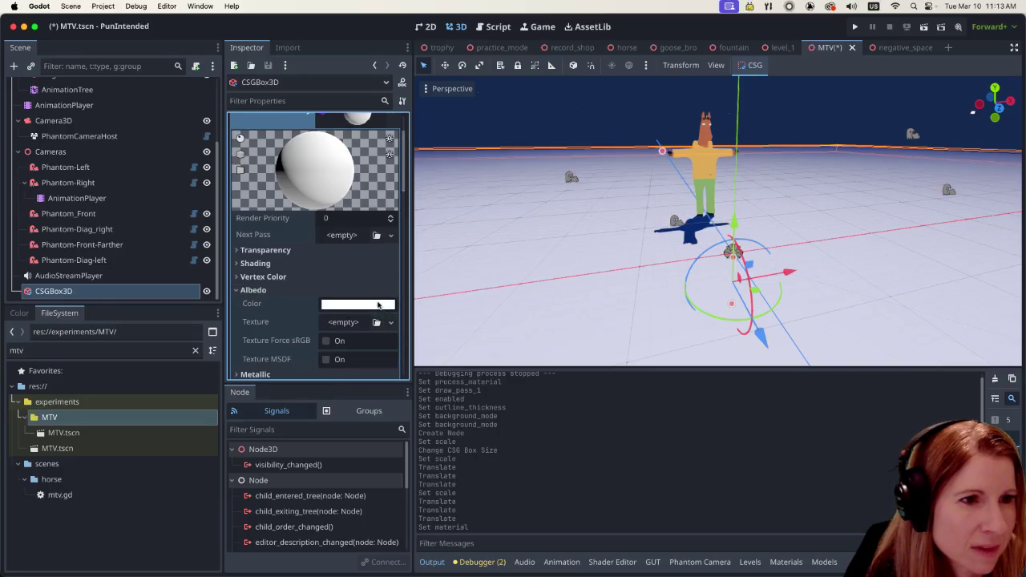
{"action": "left_click", "coordinate": [366, 307]}
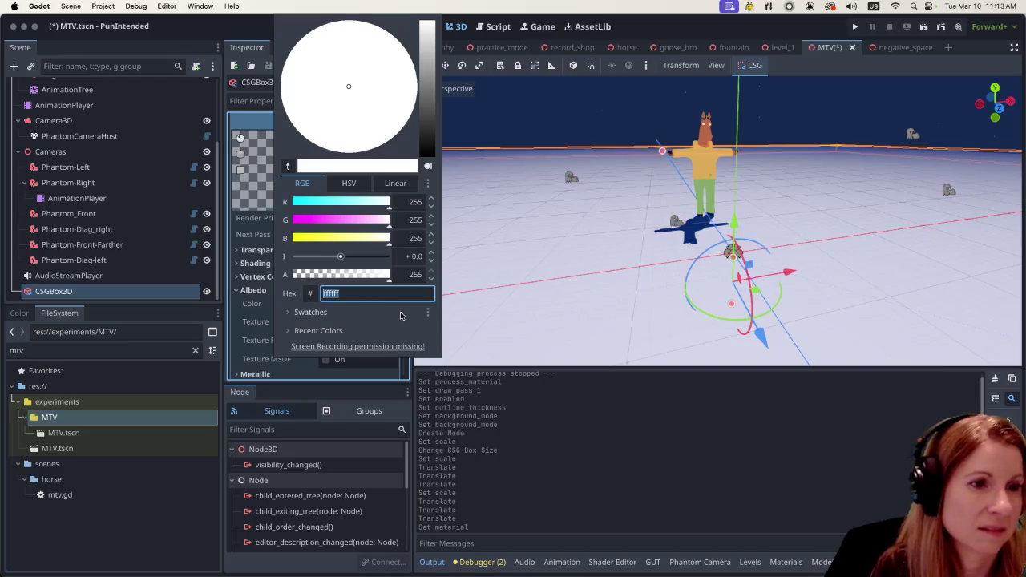
{"action": "left_click", "coordinate": [311, 311]}
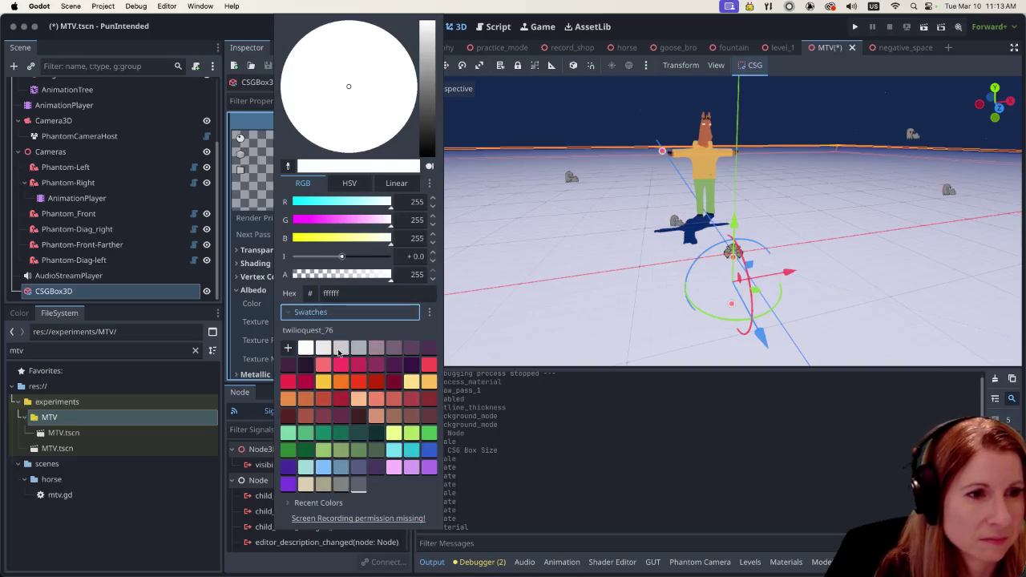
Step: Try a range of twilioquest_76 palette colours on the floor material
{"action": "left_click", "coordinate": [354, 402]}
{"action": "left_click", "coordinate": [338, 430]}
{"action": "left_click", "coordinate": [341, 450]}
{"action": "left_click", "coordinate": [390, 422]}
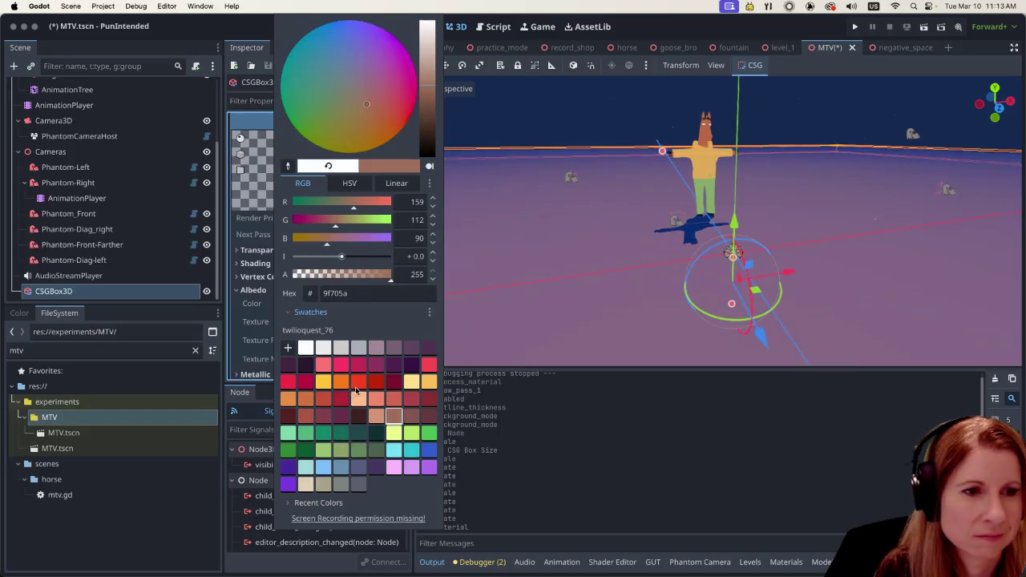
{"action": "left_click", "coordinate": [411, 381]}
{"action": "left_click", "coordinate": [412, 469]}
{"action": "left_click", "coordinate": [370, 467]}
{"action": "left_click", "coordinate": [343, 448]}
{"action": "left_click", "coordinate": [336, 422]}
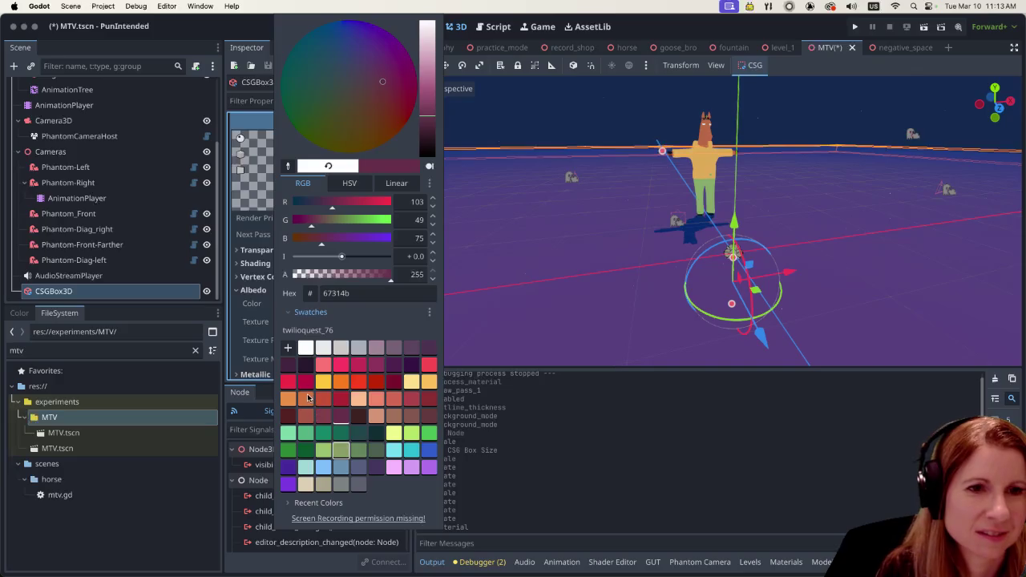
{"action": "left_click", "coordinate": [307, 399]}
{"action": "left_click", "coordinate": [291, 450]}
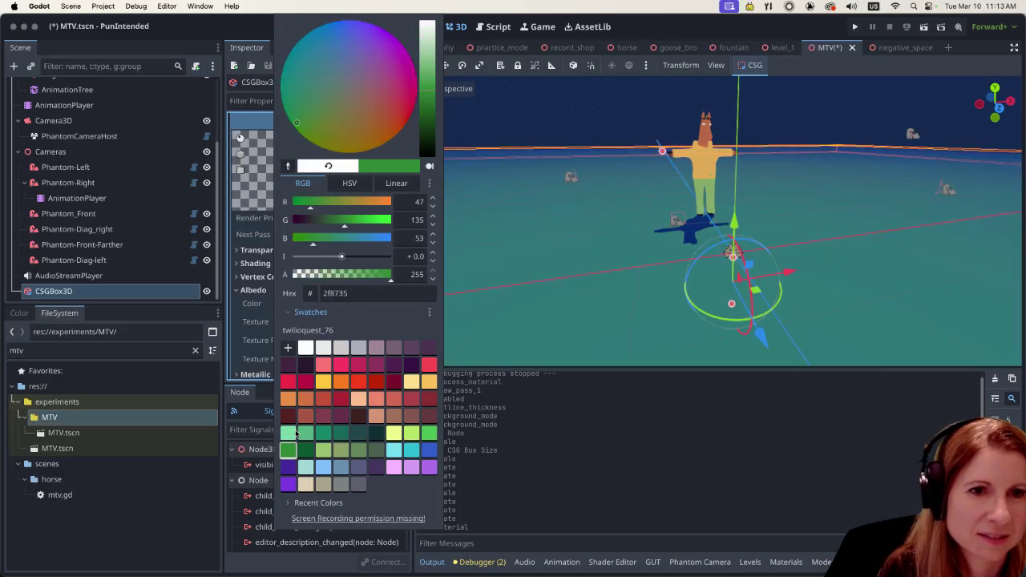
{"action": "left_click", "coordinate": [293, 433]}
{"action": "left_click", "coordinate": [308, 481]}
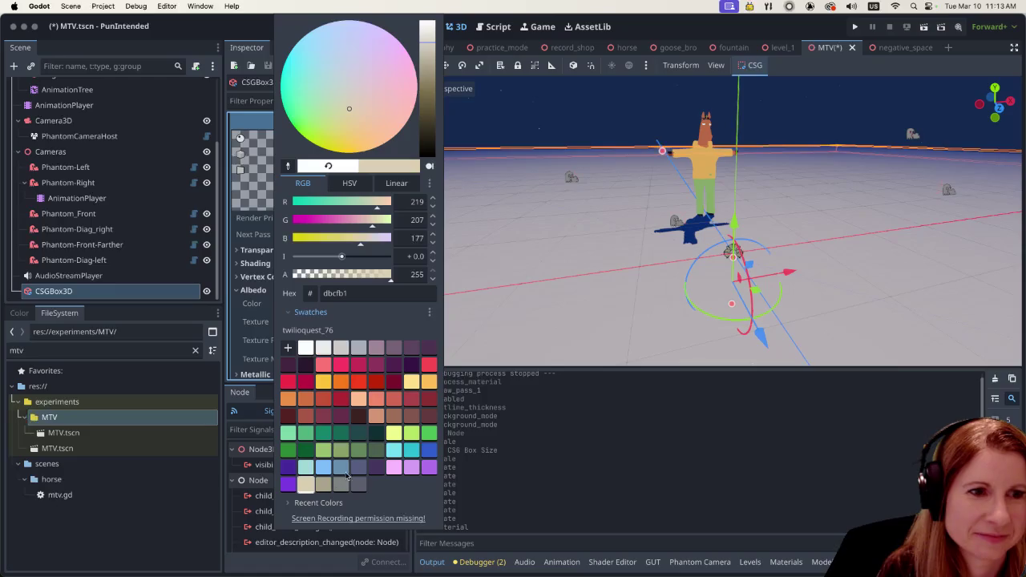
{"action": "left_click", "coordinate": [416, 417]}
Step: Settle on red ae454a for the floor albedo and close the colour picker
{"action": "left_click", "coordinate": [414, 400]}
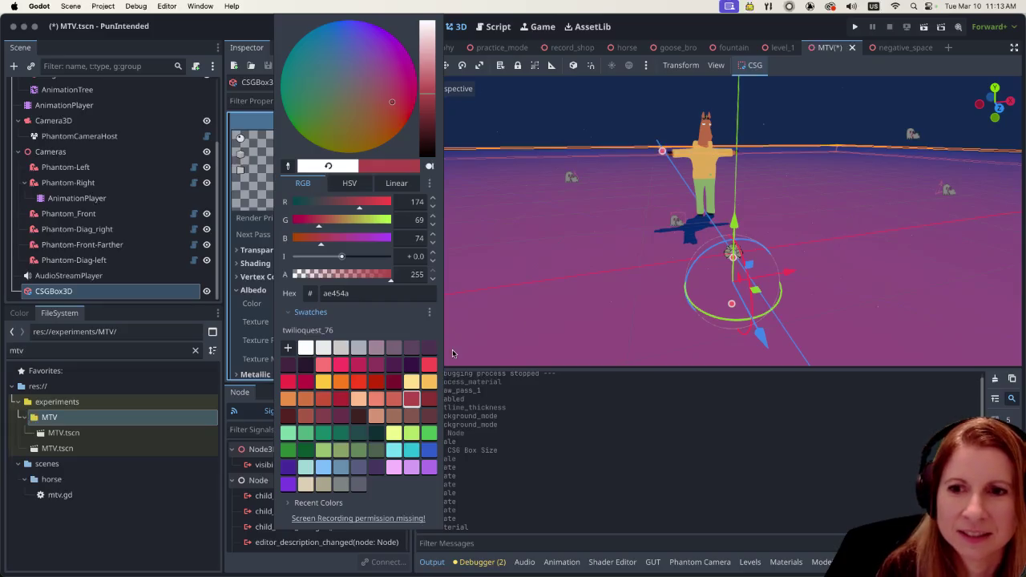
{"action": "left_click", "coordinate": [429, 380]}
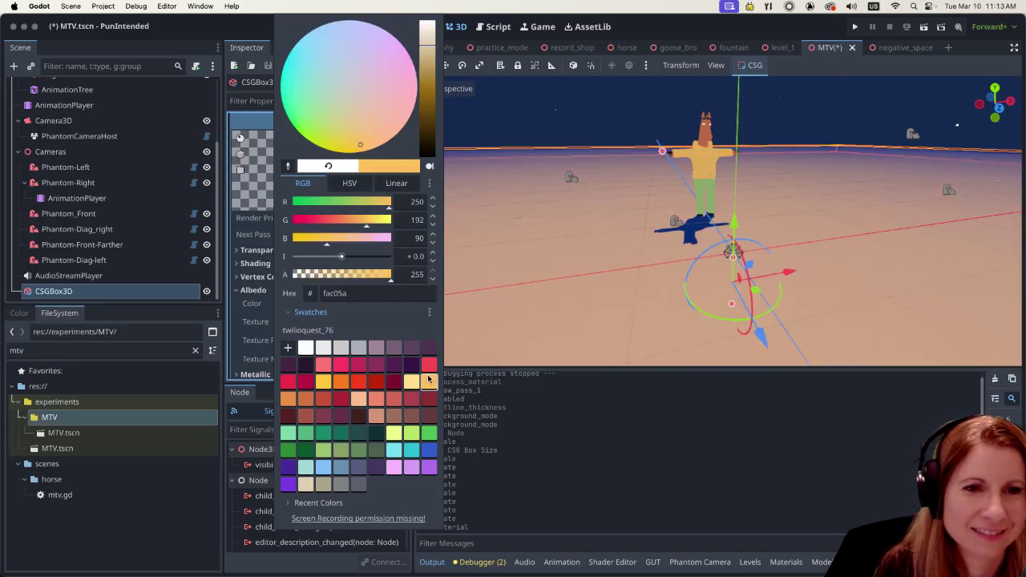
{"action": "left_click", "coordinate": [408, 401]}
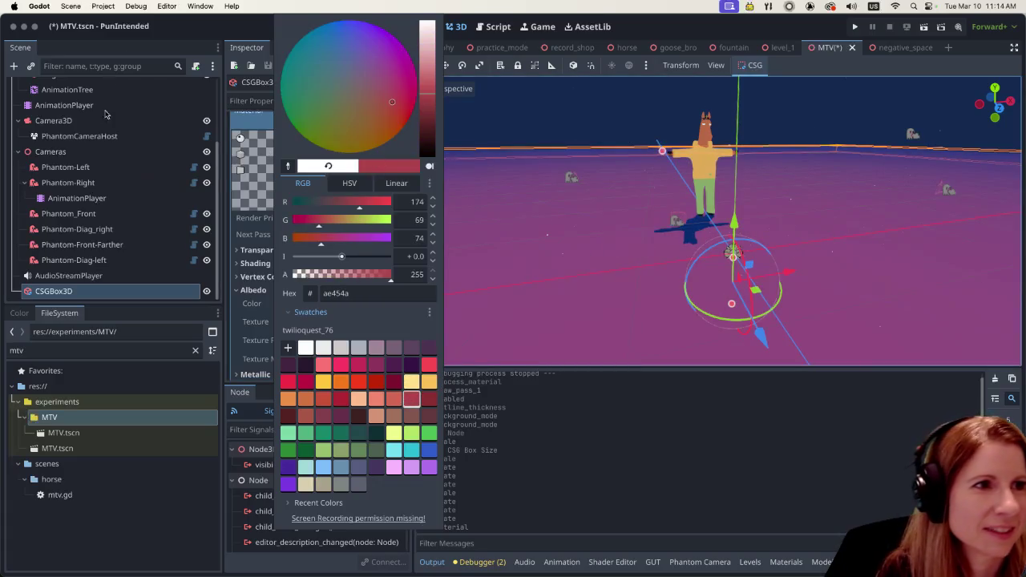
{"action": "left_click", "coordinate": [185, 28]}
{"action": "scroll", "coordinate": [105, 225], "scroll_direction": "up", "scroll_amount": 4}
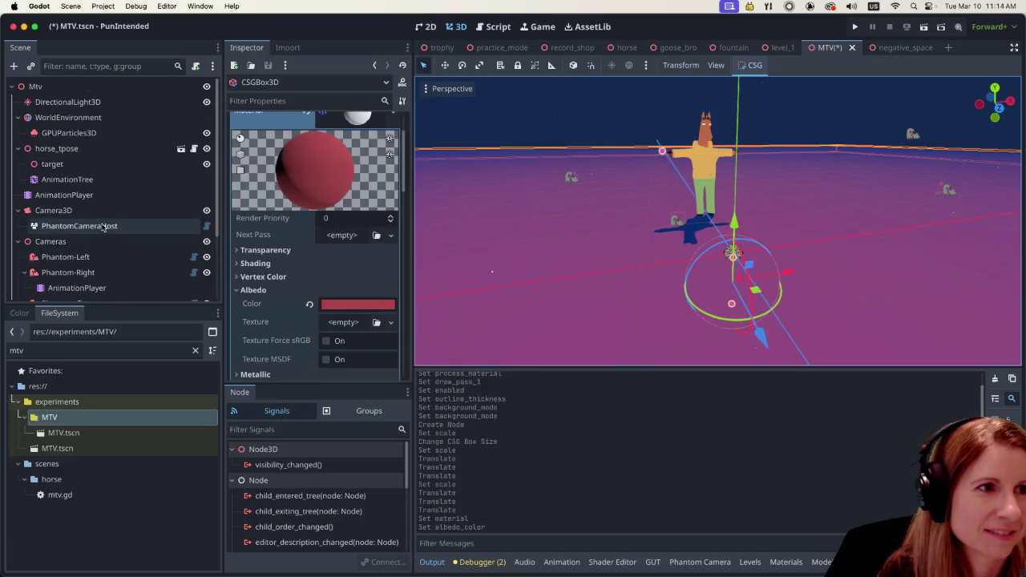
Step: Try a darker magenta 8e375c on the CSGBox3D floor, but keep the pink-red colour
{"action": "left_click", "coordinate": [68, 117]}
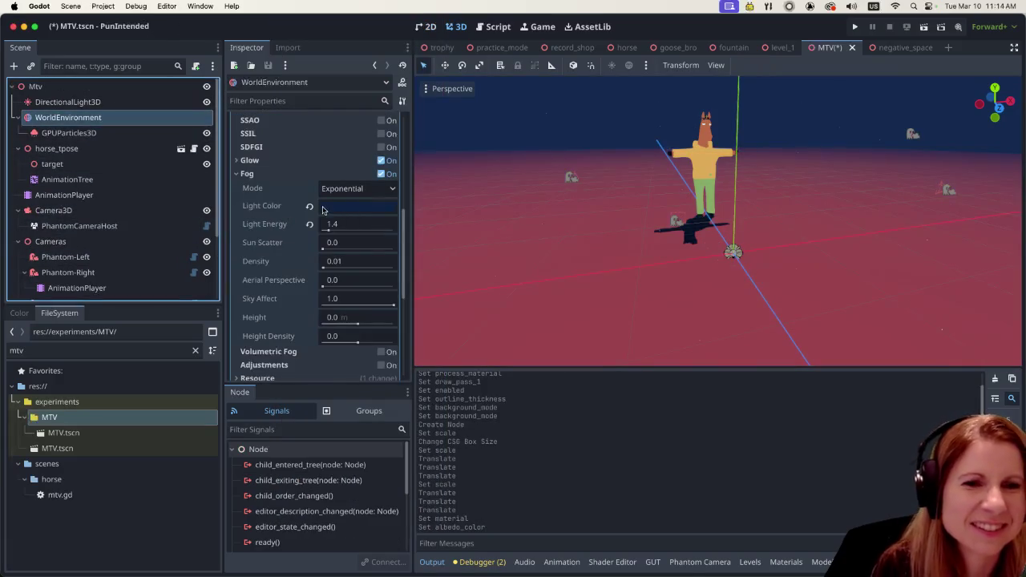
{"action": "scroll", "coordinate": [136, 280], "scroll_direction": "down", "scroll_amount": 3}
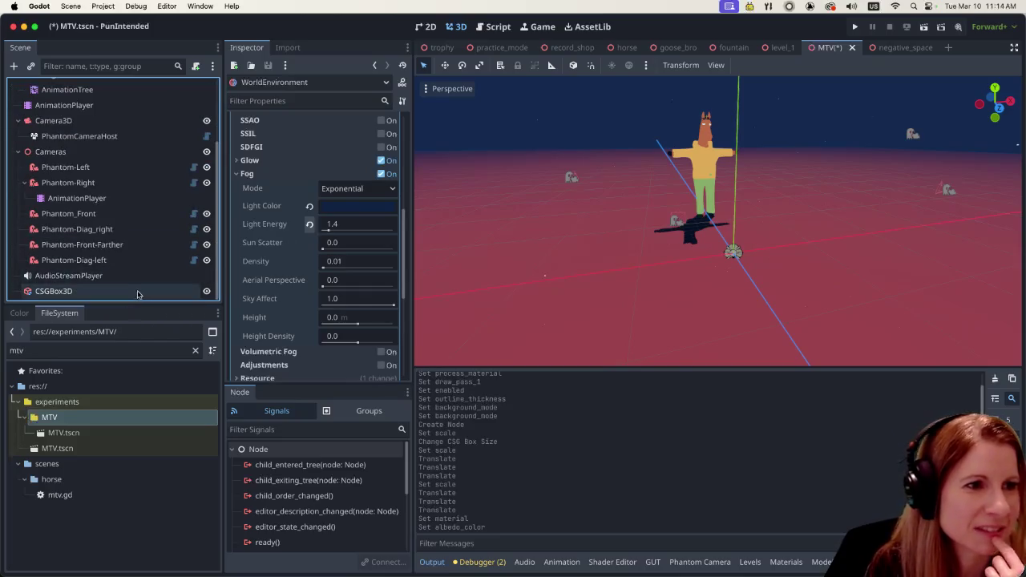
{"action": "left_click", "coordinate": [137, 293]}
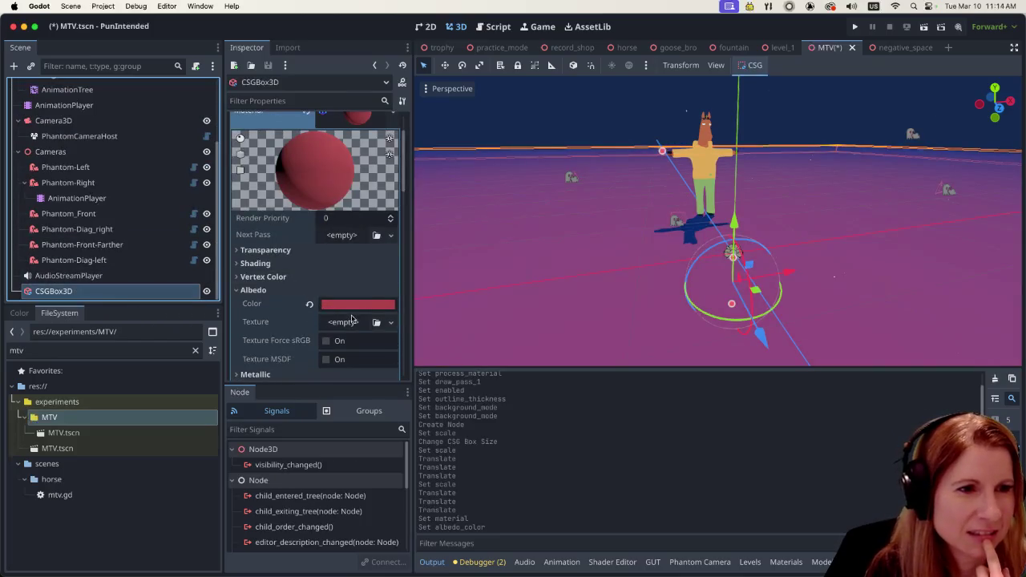
{"action": "left_click", "coordinate": [369, 306]}
{"action": "left_click", "coordinate": [350, 312]}
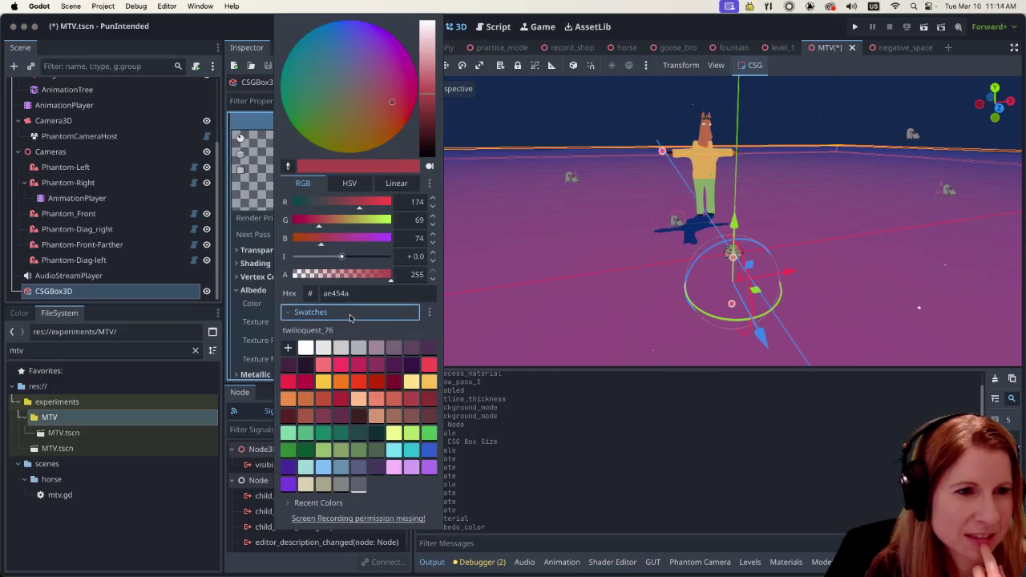
{"action": "left_click", "coordinate": [376, 364]}
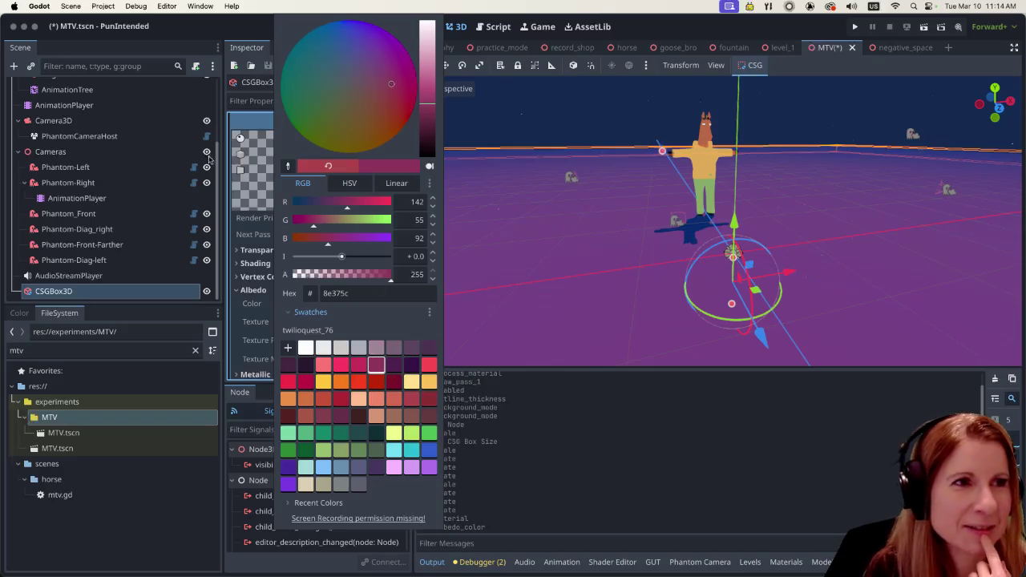
{"action": "left_click", "coordinate": [192, 27]}
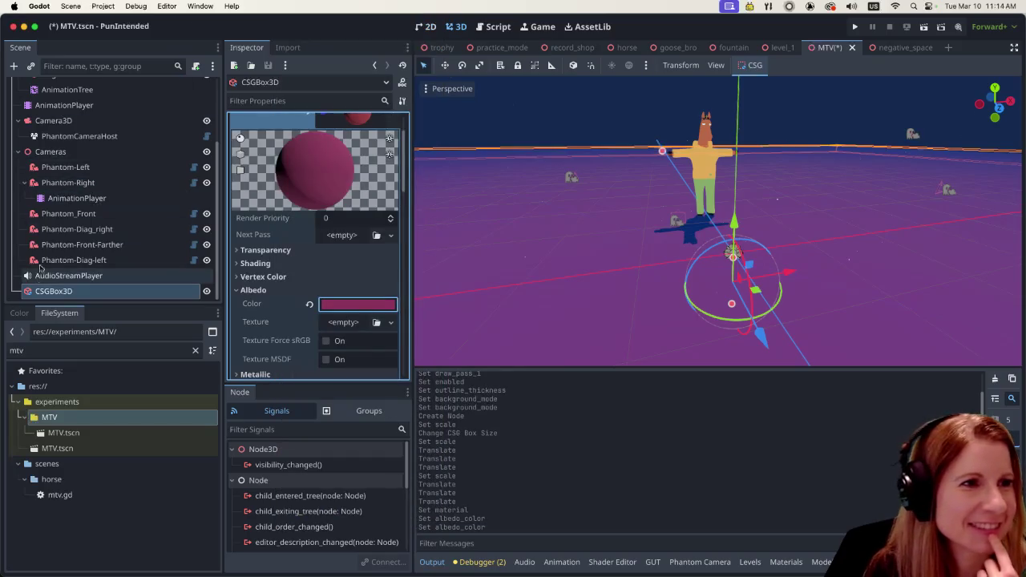
Step: Set the CSGBox3D floor's albedo to the purple preset swatch 472a9c
{"action": "scroll", "coordinate": [136, 210], "scroll_direction": "up", "scroll_amount": 4}
{"action": "left_click", "coordinate": [130, 120]}
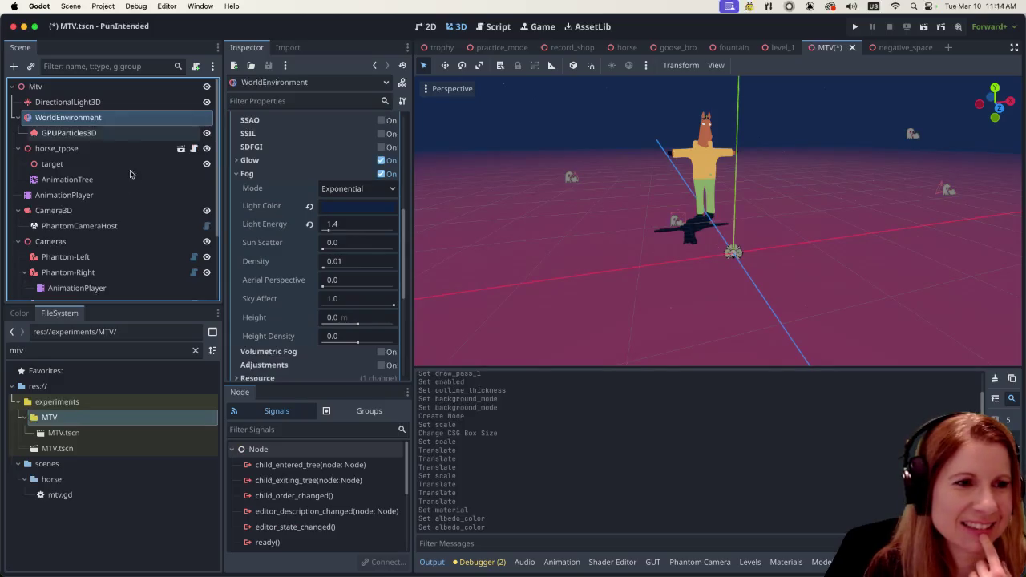
{"action": "scroll", "coordinate": [109, 269], "scroll_direction": "down", "scroll_amount": 3}
{"action": "left_click", "coordinate": [115, 289]}
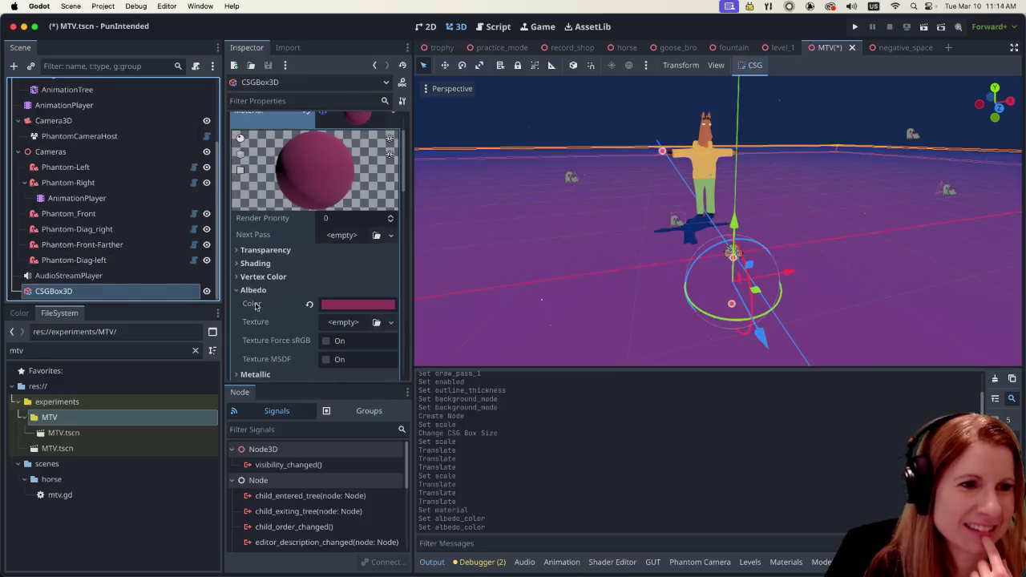
{"action": "left_click", "coordinate": [336, 308]}
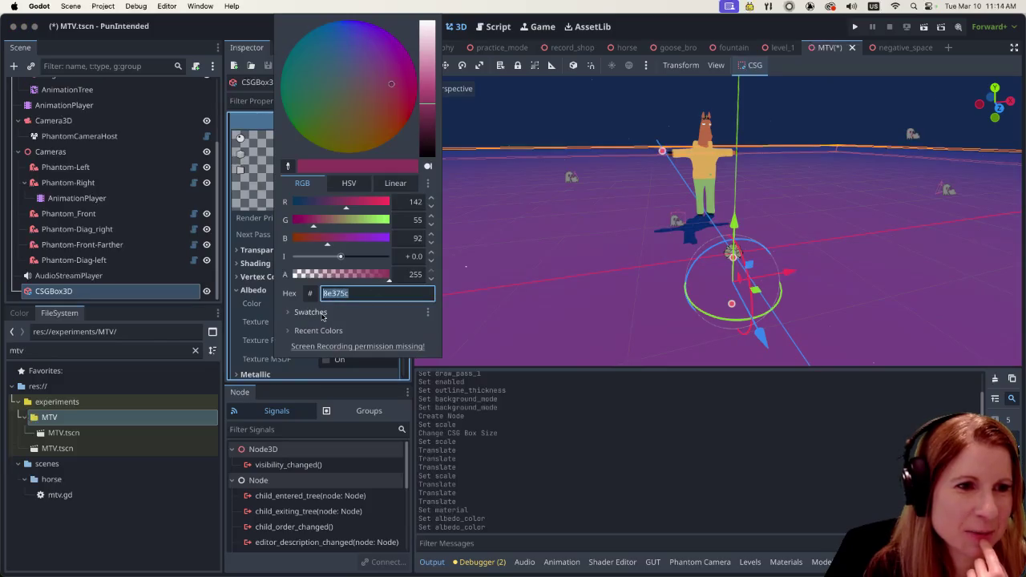
{"action": "left_click", "coordinate": [322, 315]}
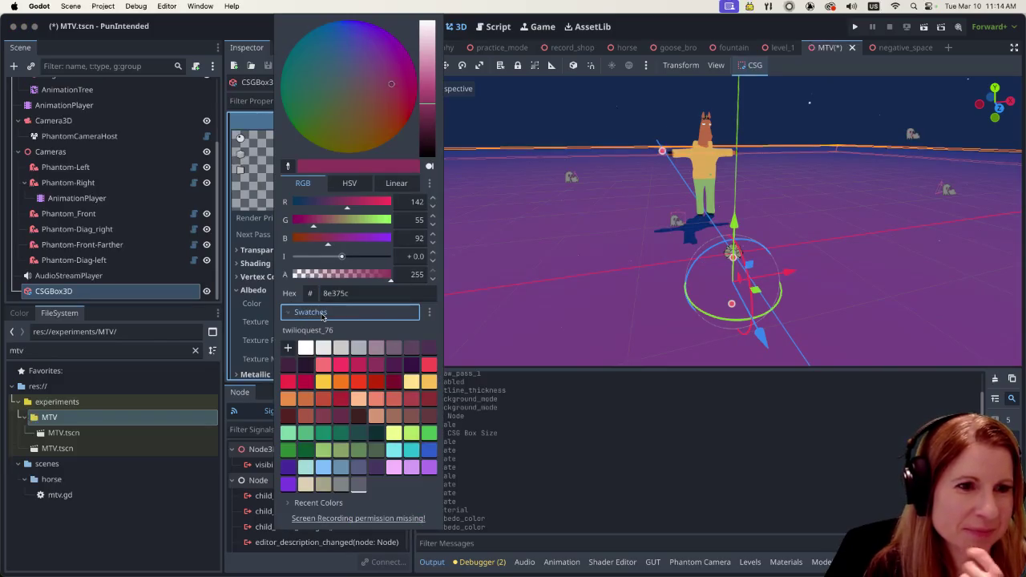
{"action": "left_click", "coordinate": [289, 468]}
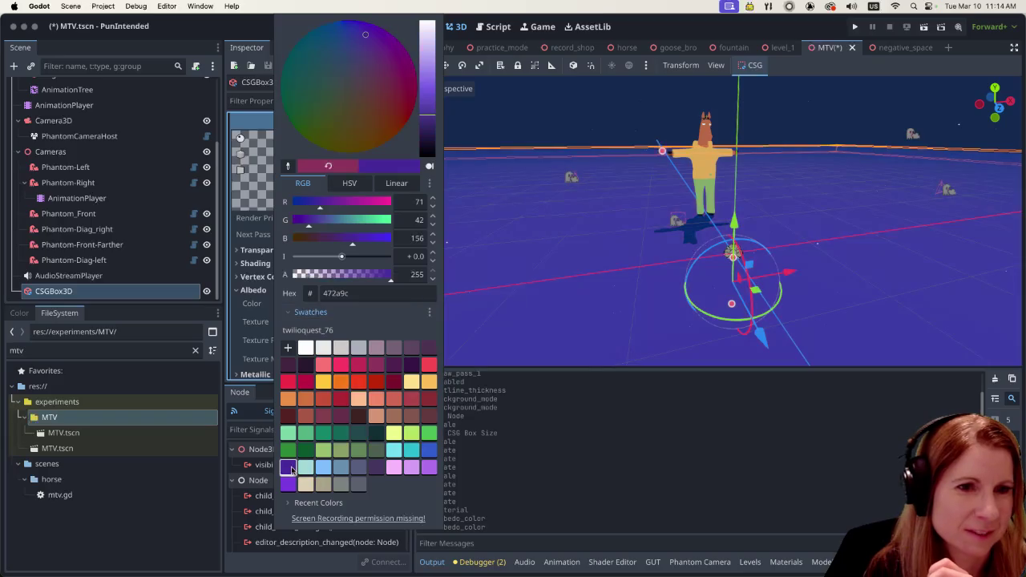
{"action": "left_click", "coordinate": [129, 280]}
{"action": "left_click", "coordinate": [131, 260]}
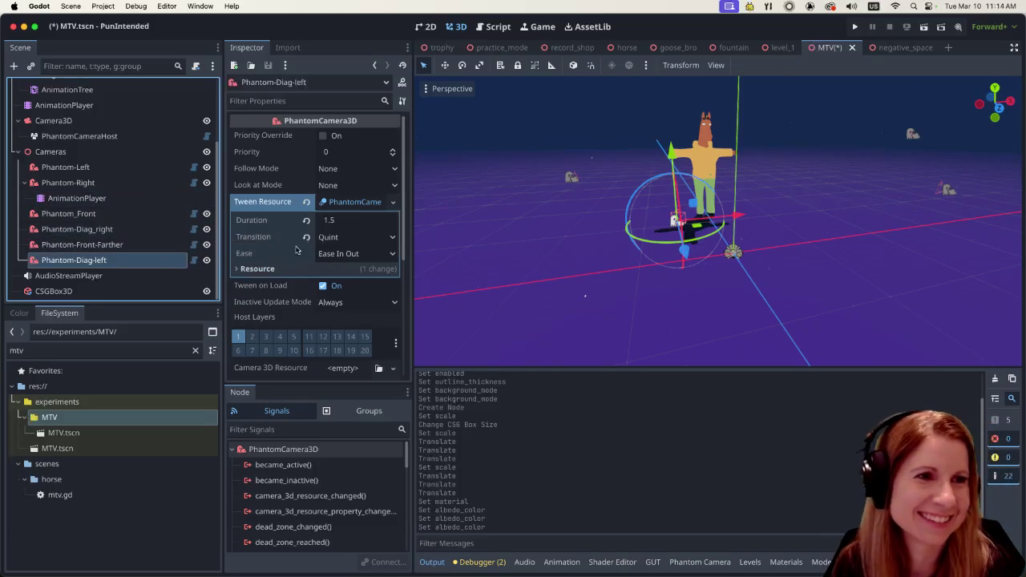
Step: Select WorldEnvironment and list its available Fog Mode options
{"action": "scroll", "coordinate": [153, 186], "scroll_direction": "up", "scroll_amount": 3}
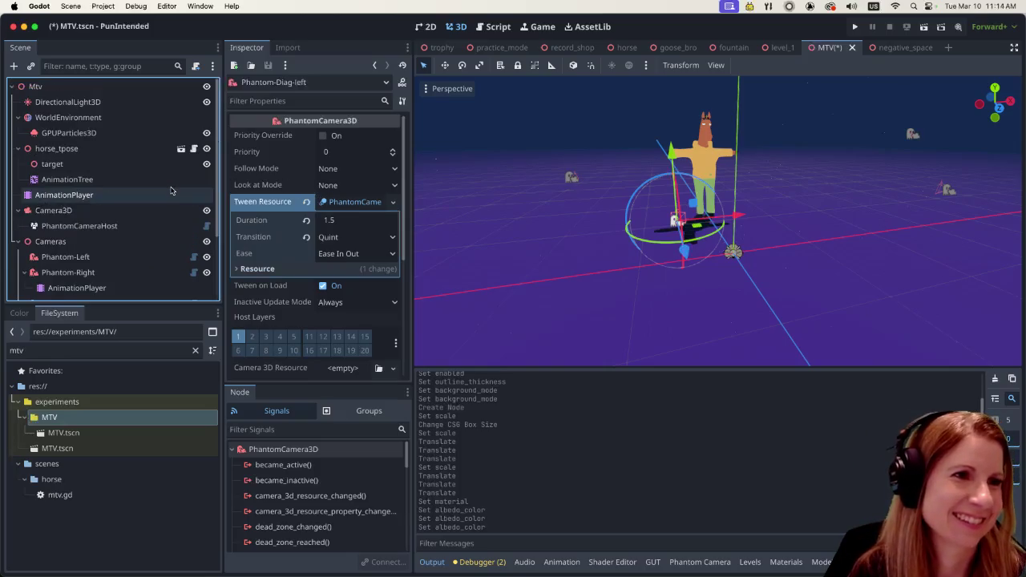
{"action": "left_click", "coordinate": [156, 117]}
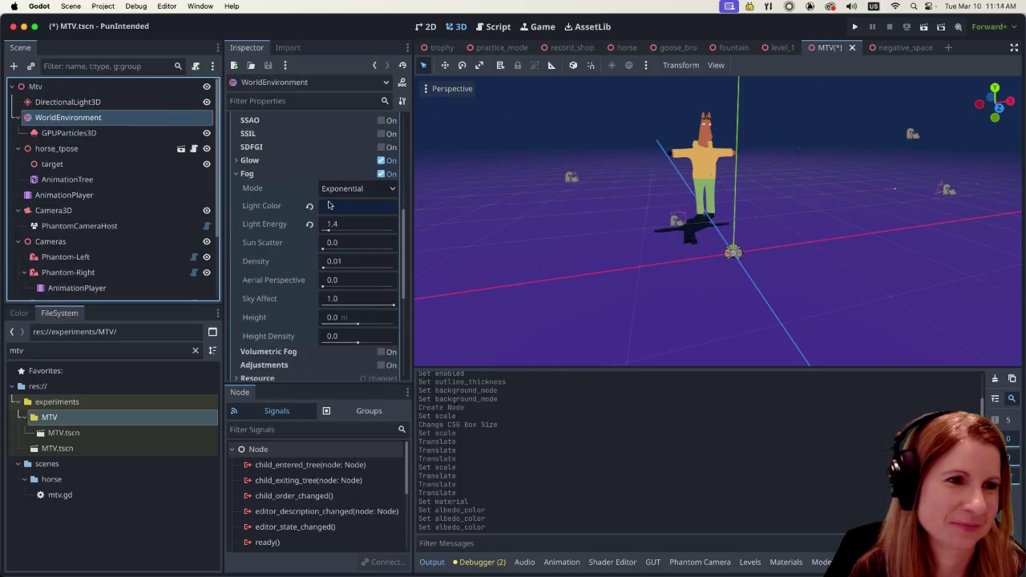
{"action": "mouse_move", "coordinate": [329, 206]}
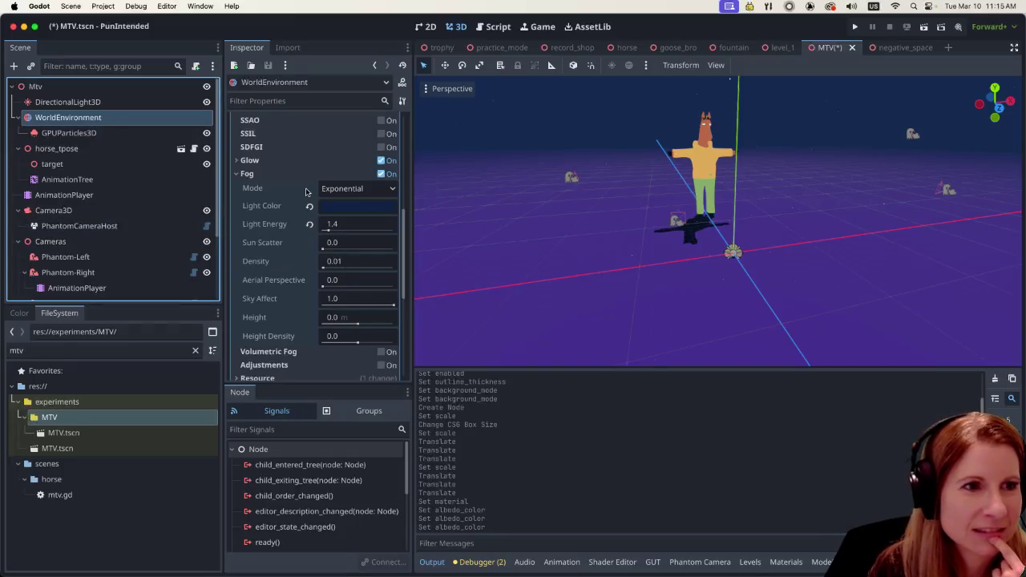
{"action": "left_click", "coordinate": [376, 190]}
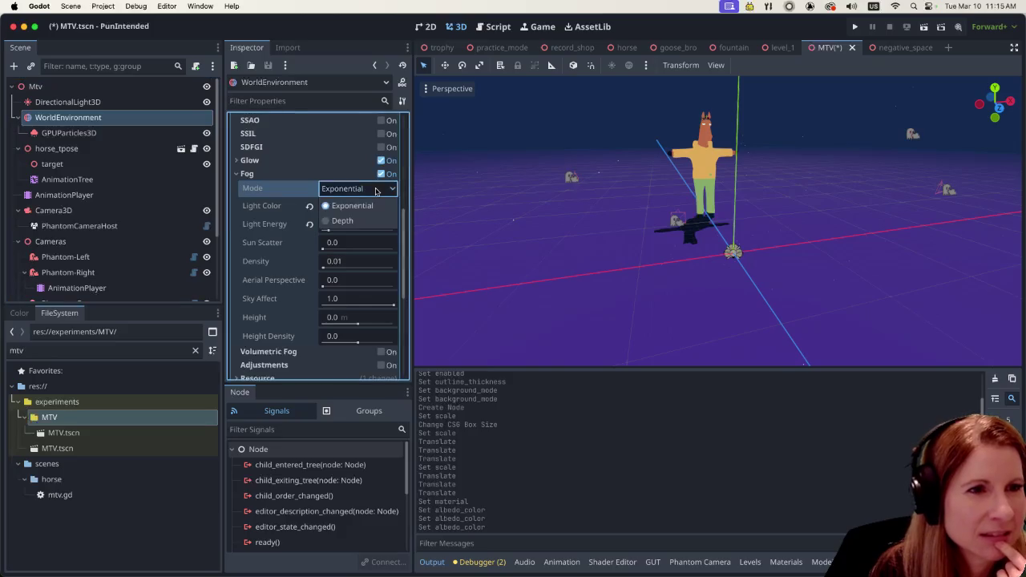
Step: Brighten the fog light colour to 223d6e, leaving the fog mode as Exponential
{"action": "left_click", "coordinate": [365, 206]}
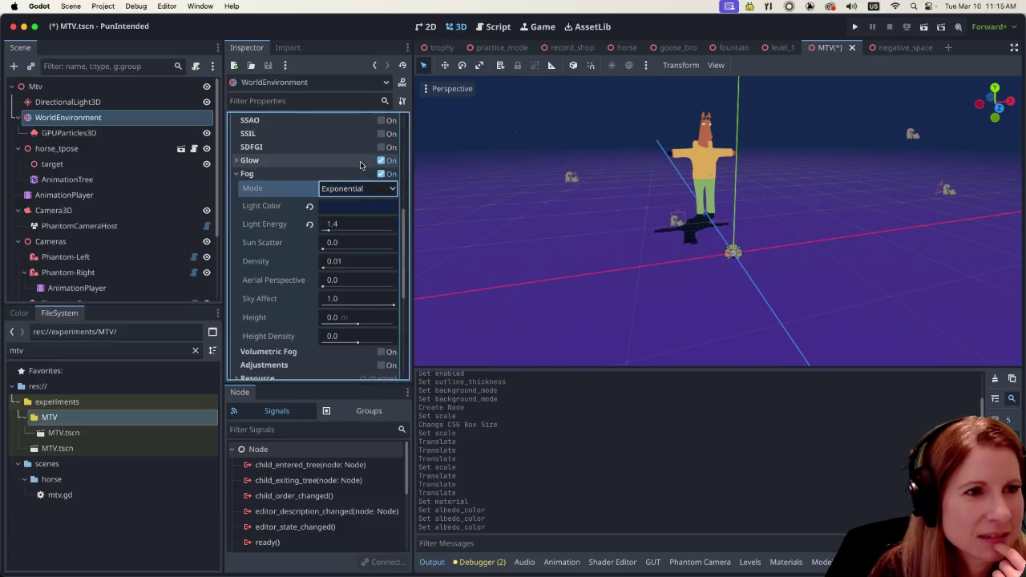
{"action": "left_click", "coordinate": [368, 207]}
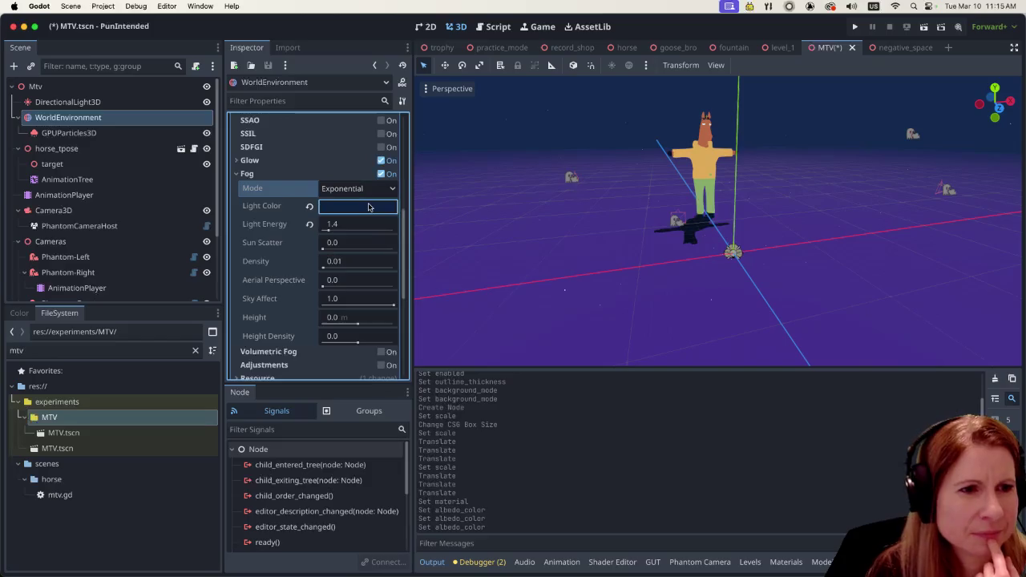
{"action": "mouse_move", "coordinate": [430, 337]}
{"action": "left_mouse_down"}
{"action": "mouse_move", "coordinate": [429, 317]}
{"action": "mouse_move", "coordinate": [428, 328]}
{"action": "left_mouse_up"}
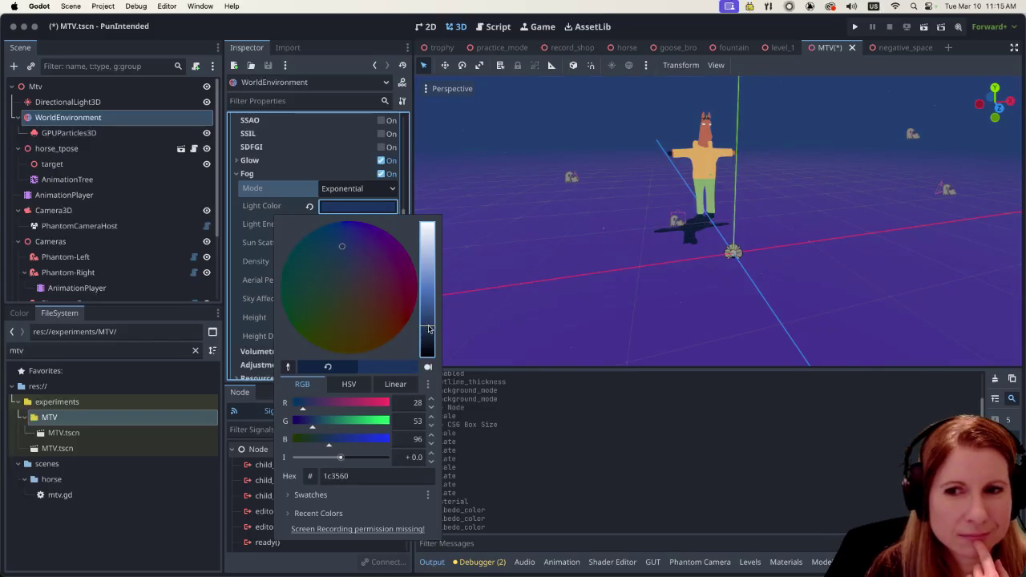
{"action": "left_click", "coordinate": [348, 189]}
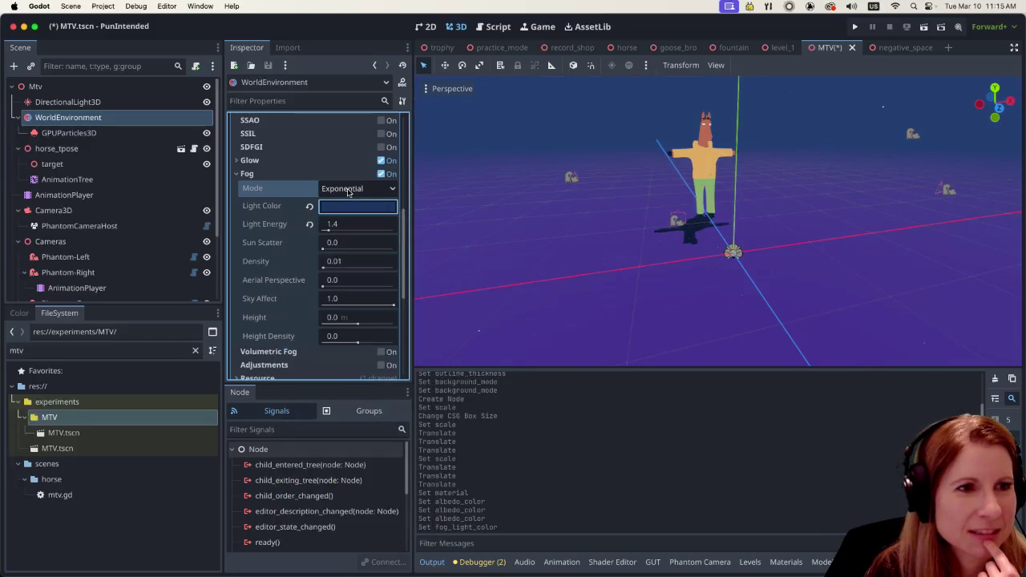
{"action": "left_click", "coordinate": [348, 189]}
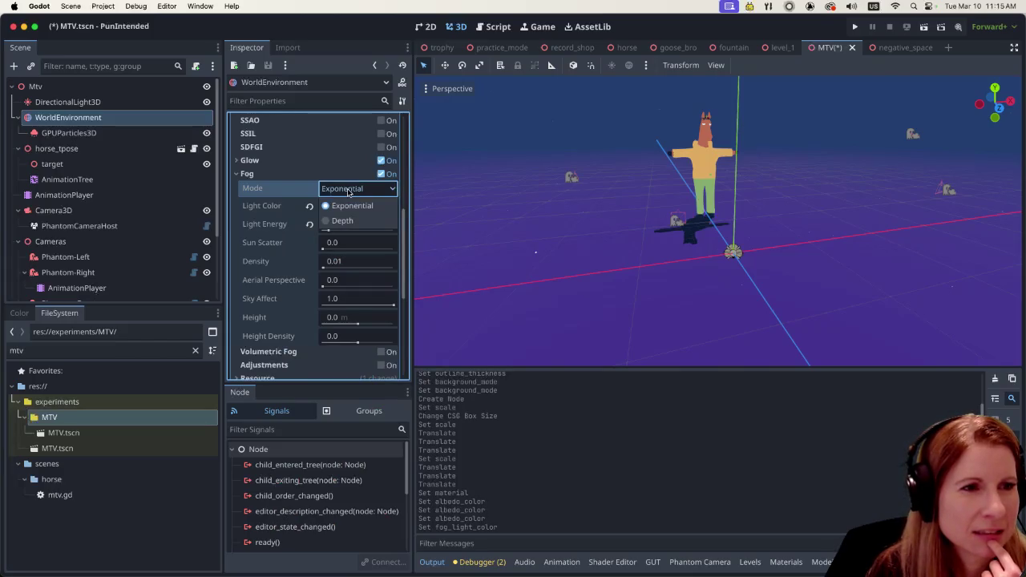
{"action": "scroll", "coordinate": [336, 164], "scroll_direction": "up", "scroll_amount": 3}
{"action": "scroll", "coordinate": [337, 164], "scroll_direction": "down", "scroll_amount": 1}
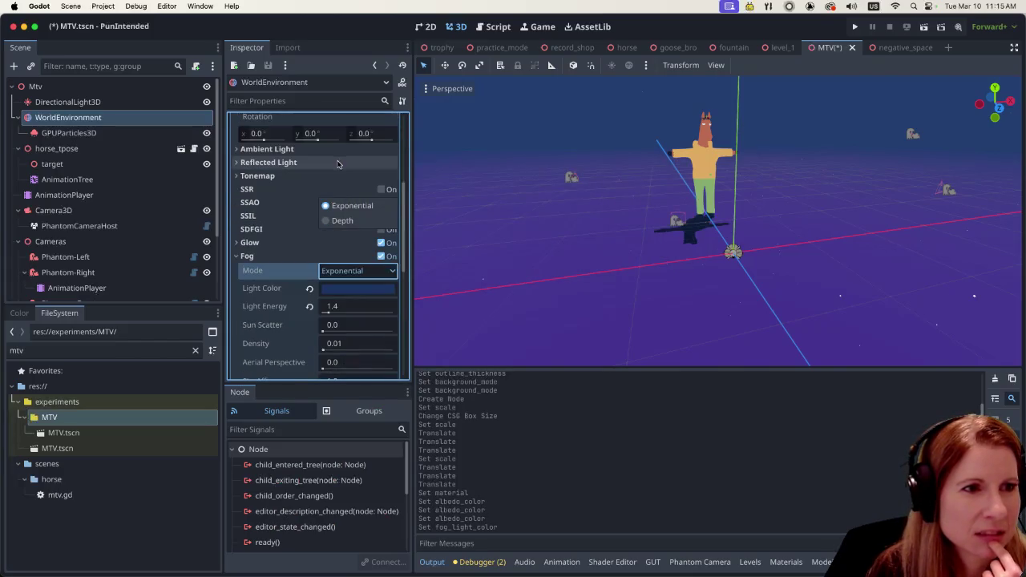
{"action": "left_click", "coordinate": [357, 271]}
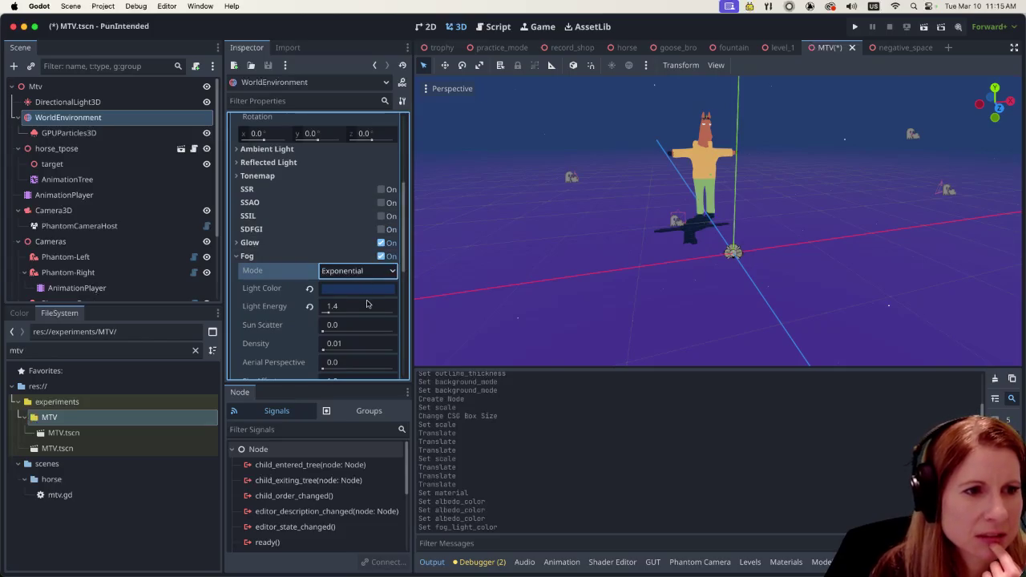
Step: Enable volumetric fog and set its density to 0.0199
{"action": "scroll", "coordinate": [367, 304], "scroll_direction": "down", "scroll_amount": 4}
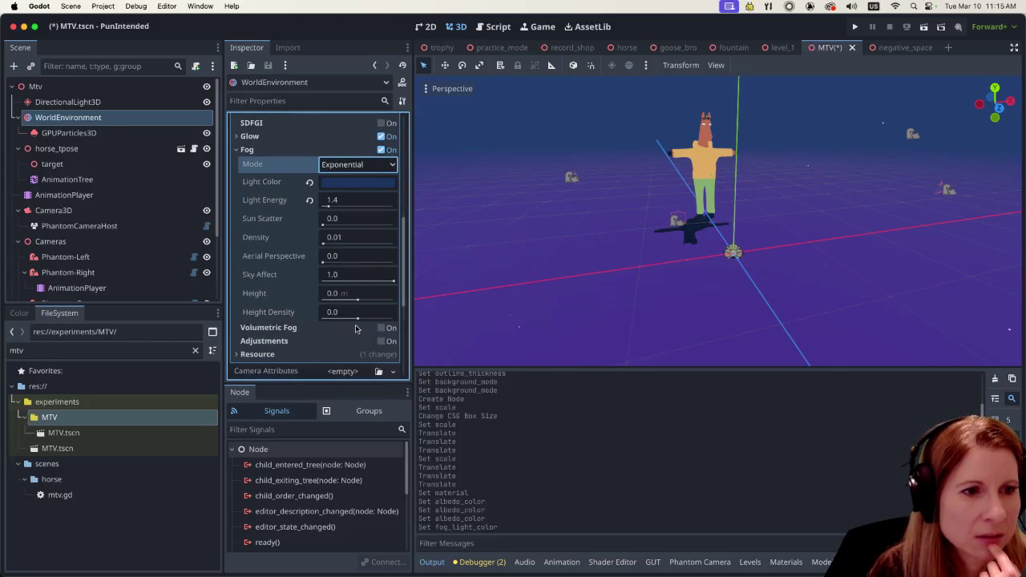
{"action": "left_click", "coordinate": [381, 327]}
{"action": "scroll", "coordinate": [290, 333], "scroll_direction": "down", "scroll_amount": 2}
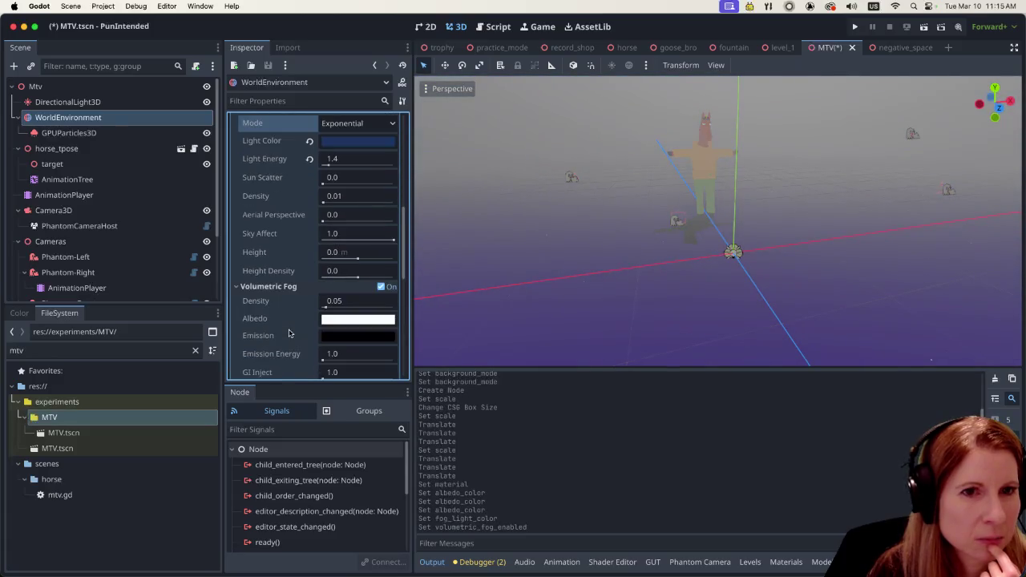
{"action": "scroll", "coordinate": [710, 298], "scroll_direction": "left", "scroll_amount": 1}
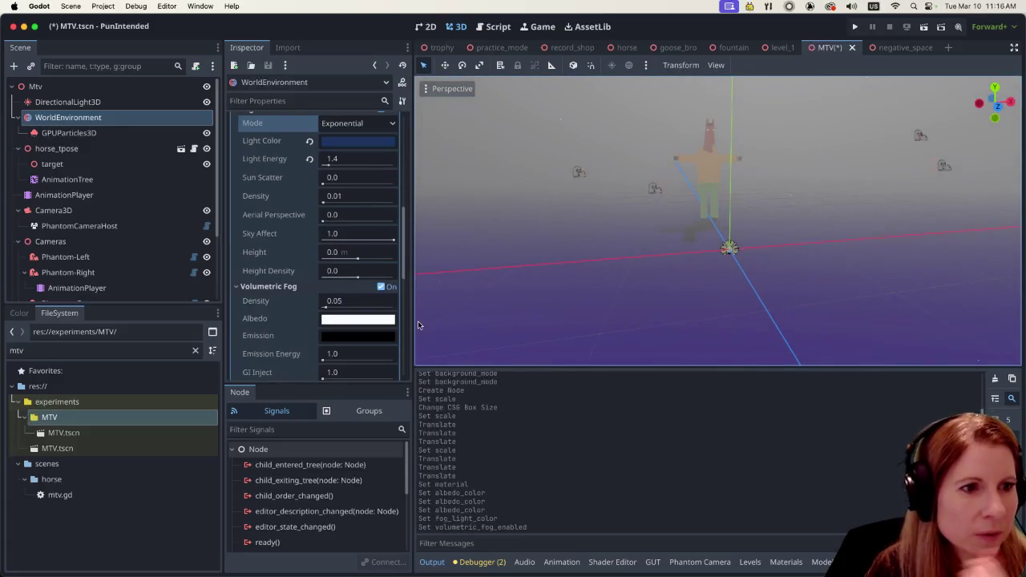
{"action": "left_click", "coordinate": [326, 306]}
{"action": "left_click_drag", "start_coordinate": [325, 307], "coordinate": [293, 307]}
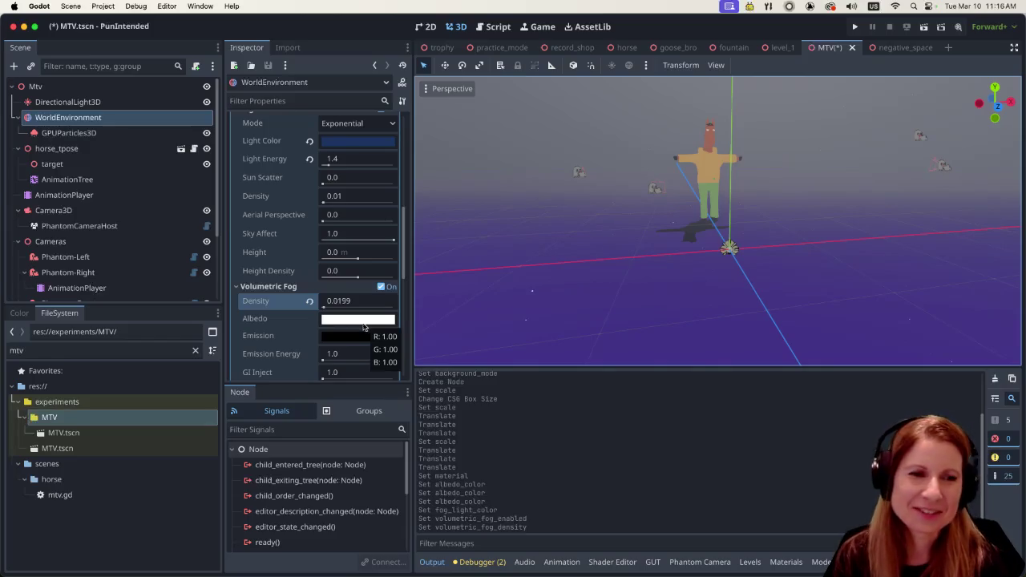
Step: After trying yellow-green and purple presets, set the volumetric fog albedo to pink f6bafe
{"action": "left_click", "coordinate": [364, 324]}
{"action": "left_click", "coordinate": [314, 294]}
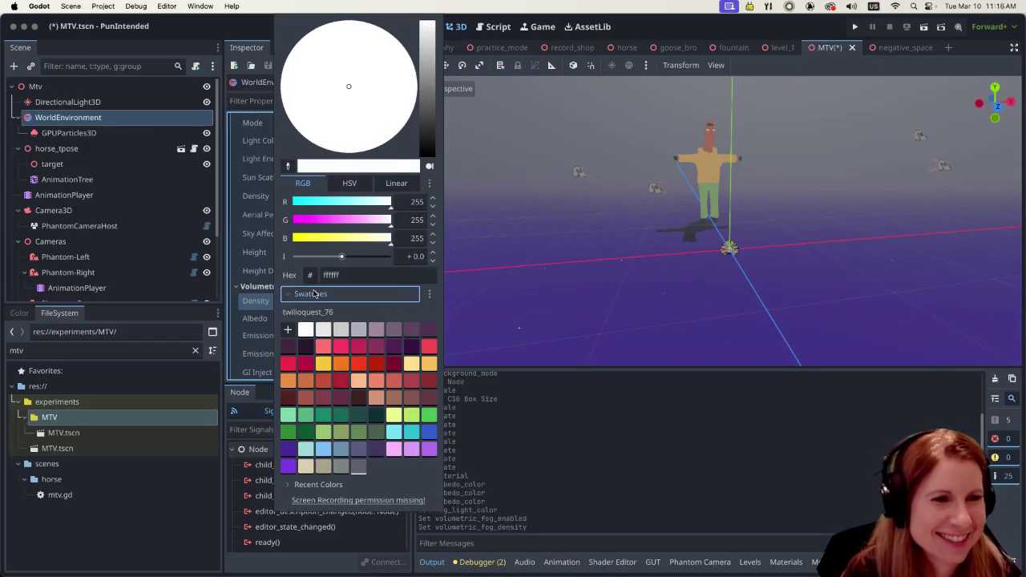
{"action": "left_click", "coordinate": [392, 414]}
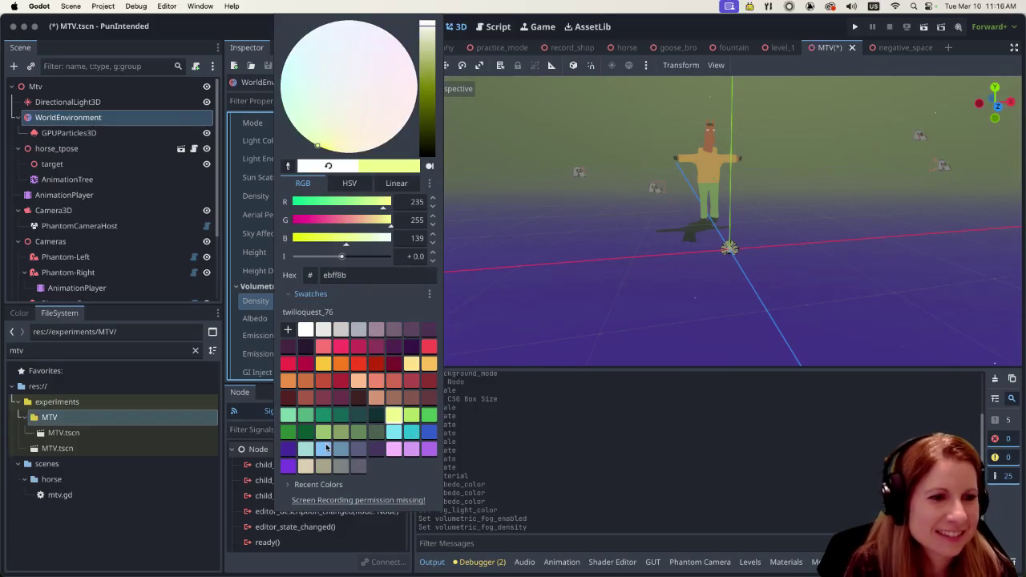
{"action": "left_click", "coordinate": [413, 451]}
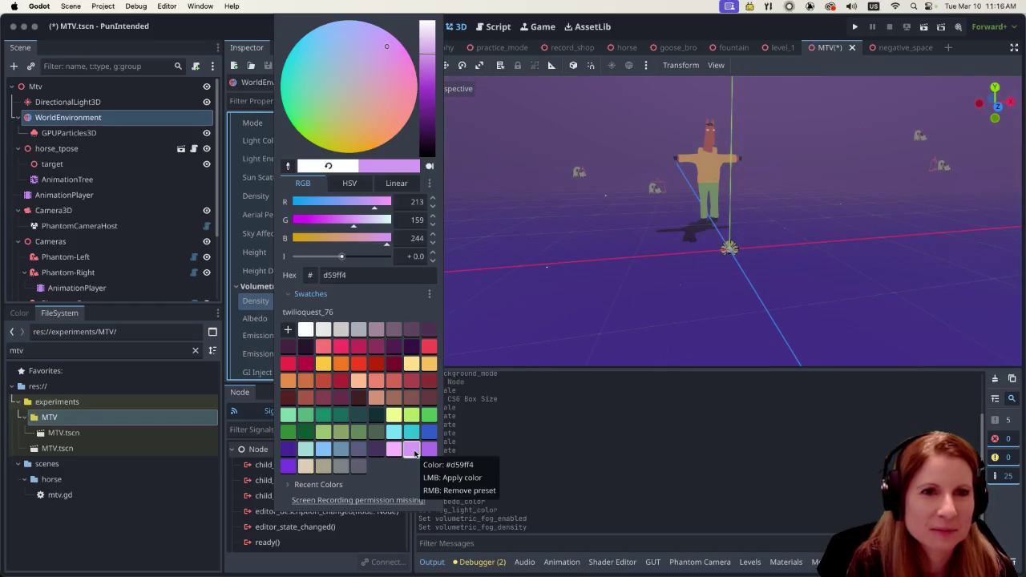
{"action": "left_click", "coordinate": [430, 450]}
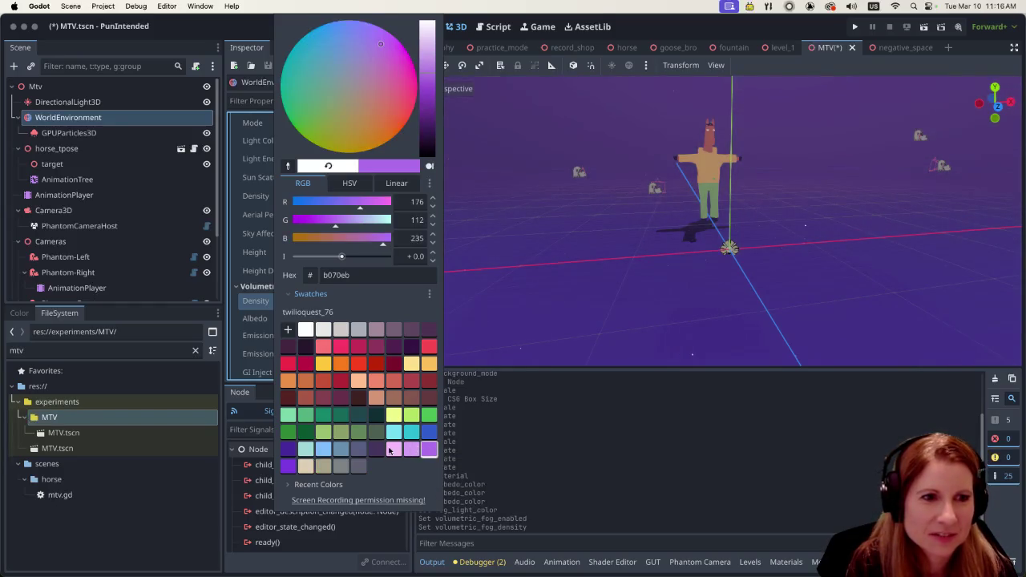
{"action": "left_click", "coordinate": [389, 451]}
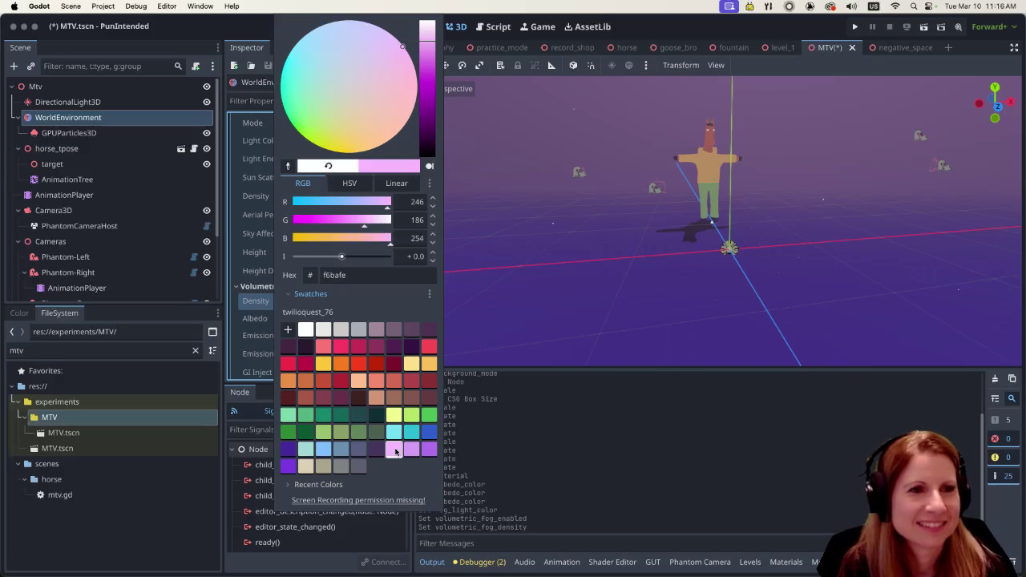
{"action": "left_click", "coordinate": [246, 32]}
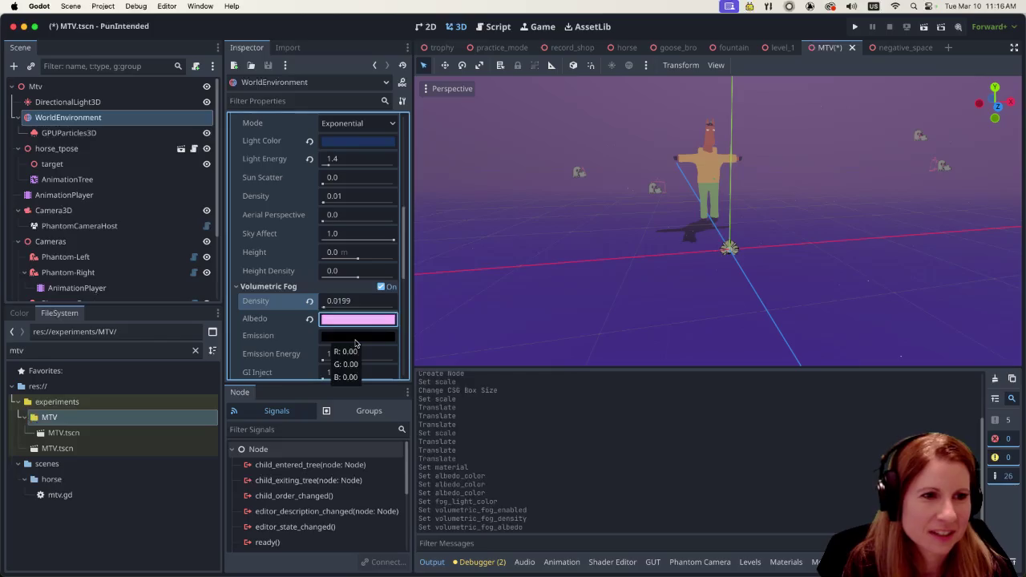
Step: Try a higher volumetric fog emission energy, then reset it to 1.0
{"action": "mouse_move", "coordinate": [324, 359]}
{"action": "left_mouse_down"}
{"action": "mouse_move", "coordinate": [348, 360]}
{"action": "mouse_move", "coordinate": [328, 360]}
{"action": "left_mouse_up"}
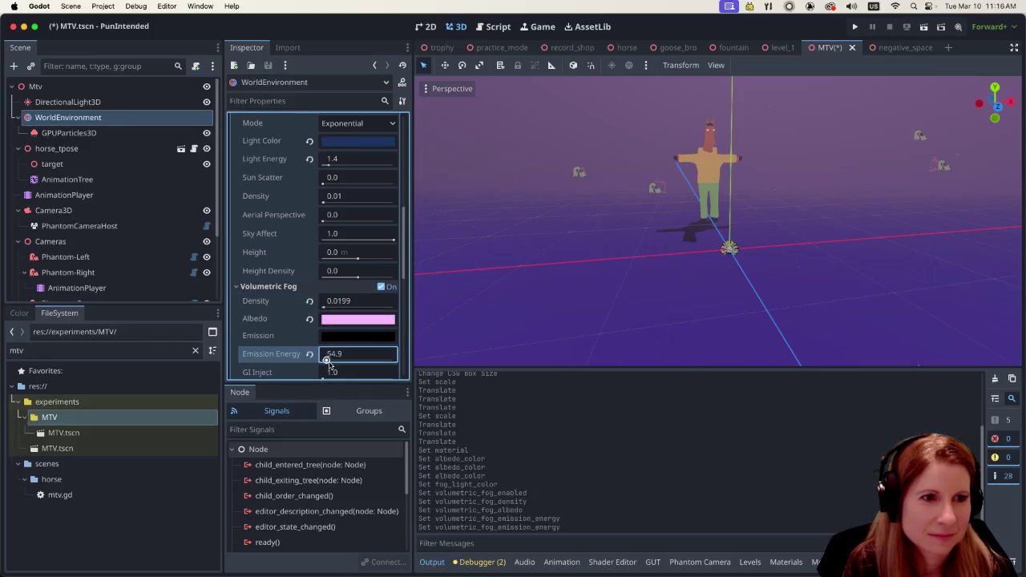
{"action": "left_click", "coordinate": [311, 355]}
{"action": "scroll", "coordinate": [319, 349], "scroll_direction": "down", "scroll_amount": 1}
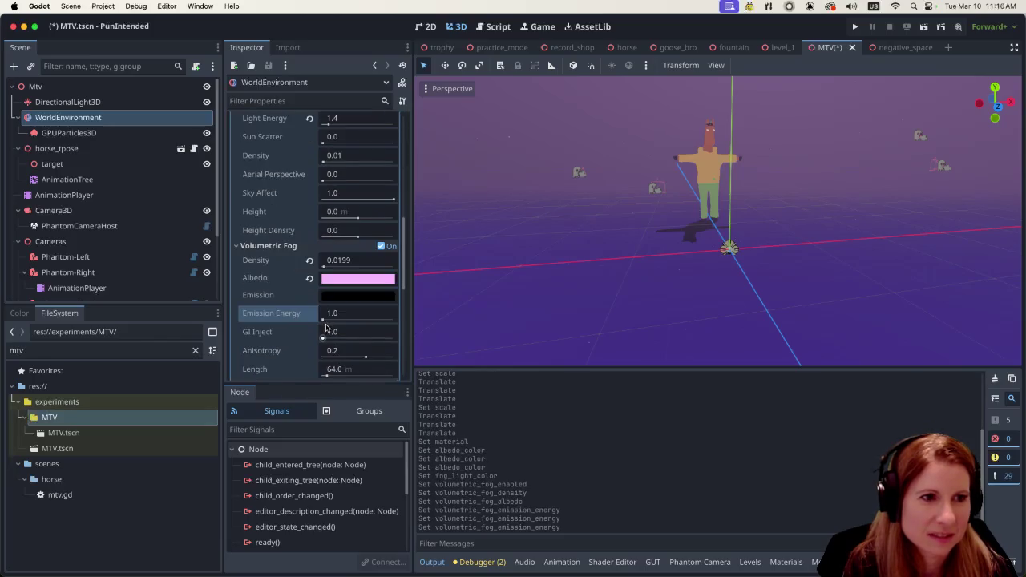
{"action": "scroll", "coordinate": [323, 321], "scroll_direction": "down", "scroll_amount": 1}
{"action": "scroll", "coordinate": [328, 307], "scroll_direction": "down", "scroll_amount": 1}
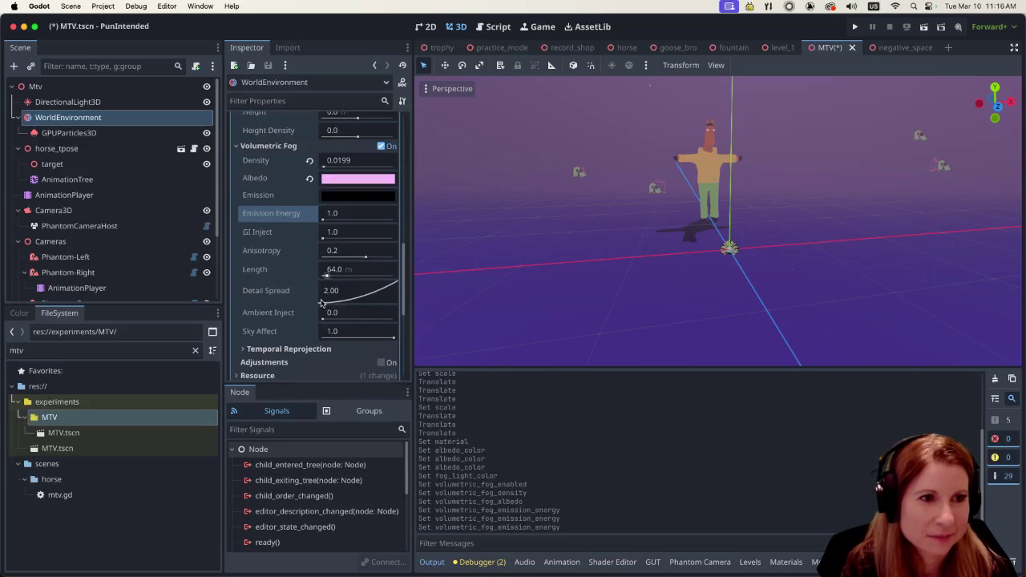
{"action": "scroll", "coordinate": [320, 303], "scroll_direction": "up", "scroll_amount": 4}
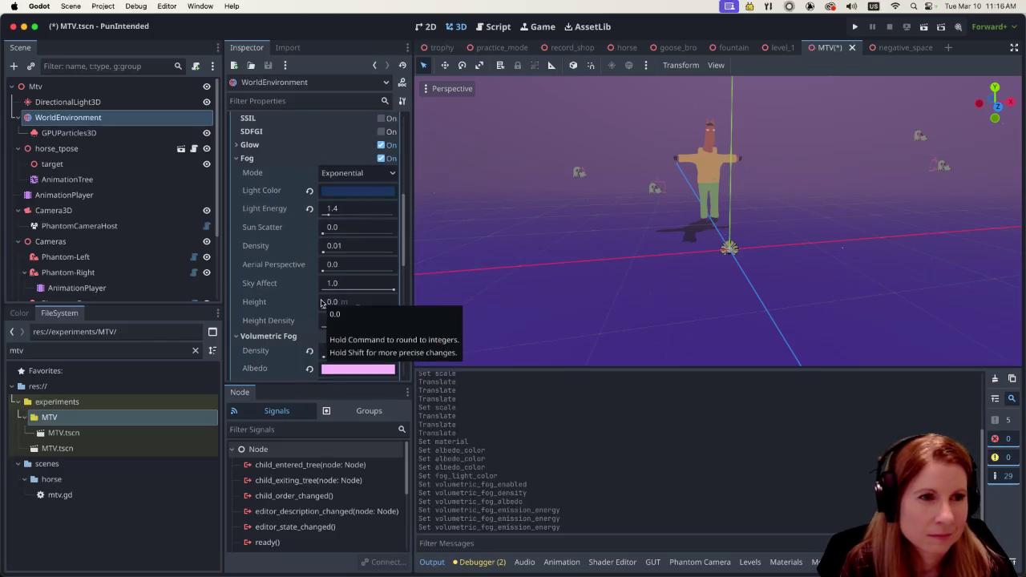
Step: Try a fog light energy of 3.69, then bring it back down to 1.4
{"action": "left_click", "coordinate": [329, 210]}
{"action": "type", "text": "3.69"}
{"action": "left_click_drag", "start_coordinate": [336, 213], "coordinate": [327, 214]}
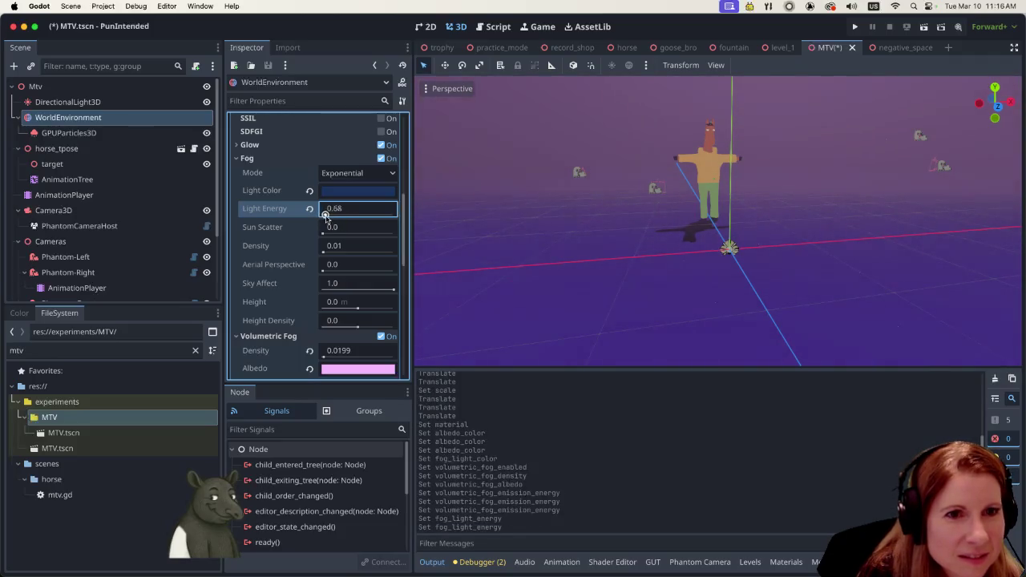
{"action": "scroll", "coordinate": [318, 264], "scroll_direction": "down", "scroll_amount": 5}
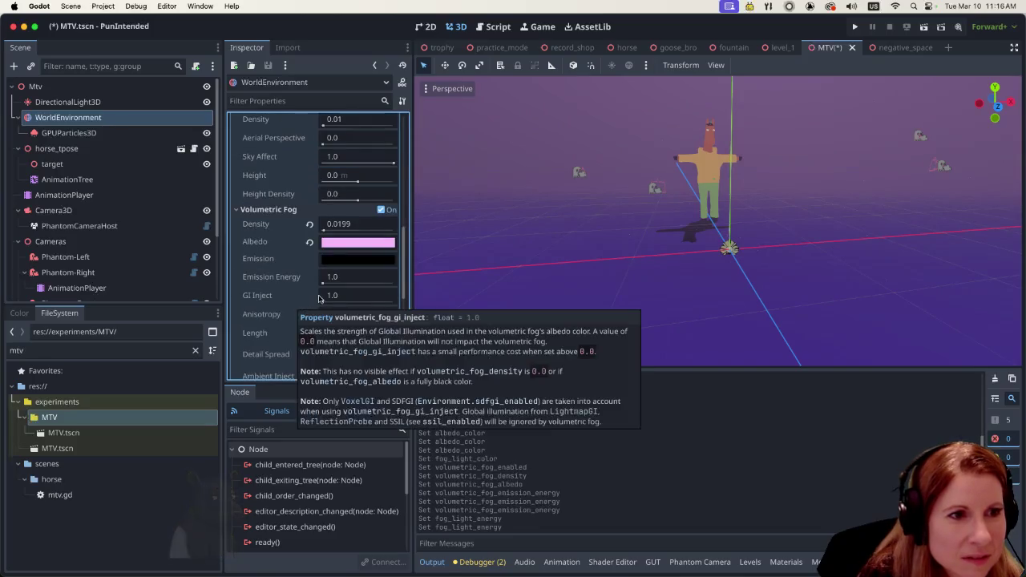
{"action": "scroll", "coordinate": [321, 299], "scroll_direction": "up", "scroll_amount": 1}
{"action": "scroll", "coordinate": [321, 299], "scroll_direction": "up", "scroll_amount": 1}
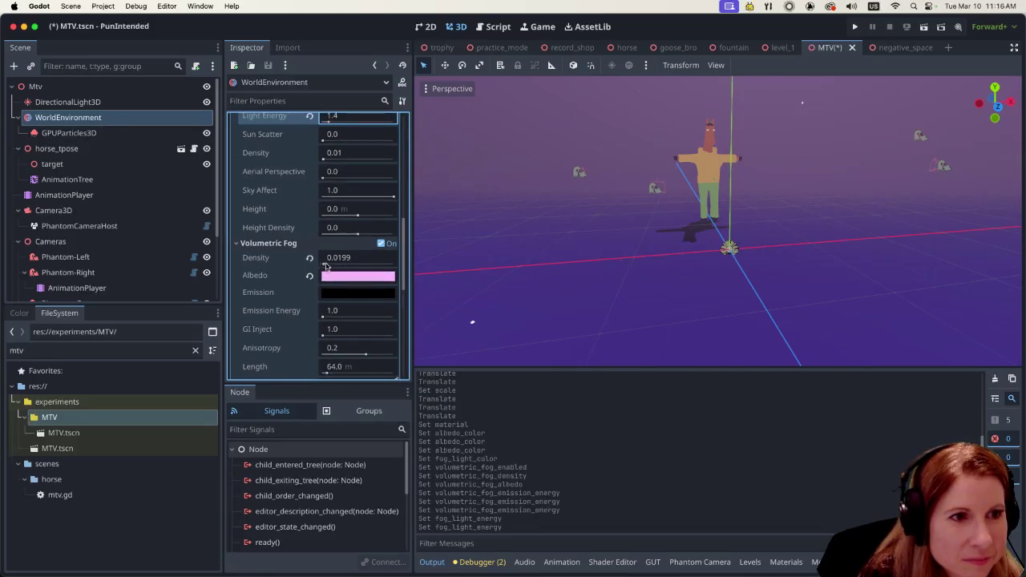
Step: Lower the volumetric fog density to 0.0124
{"action": "left_click", "coordinate": [325, 263]}
{"action": "left_click_drag", "start_coordinate": [325, 264], "coordinate": [323, 265]}
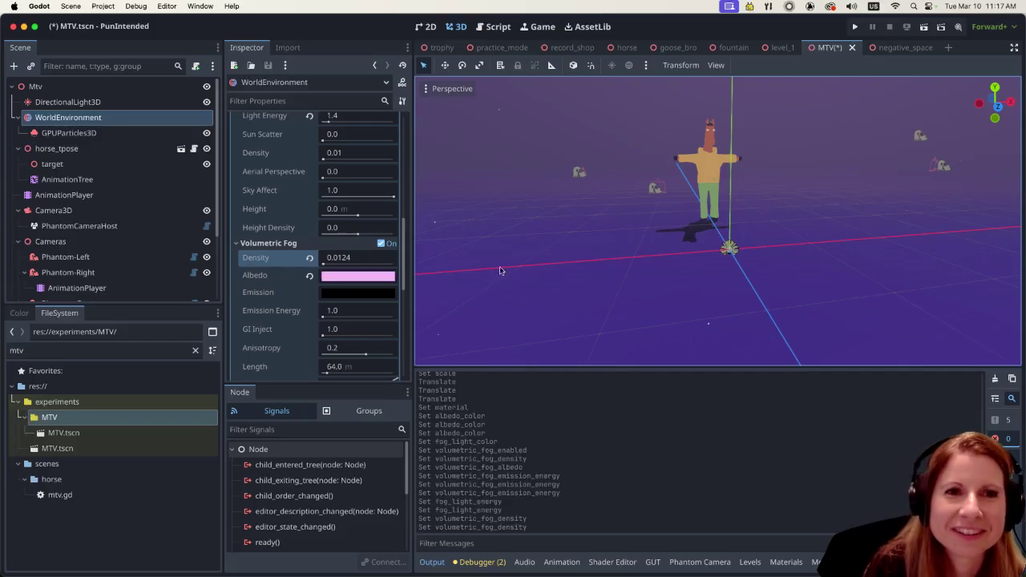
{"action": "scroll", "coordinate": [631, 227], "scroll_direction": "down", "scroll_amount": 5}
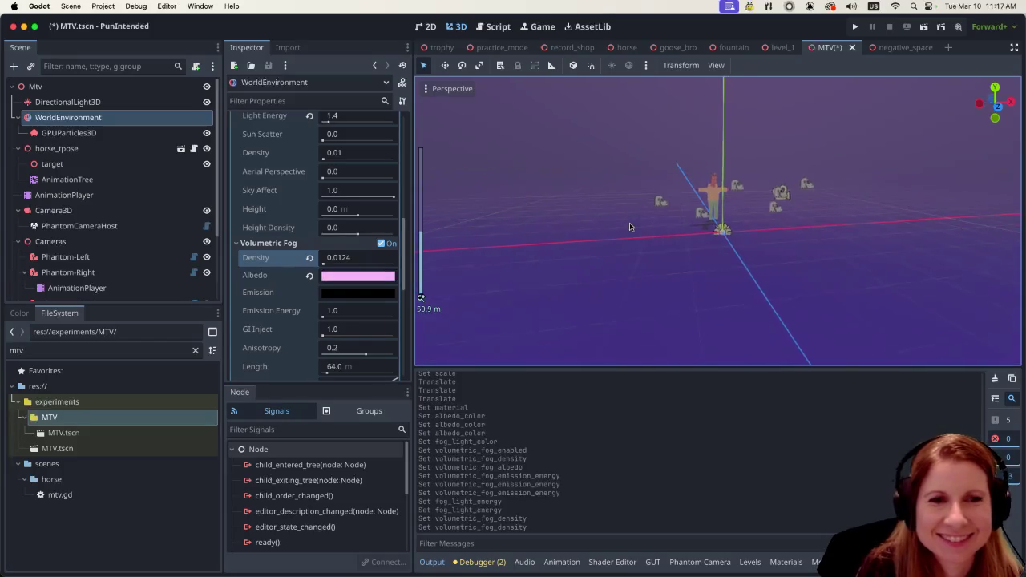
{"action": "scroll", "coordinate": [737, 210], "scroll_direction": "up", "scroll_amount": 4}
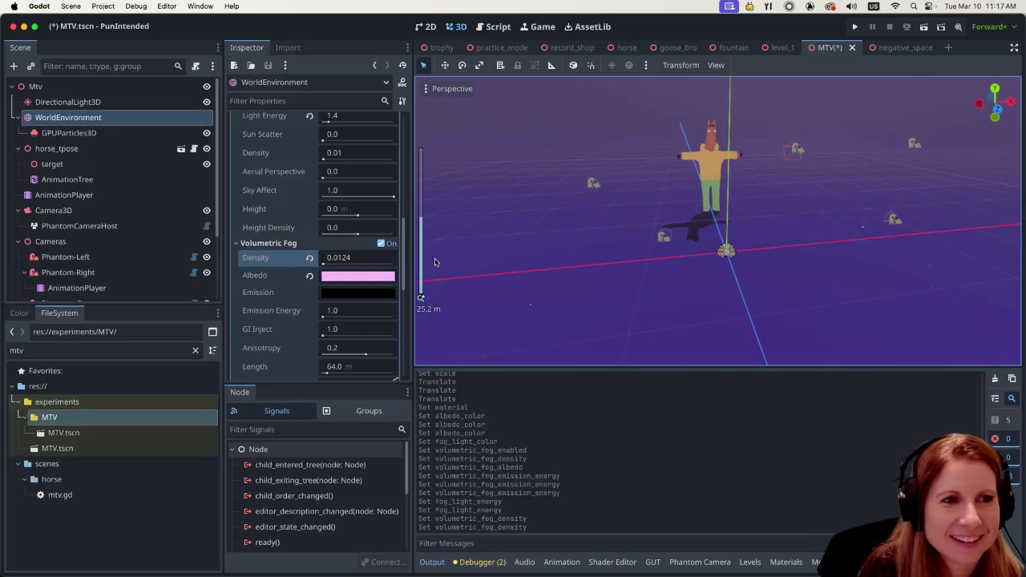
{"action": "mouse_move", "coordinate": [340, 273]}
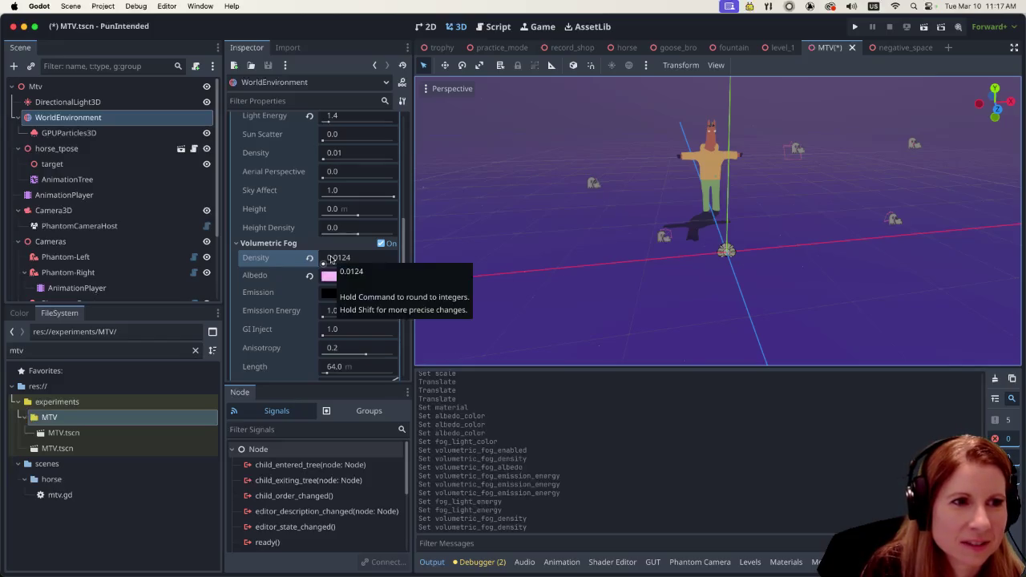
{"action": "scroll", "coordinate": [337, 330], "scroll_direction": "down", "scroll_amount": 3}
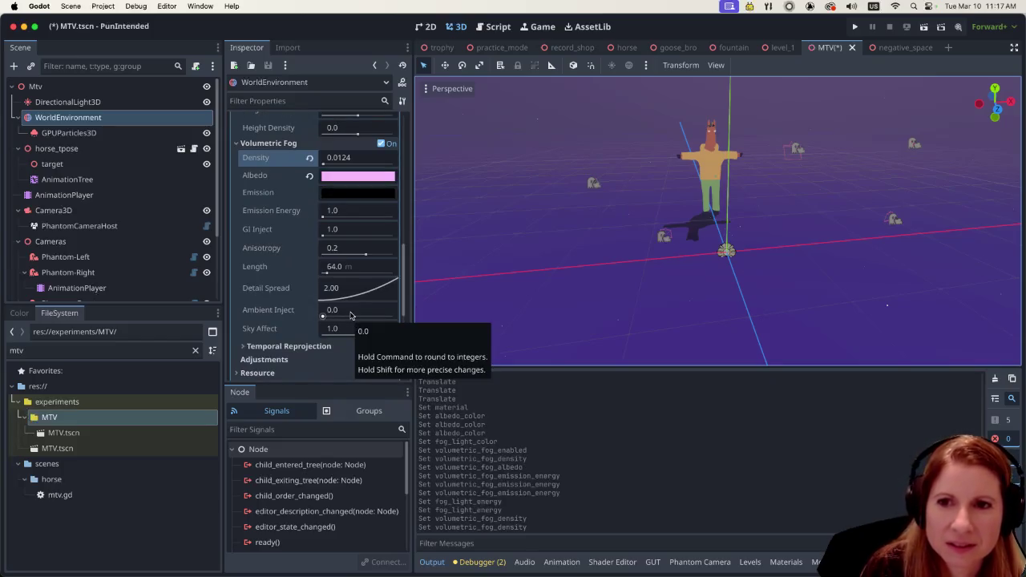
{"action": "scroll", "coordinate": [354, 288], "scroll_direction": "up", "scroll_amount": 4}
{"action": "scroll", "coordinate": [354, 287], "scroll_direction": "up", "scroll_amount": 3}
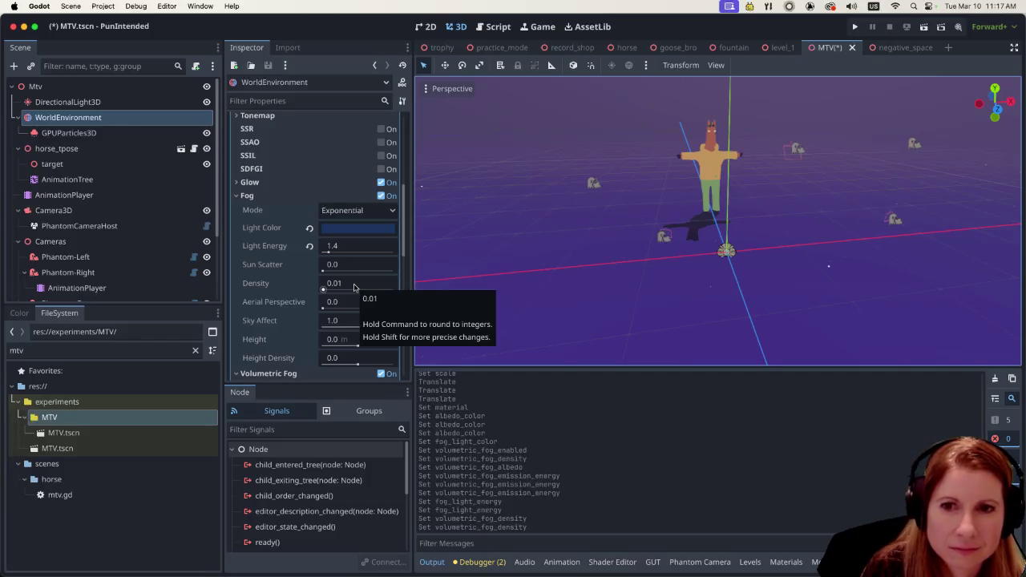
{"action": "right_click", "coordinate": [138, 124]}
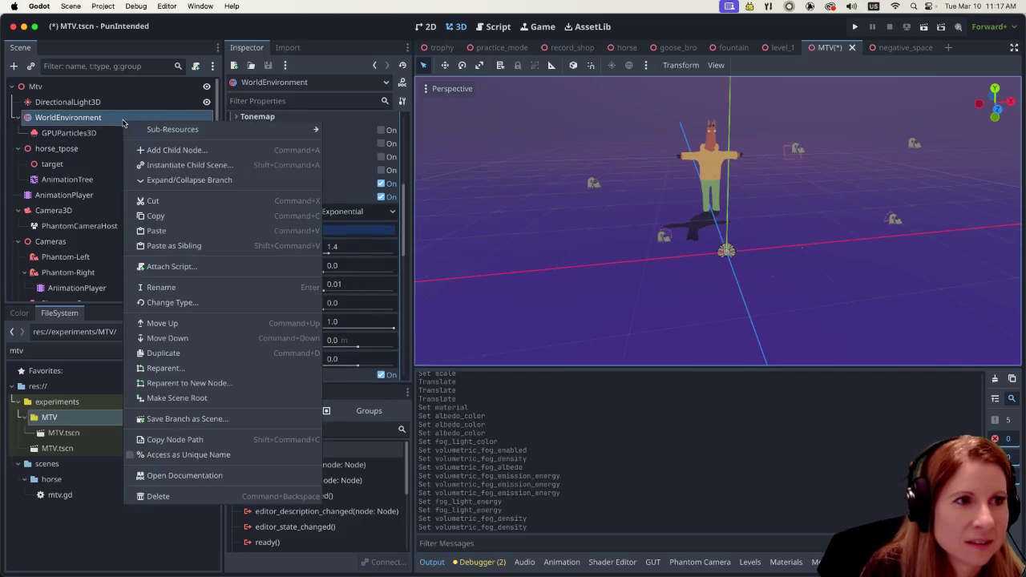
Step: Add a FogVolume child under WorldEnvironment and shrink the output panel to enlarge the 3D view
{"action": "mouse_move", "coordinate": [138, 125]}
{"action": "left_click", "coordinate": [141, 149]}
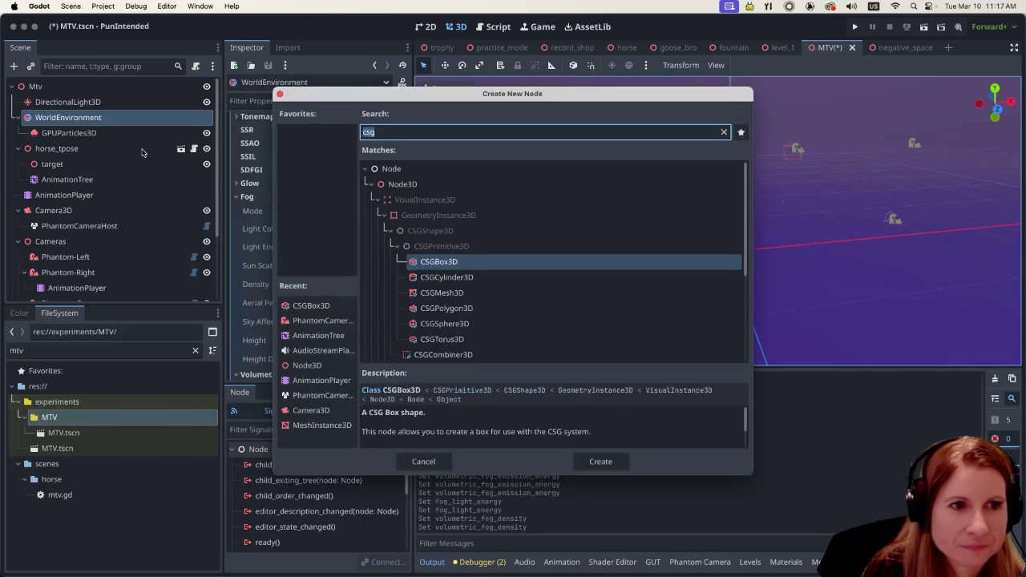
{"action": "type", "text": "fog"}
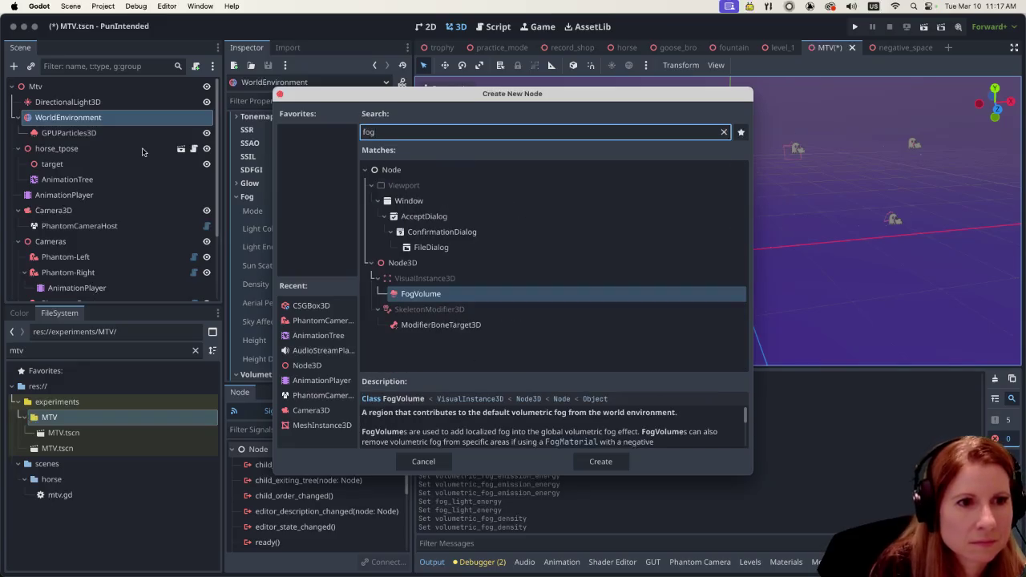
{"action": "left_click", "coordinate": [606, 461]}
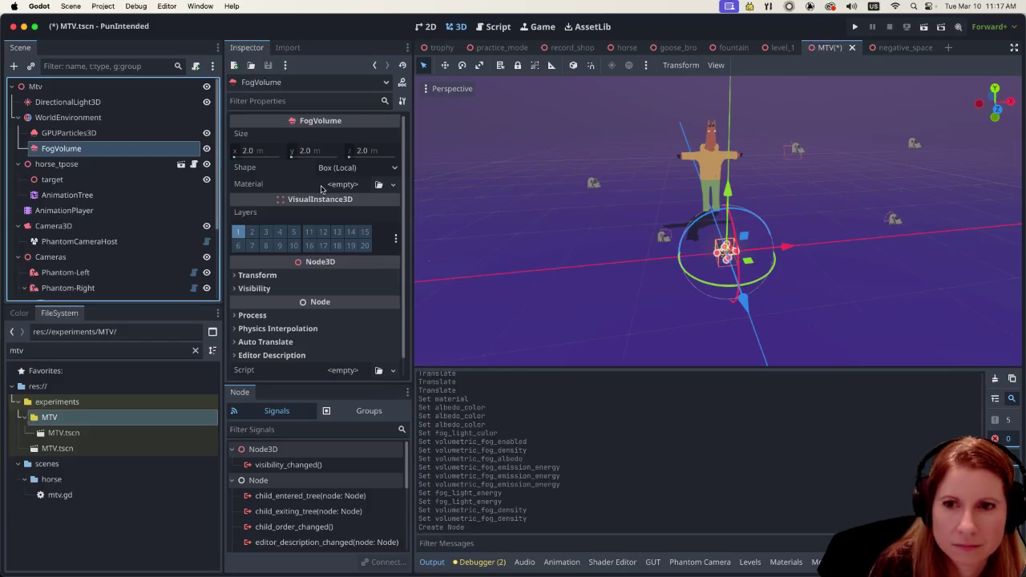
{"action": "left_click_drag", "start_coordinate": [627, 367], "coordinate": [627, 437]}
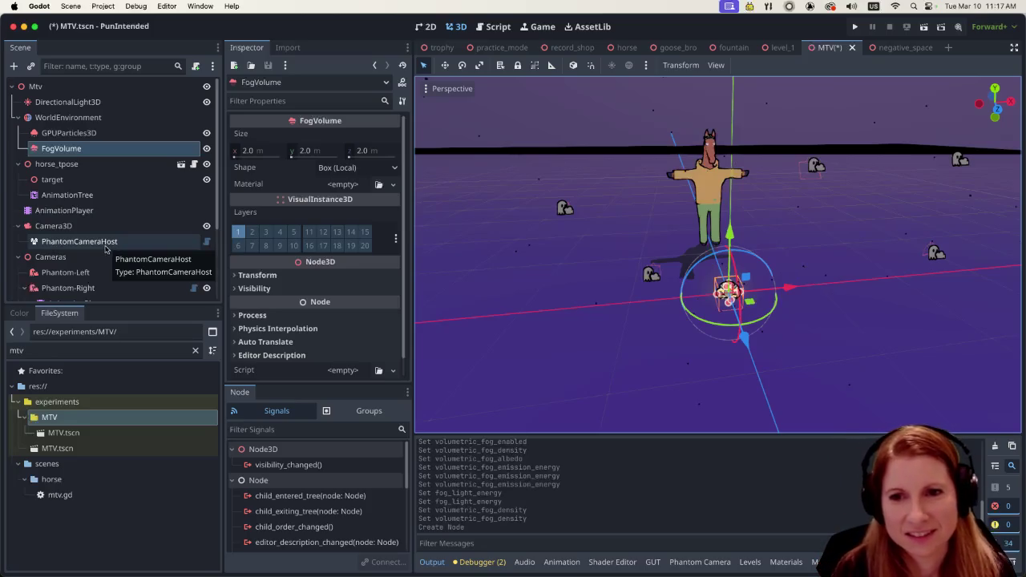
{"action": "left_click", "coordinate": [110, 118]}
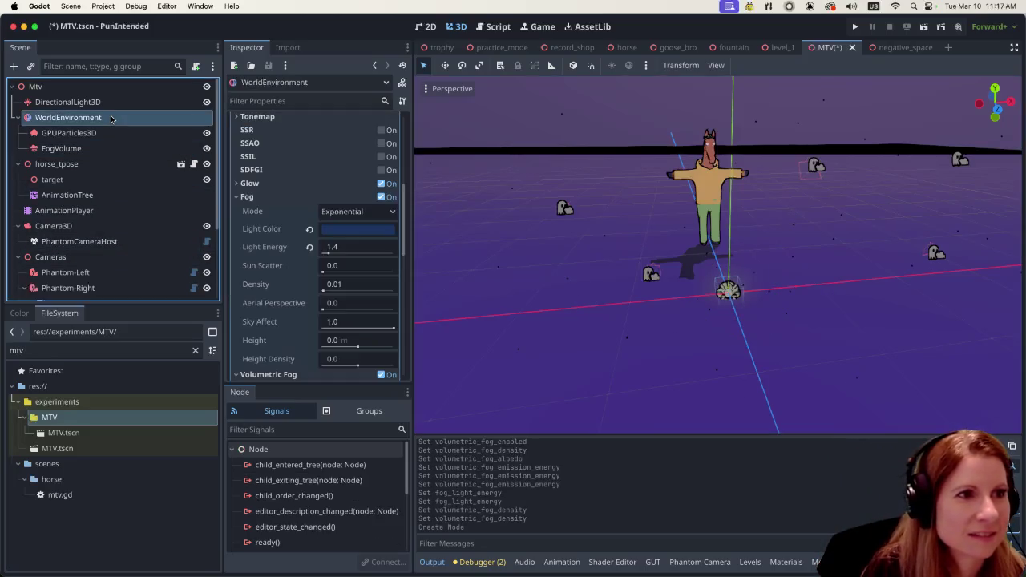
Step: Add a SpotLight3D child to WorldEnvironment by searching 'light'
{"action": "left_click", "coordinate": [85, 149]}
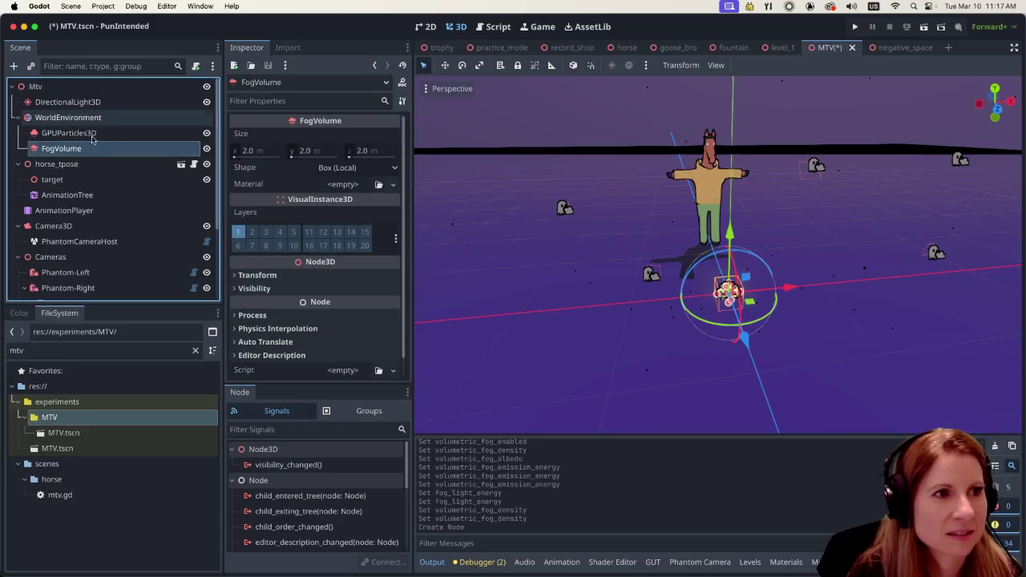
{"action": "left_click", "coordinate": [109, 121]}
{"action": "right_click", "coordinate": [112, 125]}
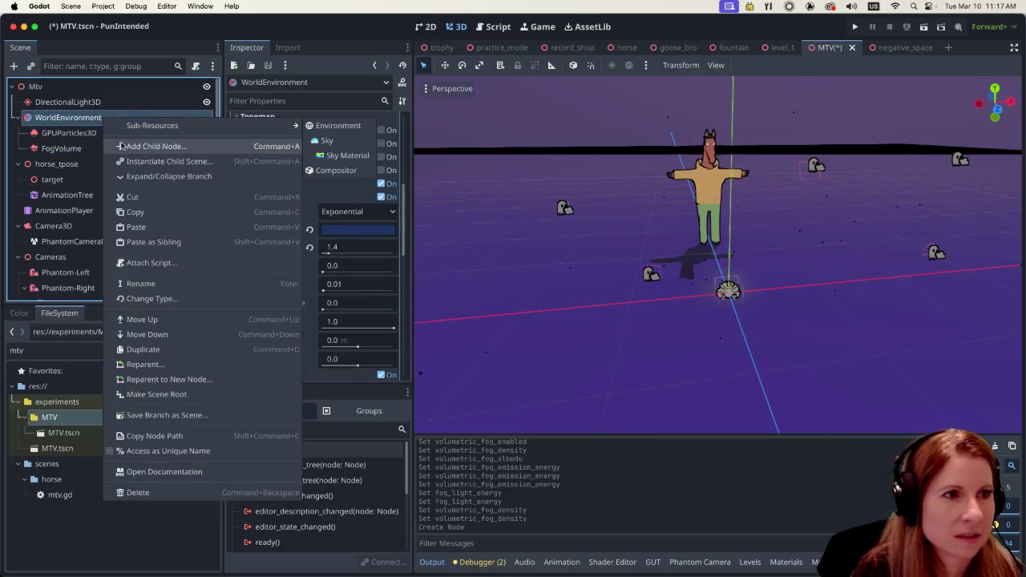
{"action": "left_click", "coordinate": [122, 146]}
{"action": "type", "text": "light"}
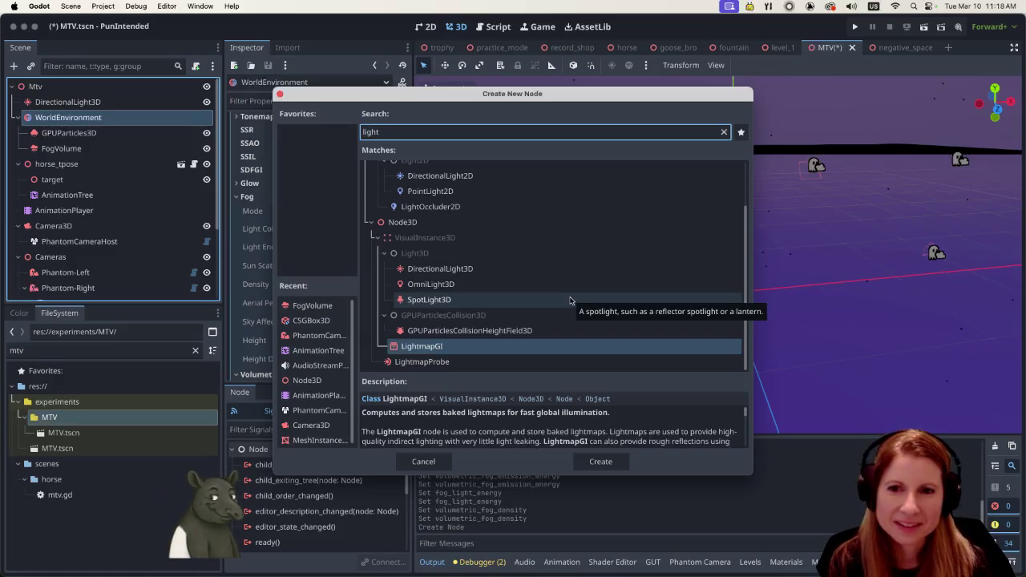
{"action": "left_click", "coordinate": [570, 301]}
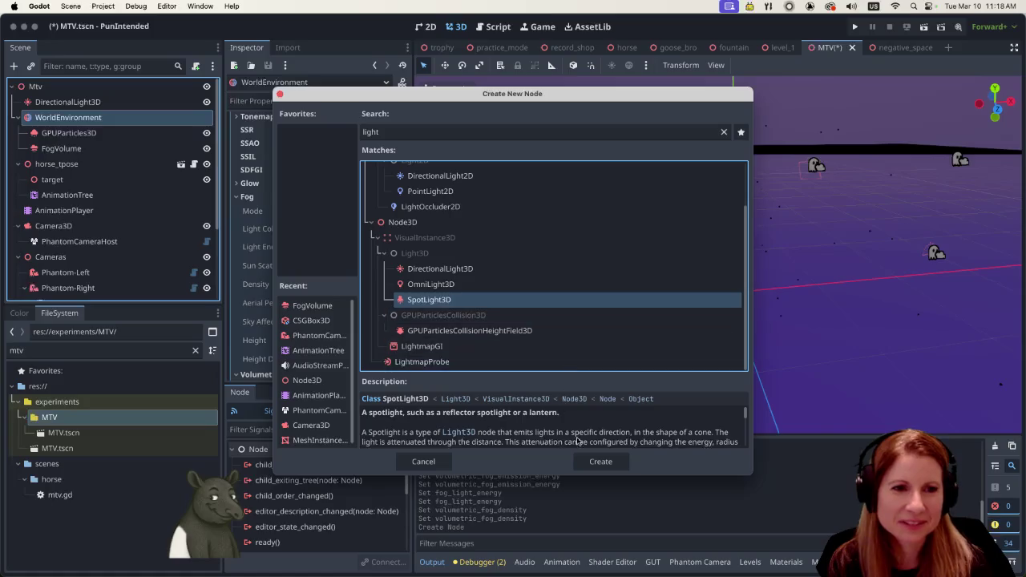
{"action": "left_click", "coordinate": [600, 461]}
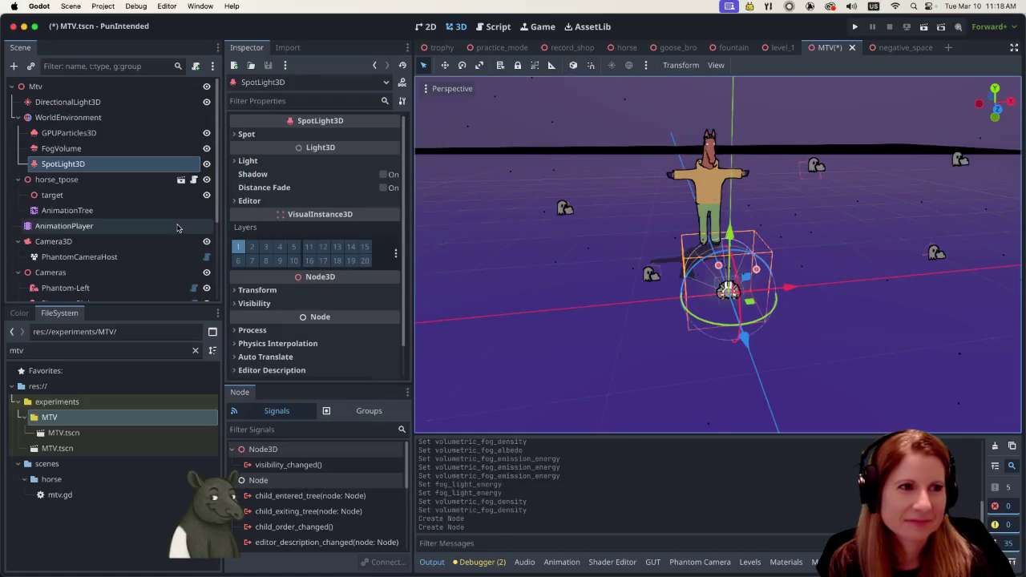
Step: Move the SpotLight3D up so it hangs above the horse
{"action": "scroll", "coordinate": [691, 271], "scroll_direction": "down", "scroll_amount": 4}
{"action": "scroll", "coordinate": [701, 284], "scroll_direction": "up", "scroll_amount": 5}
{"action": "scroll", "coordinate": [710, 295], "scroll_direction": "down", "scroll_amount": 2}
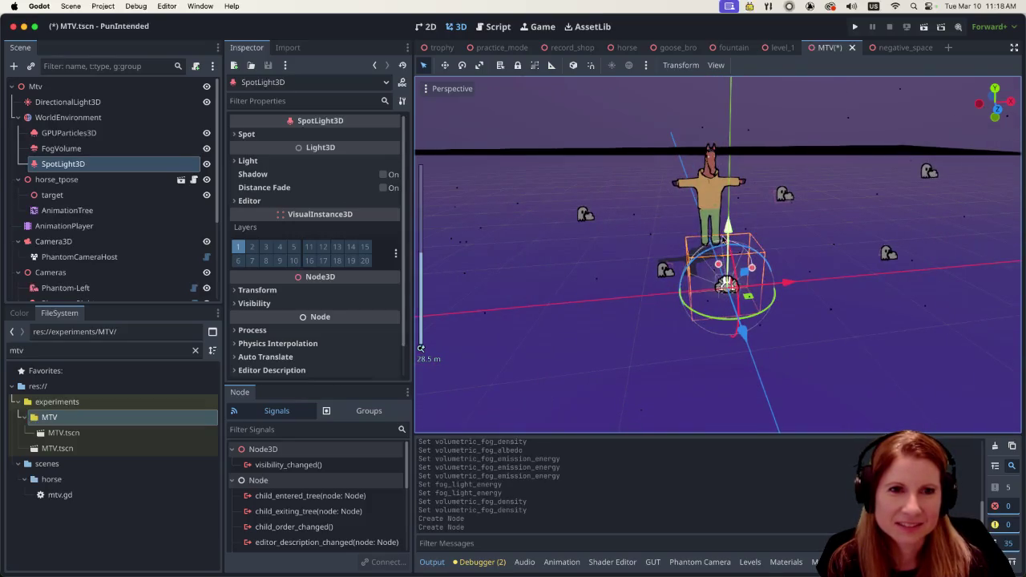
{"action": "left_click_drag", "start_coordinate": [727, 233], "coordinate": [737, 96]}
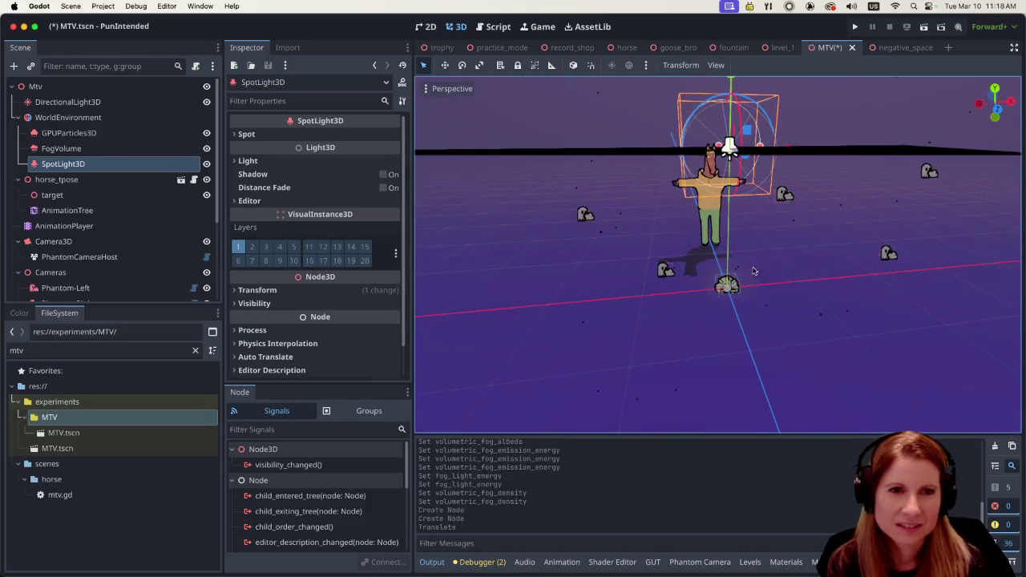
{"action": "key", "text": "f"}
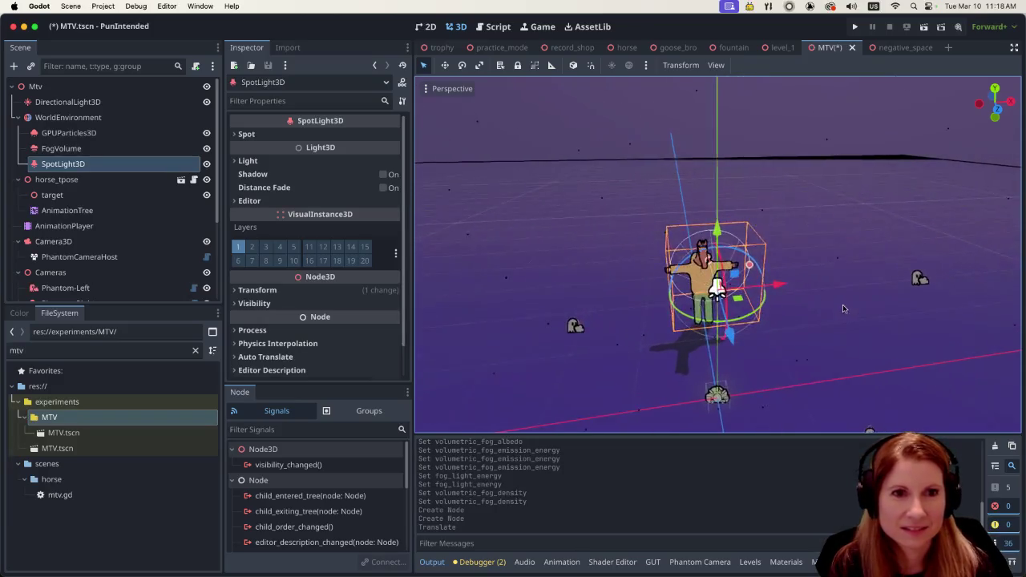
{"action": "left_click_drag", "start_coordinate": [725, 322], "coordinate": [731, 280]}
{"action": "mouse_move", "coordinate": [702, 191]}
{"action": "left_mouse_down"}
{"action": "mouse_move", "coordinate": [705, 100]}
{"action": "mouse_move", "coordinate": [848, 191]}
{"action": "mouse_move", "coordinate": [829, 191]}
{"action": "mouse_move", "coordinate": [841, 189]}
{"action": "mouse_move", "coordinate": [829, 296]}
{"action": "left_mouse_up"}
Step: Tilt the spotlight about 91° to aim down and show its 5 m range and 45° angle
{"action": "scroll", "coordinate": [830, 297], "scroll_direction": "up", "scroll_amount": 5}
{"action": "scroll", "coordinate": [774, 264], "scroll_direction": "down", "scroll_amount": 3}
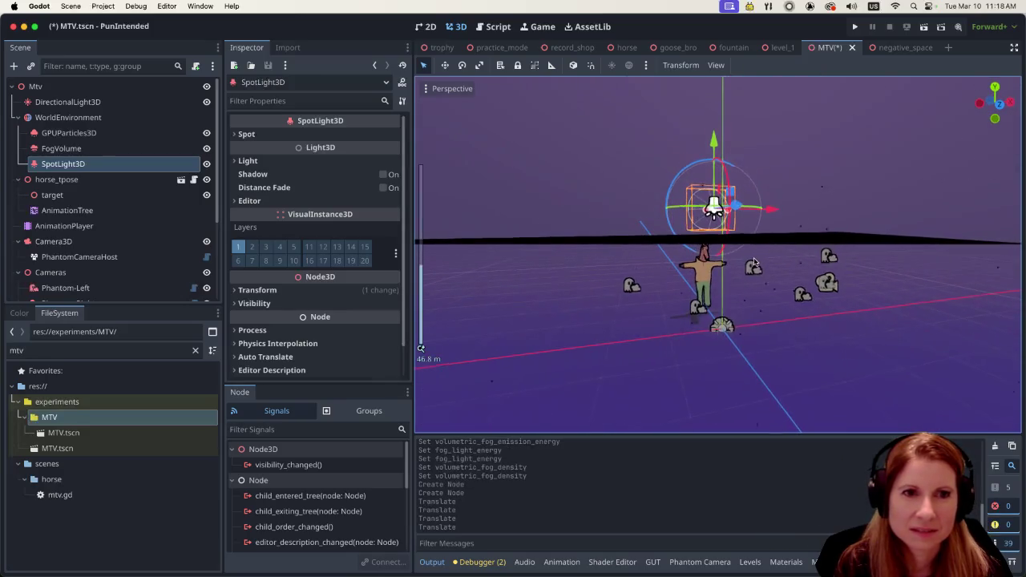
{"action": "scroll", "coordinate": [752, 263], "scroll_direction": "up", "scroll_amount": 1}
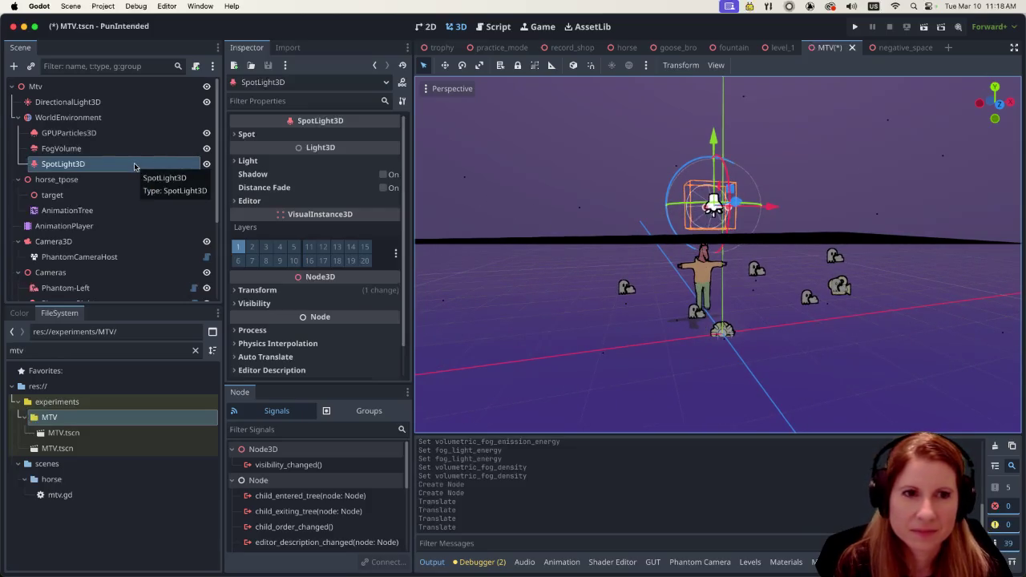
{"action": "scroll", "coordinate": [728, 295], "scroll_direction": "up", "scroll_amount": 8}
{"action": "mouse_move", "coordinate": [767, 230]}
{"action": "left_mouse_down"}
{"action": "mouse_move", "coordinate": [775, 270]}
{"action": "mouse_move", "coordinate": [756, 289]}
{"action": "mouse_move", "coordinate": [764, 316]}
{"action": "mouse_move", "coordinate": [819, 342]}
{"action": "mouse_move", "coordinate": [905, 345]}
{"action": "left_mouse_up"}
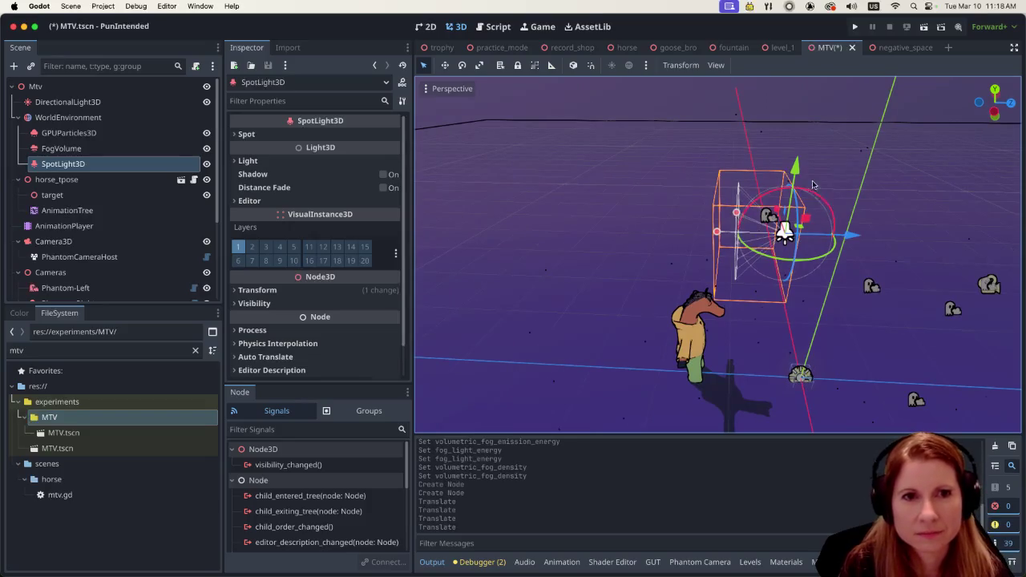
{"action": "mouse_move", "coordinate": [802, 193]}
{"action": "left_mouse_down"}
{"action": "mouse_move", "coordinate": [698, 198]}
{"action": "mouse_move", "coordinate": [764, 255]}
{"action": "mouse_move", "coordinate": [738, 294]}
{"action": "left_mouse_up"}
{"action": "scroll", "coordinate": [754, 297], "scroll_direction": "up", "scroll_amount": 3}
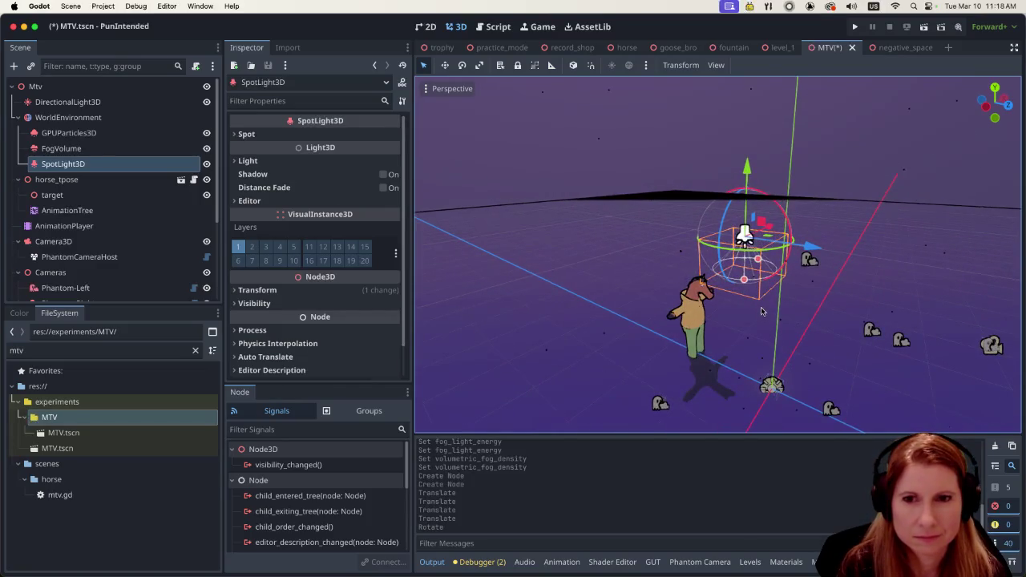
{"action": "left_click_drag", "start_coordinate": [761, 311], "coordinate": [734, 289]}
{"action": "scroll", "coordinate": [734, 289], "scroll_direction": "down", "scroll_amount": 3}
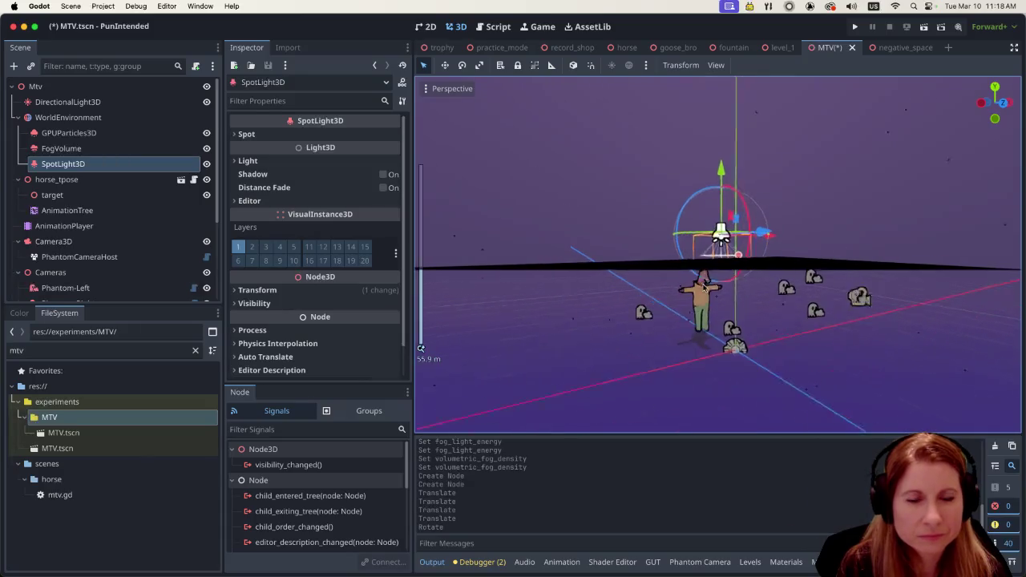
{"action": "scroll", "coordinate": [731, 288], "scroll_direction": "up", "scroll_amount": 2}
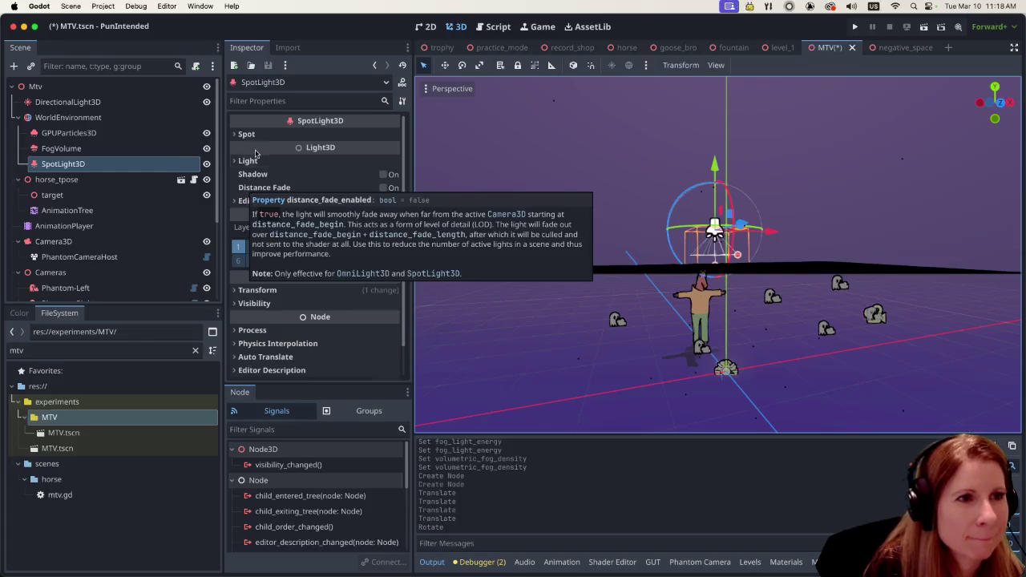
{"action": "left_click", "coordinate": [235, 134]}
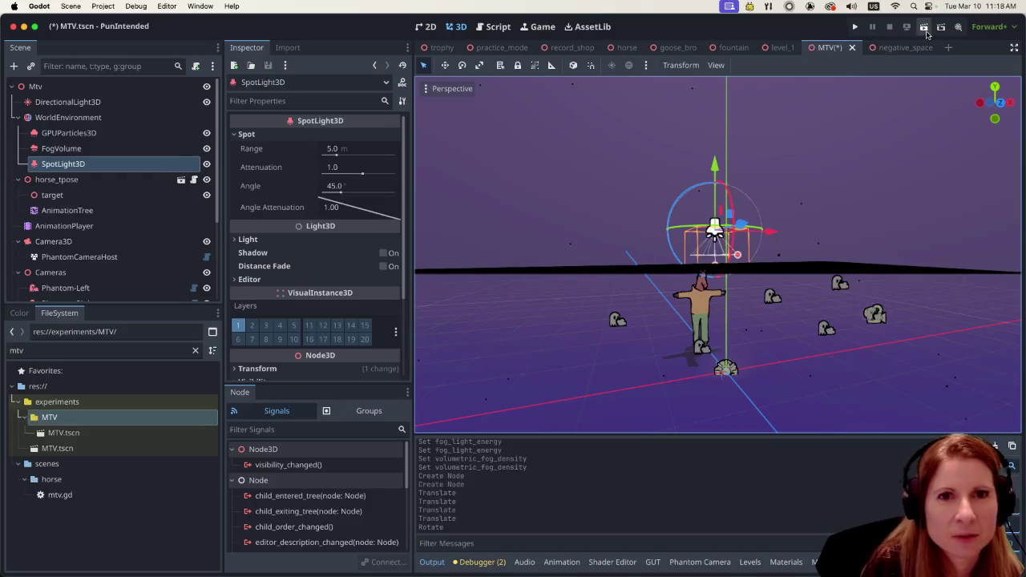
Step: Save and run the scene, walk the horse with A and D, then stop the game
{"action": "key", "text": "ctrl+s"}
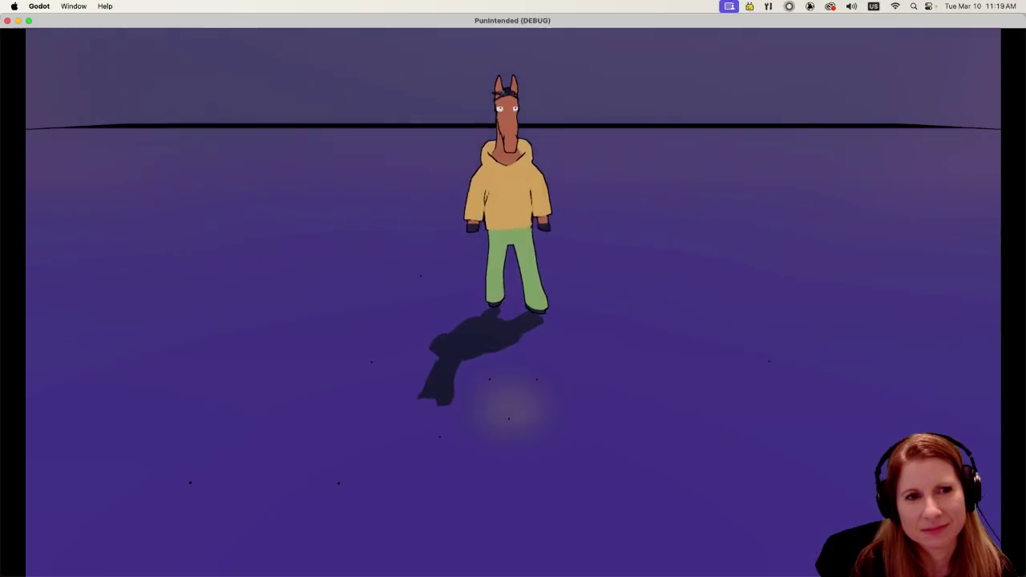
{"action": "key", "text": "a"}
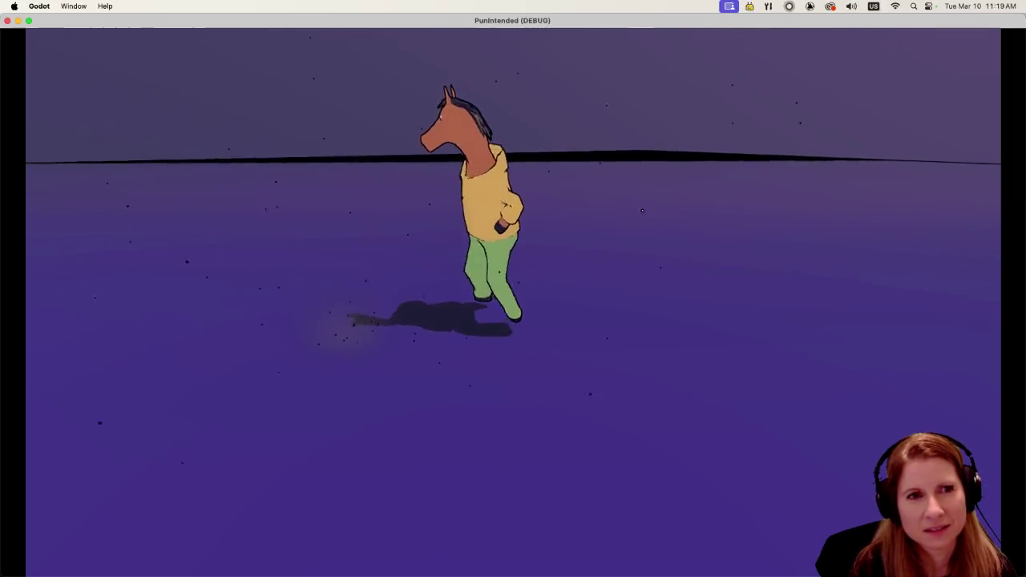
{"action": "key", "text": "d"}
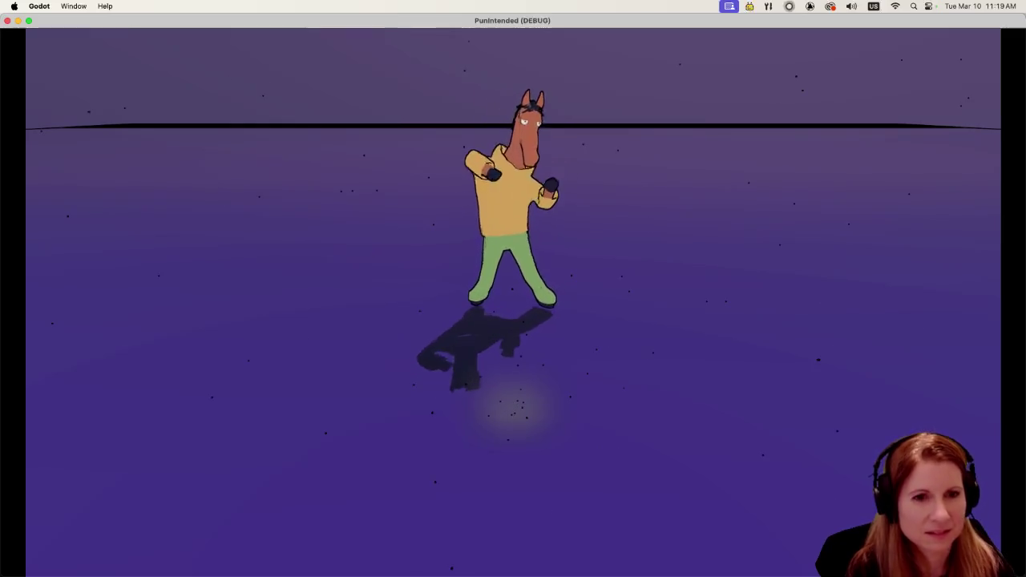
{"action": "key", "text": "super+q"}
{"action": "mouse_move", "coordinate": [742, 340]}
{"action": "left_mouse_down"}
{"action": "mouse_move", "coordinate": [714, 399]}
{"action": "mouse_move", "coordinate": [720, 355]}
{"action": "mouse_move", "coordinate": [739, 348]}
{"action": "left_mouse_up"}
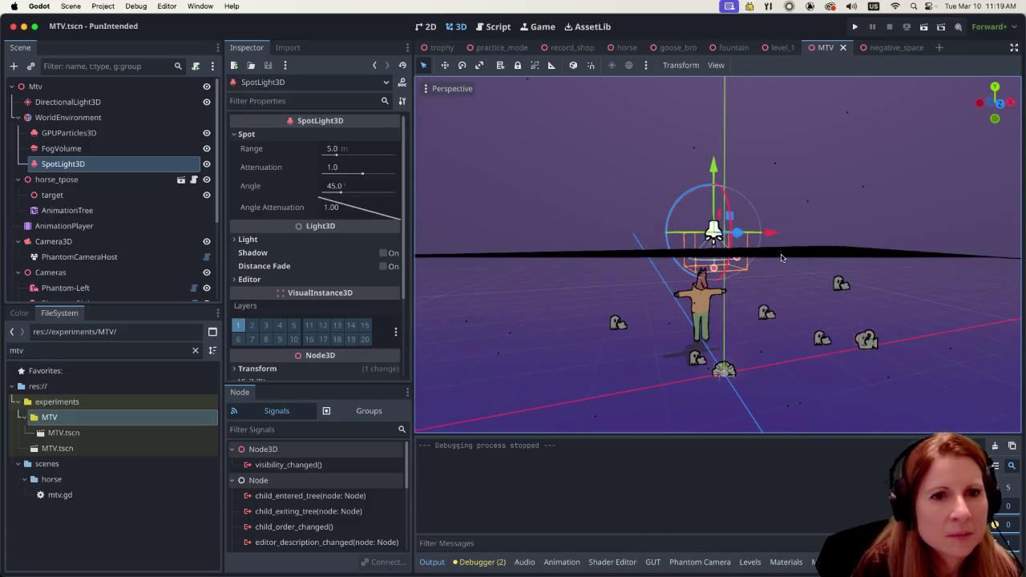
{"action": "mouse_move", "coordinate": [796, 264]}
{"action": "left_mouse_down"}
{"action": "mouse_move", "coordinate": [808, 266]}
{"action": "mouse_move", "coordinate": [809, 293]}
{"action": "mouse_move", "coordinate": [753, 307]}
{"action": "mouse_move", "coordinate": [758, 338]}
{"action": "left_mouse_up"}
{"action": "scroll", "coordinate": [778, 333], "scroll_direction": "down", "scroll_amount": 1}
{"action": "scroll", "coordinate": [779, 333], "scroll_direction": "up", "scroll_amount": 1}
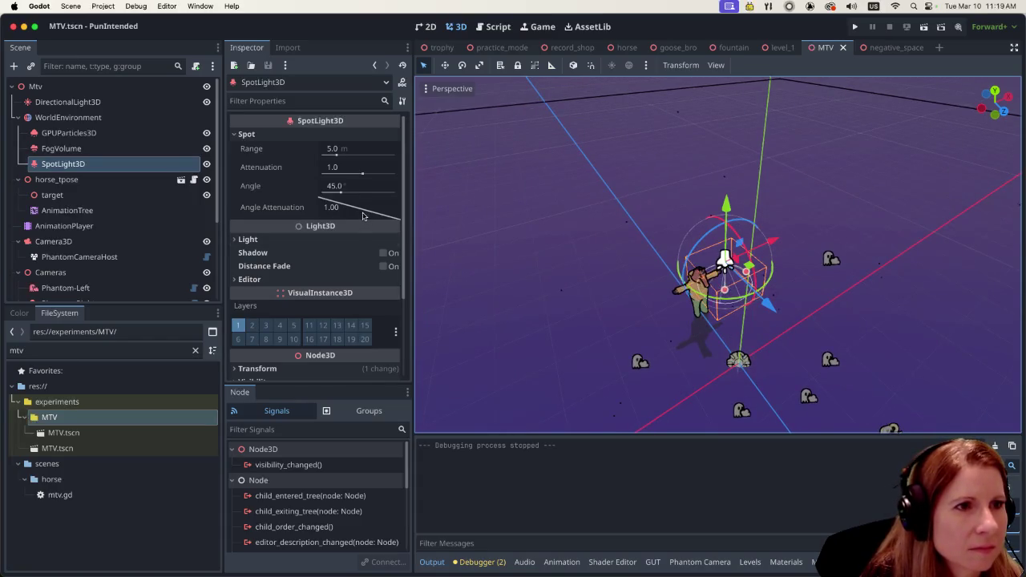
{"action": "scroll", "coordinate": [362, 215], "scroll_direction": "down", "scroll_amount": 5}
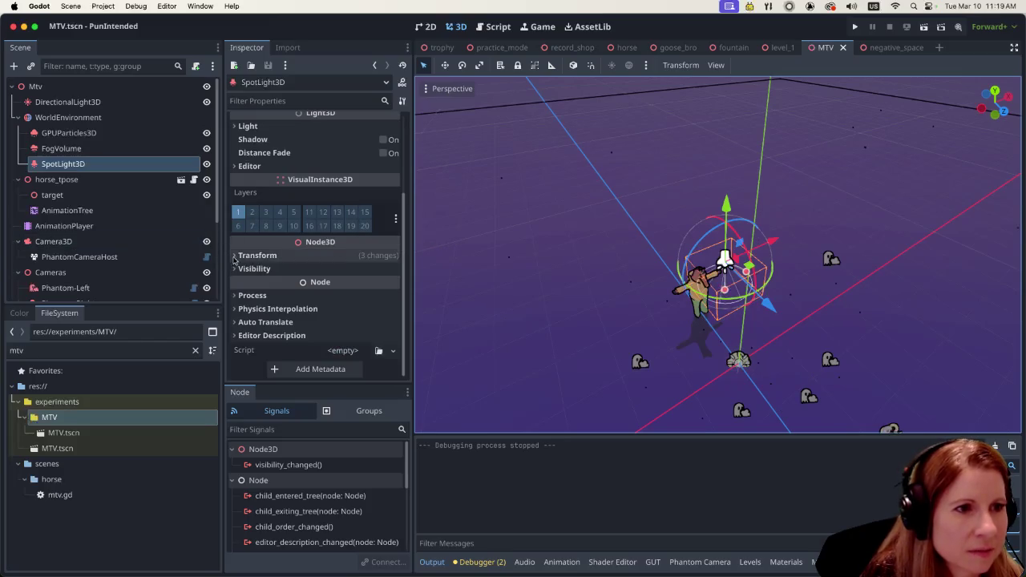
{"action": "left_click", "coordinate": [236, 256]}
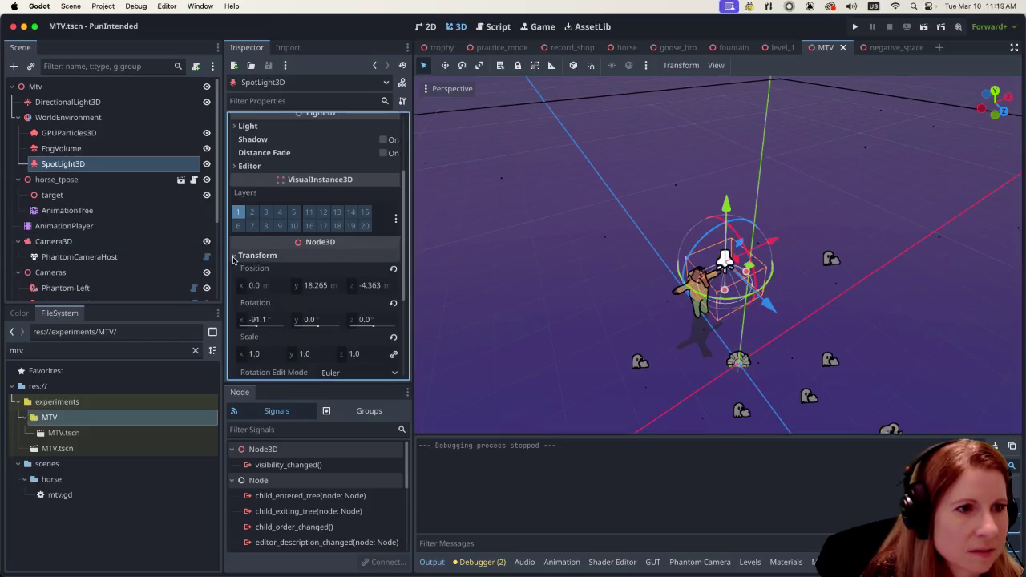
{"action": "left_click", "coordinate": [257, 354]}
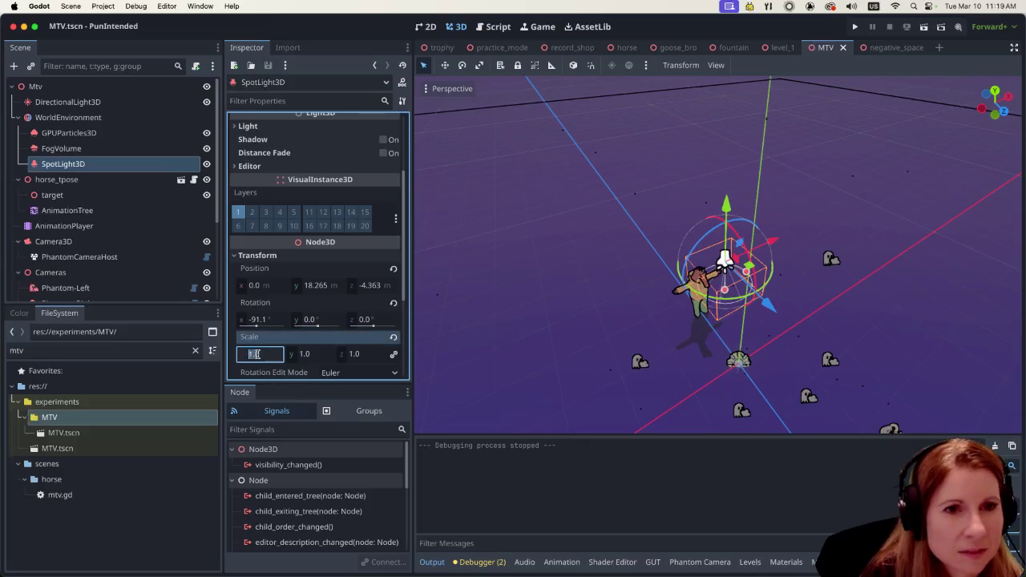
{"action": "type", "text": "5"}
{"action": "key", "text": "Return"}
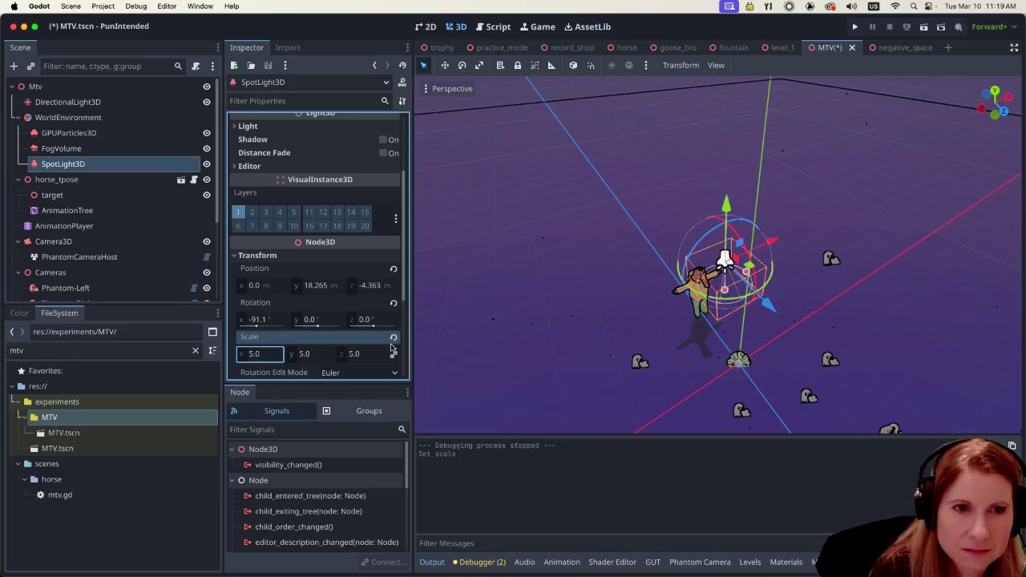
{"action": "scroll", "coordinate": [806, 319], "scroll_direction": "up", "scroll_amount": 2}
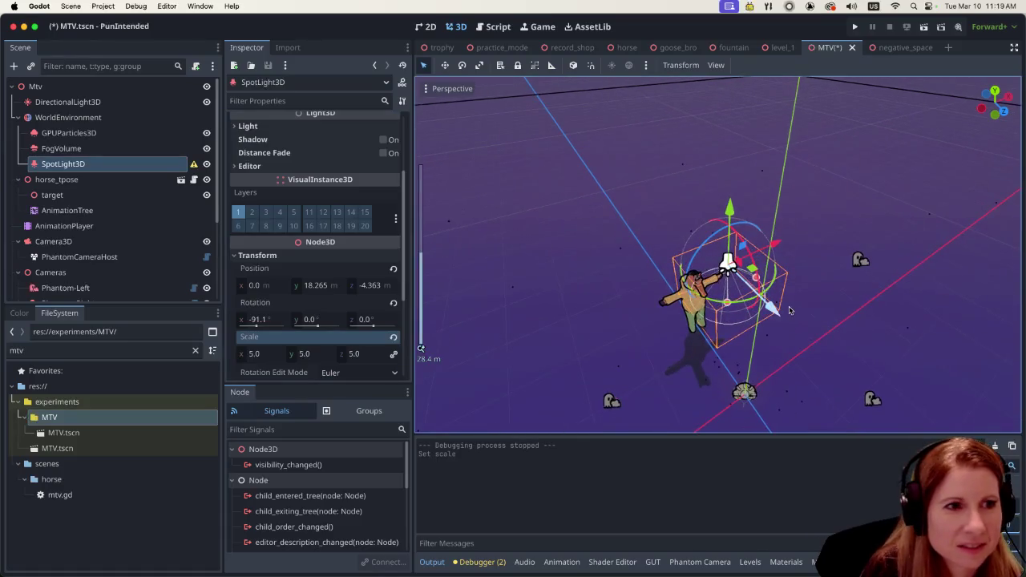
{"action": "scroll", "coordinate": [786, 315], "scroll_direction": "down", "scroll_amount": 5}
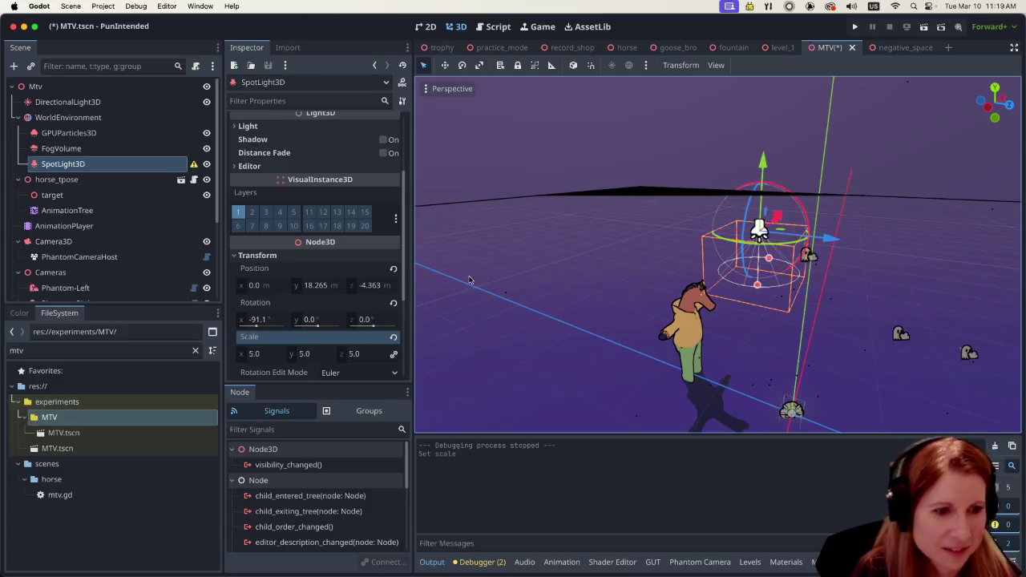
{"action": "key", "text": "super+z"}
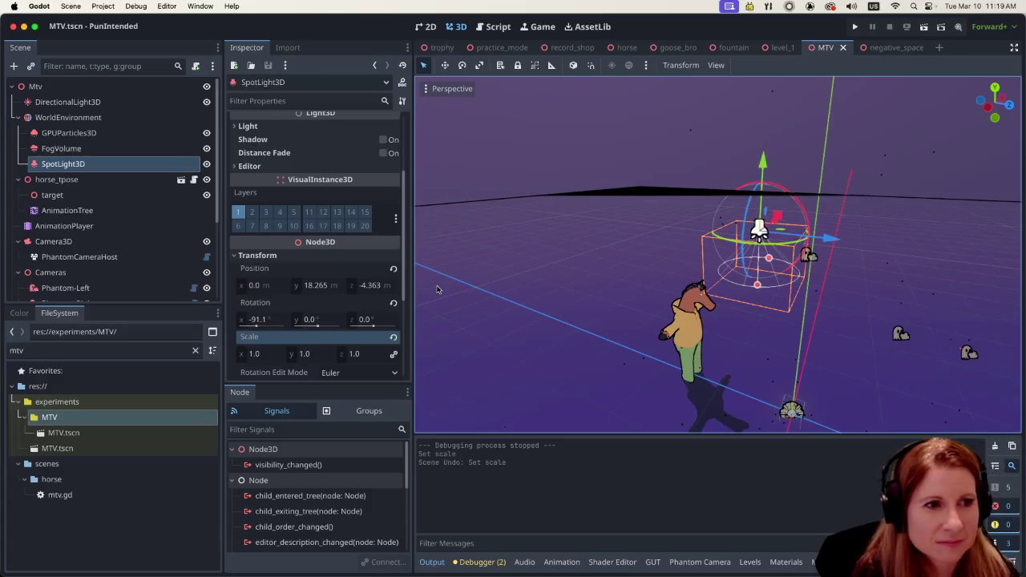
{"action": "scroll", "coordinate": [297, 333], "scroll_direction": "up", "scroll_amount": 3}
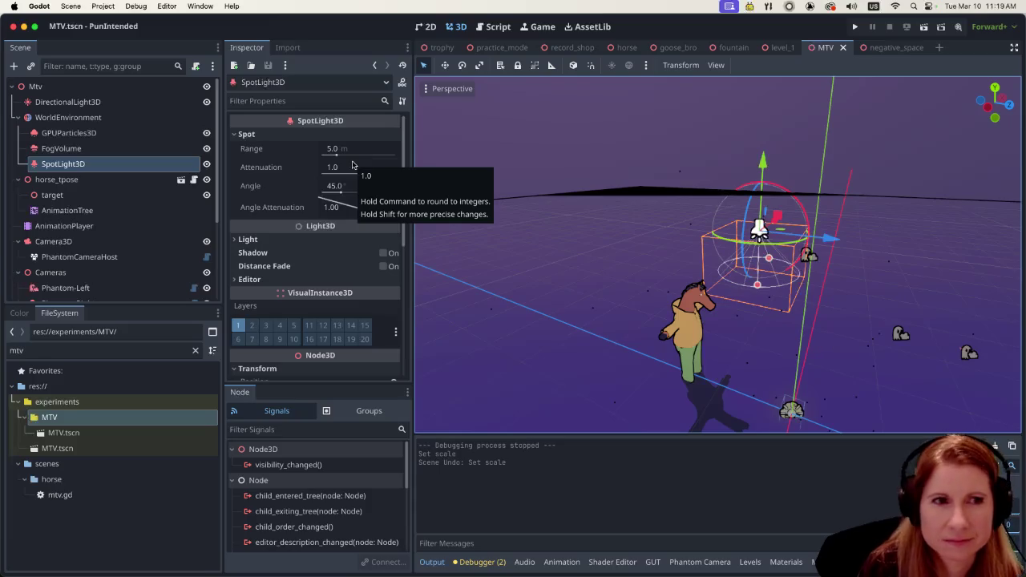
Step: Extend the spotlight range to about 8 m and nudge the light slightly upward
{"action": "mouse_move", "coordinate": [758, 286]}
{"action": "left_mouse_down"}
{"action": "mouse_move", "coordinate": [705, 320]}
{"action": "mouse_move", "coordinate": [633, 353]}
{"action": "mouse_move", "coordinate": [626, 345]}
{"action": "left_mouse_up"}
{"action": "scroll", "coordinate": [628, 337], "scroll_direction": "left", "scroll_amount": 5}
{"action": "scroll", "coordinate": [628, 337], "scroll_direction": "left", "scroll_amount": 10}
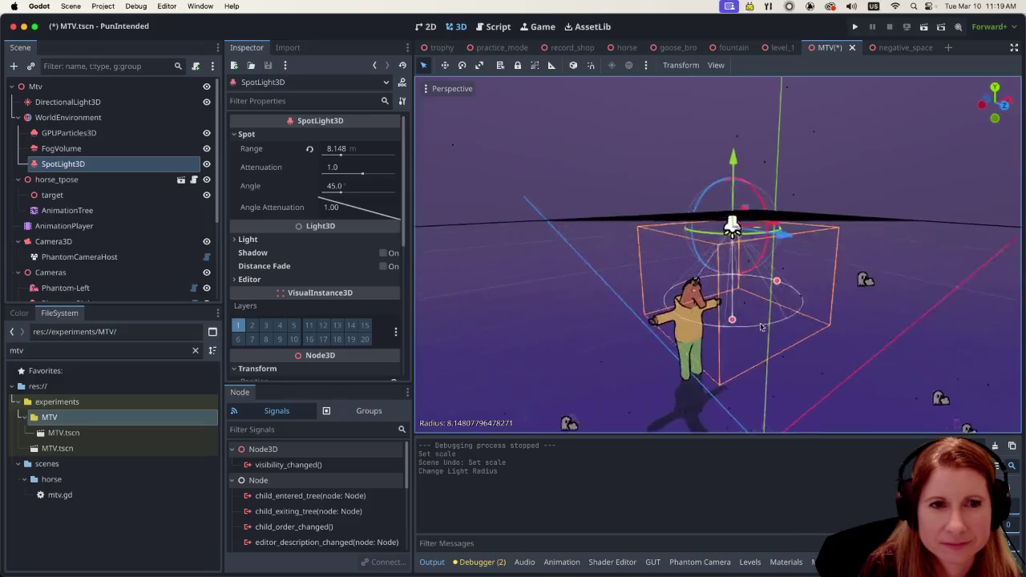
{"action": "scroll", "coordinate": [801, 317], "scroll_direction": "up", "scroll_amount": 3}
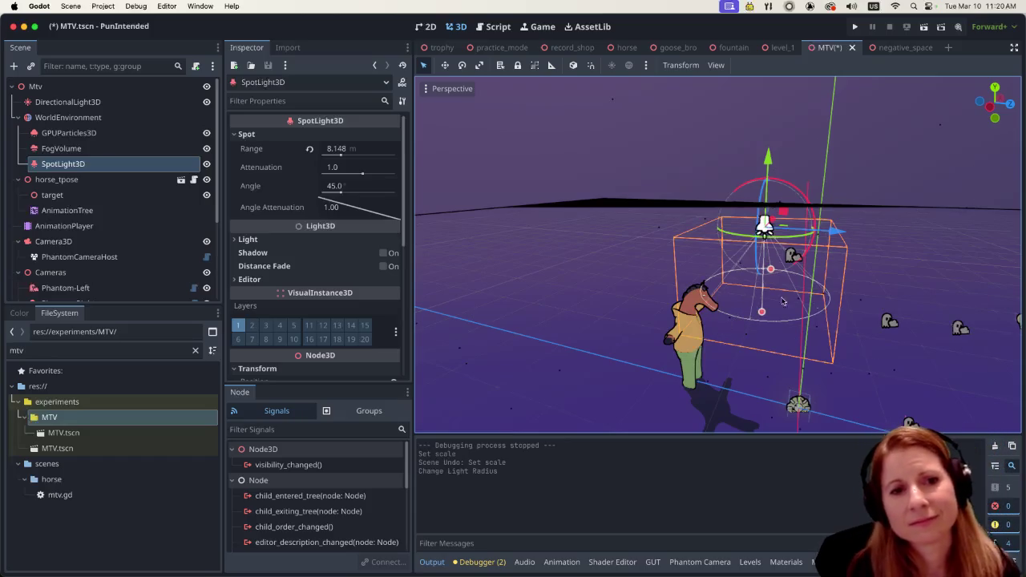
{"action": "left_click_drag", "start_coordinate": [767, 157], "coordinate": [771, 158]}
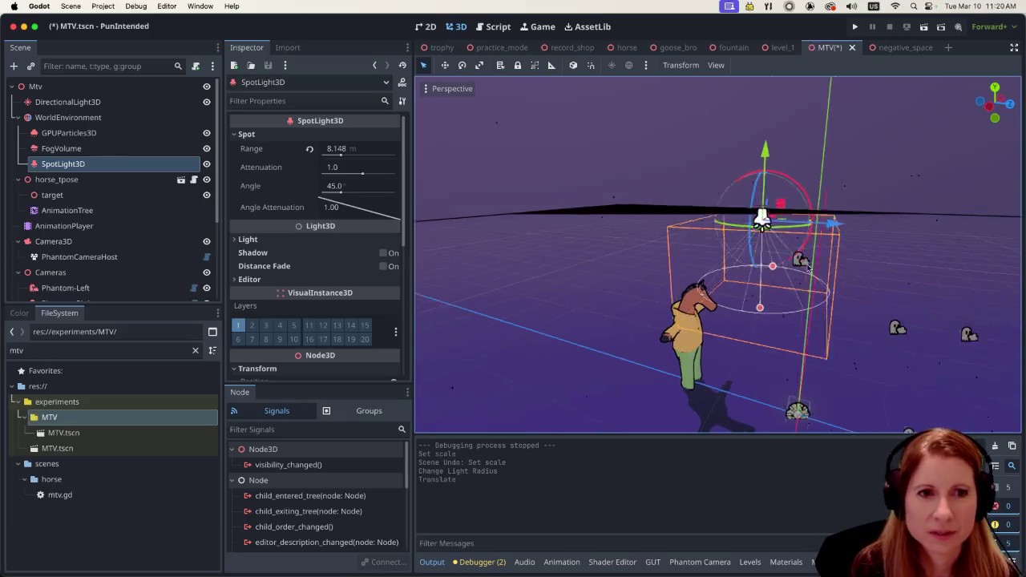
{"action": "scroll", "coordinate": [774, 224], "scroll_direction": "left", "scroll_amount": 5}
{"action": "scroll", "coordinate": [754, 233], "scroll_direction": "down", "scroll_amount": 5}
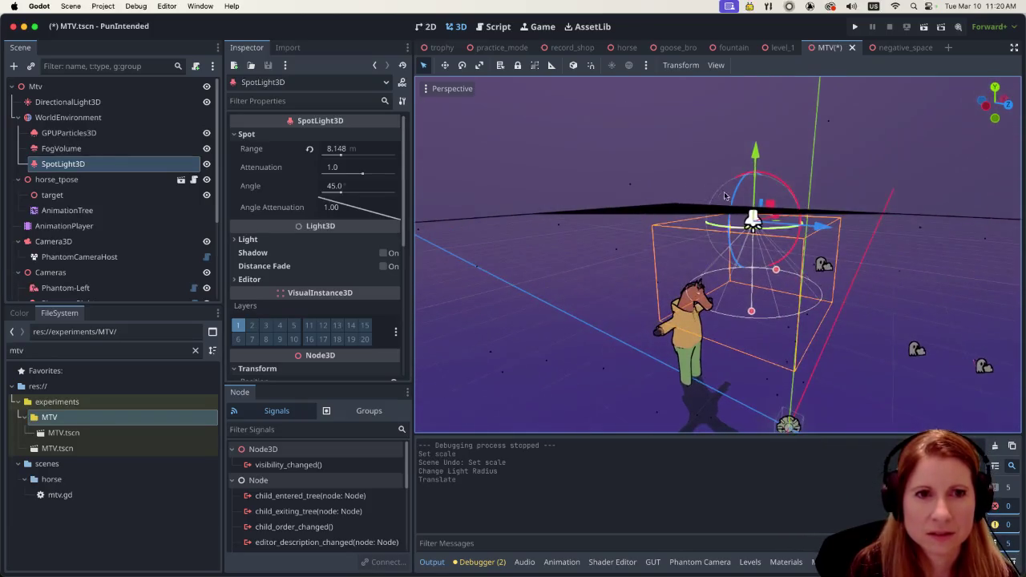
{"action": "left_click_drag", "start_coordinate": [763, 166], "coordinate": [763, 161]}
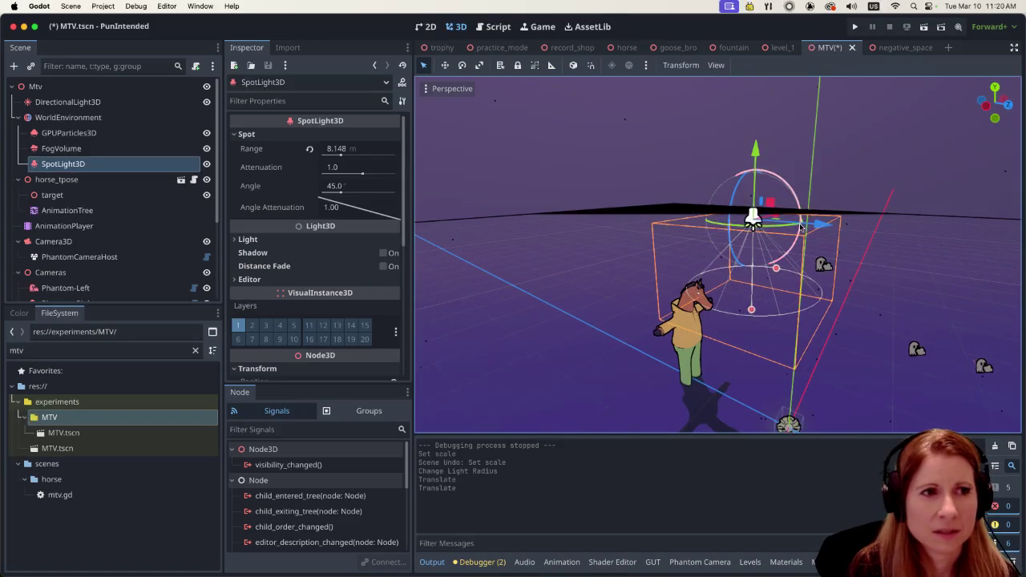
{"action": "scroll", "coordinate": [800, 228], "scroll_direction": "down", "scroll_amount": 3}
{"action": "scroll", "coordinate": [800, 228], "scroll_direction": "left", "scroll_amount": 5}
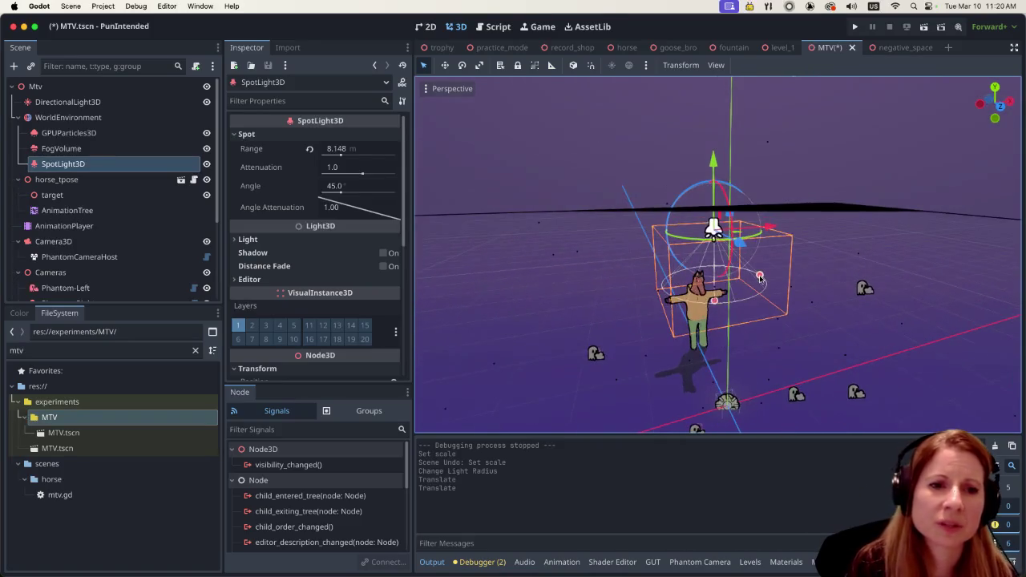
{"action": "scroll", "coordinate": [757, 281], "scroll_direction": "down", "scroll_amount": 2}
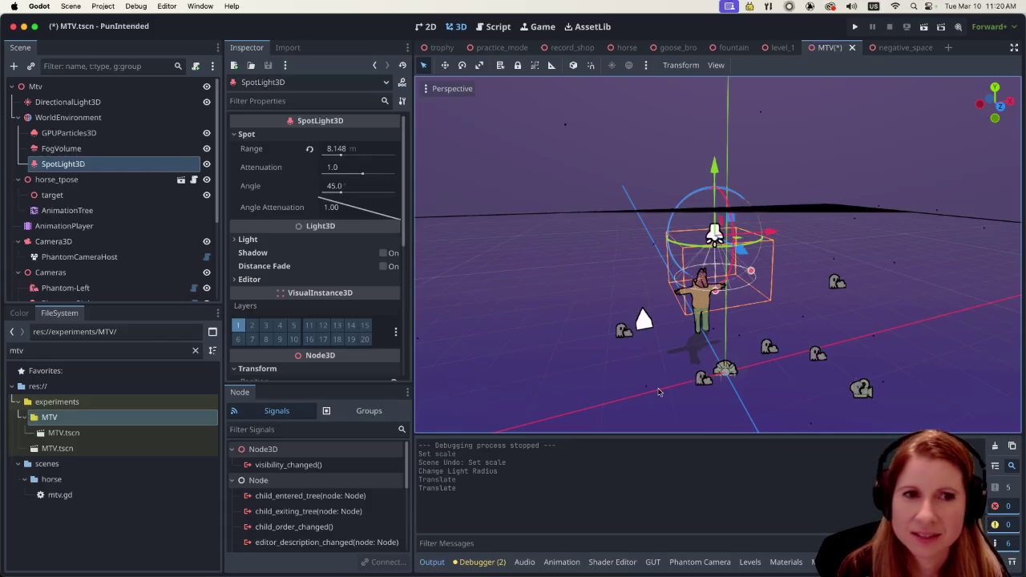
Step: Stretch the spotlight range to 21.365 m, keeping the 45° angle, and lift it high
{"action": "mouse_move", "coordinate": [751, 275]}
{"action": "left_mouse_down"}
{"action": "mouse_move", "coordinate": [743, 313]}
{"action": "mouse_move", "coordinate": [737, 297]}
{"action": "mouse_move", "coordinate": [761, 304]}
{"action": "mouse_move", "coordinate": [718, 367]}
{"action": "left_mouse_up"}
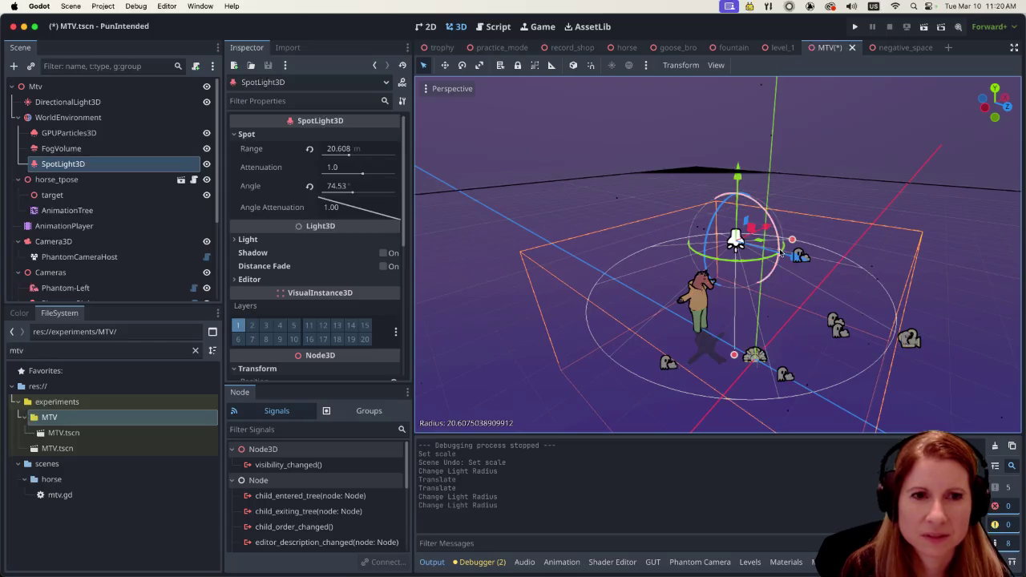
{"action": "key", "text": "super+z"}
{"action": "key", "text": "super+z"}
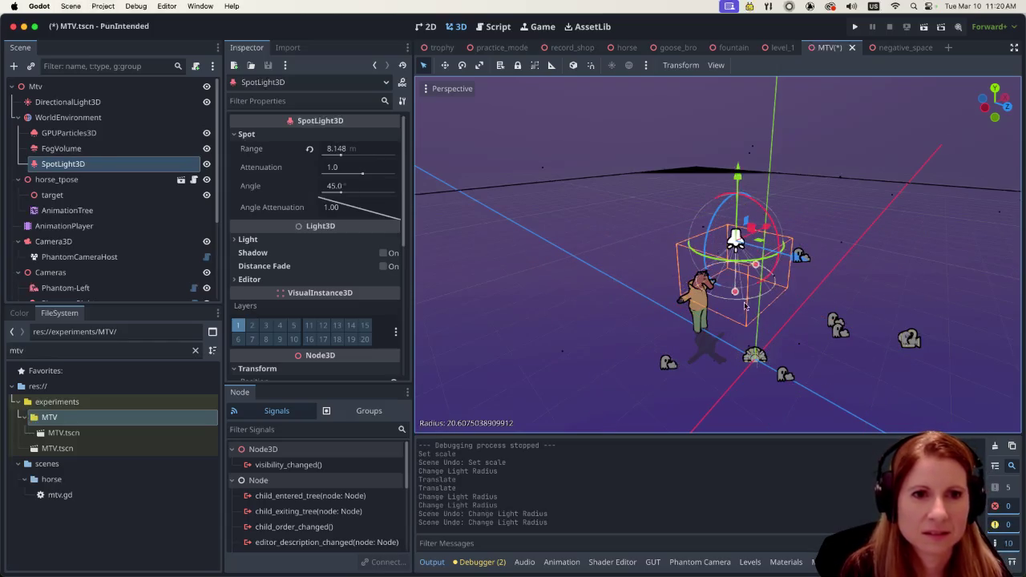
{"action": "mouse_move", "coordinate": [734, 292]}
{"action": "left_mouse_down"}
{"action": "mouse_move", "coordinate": [713, 353]}
{"action": "mouse_move", "coordinate": [700, 336]}
{"action": "left_mouse_up"}
{"action": "left_click_drag", "start_coordinate": [736, 176], "coordinate": [737, 128]}
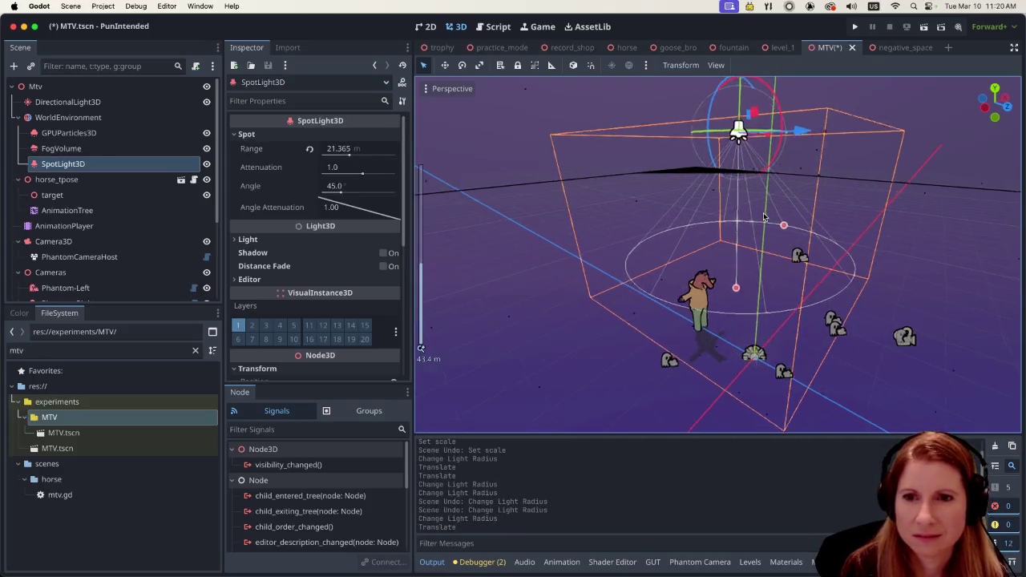
{"action": "scroll", "coordinate": [825, 231], "scroll_direction": "down", "scroll_amount": 1}
{"action": "scroll", "coordinate": [858, 266], "scroll_direction": "down", "scroll_amount": 2}
{"action": "mouse_move", "coordinate": [858, 265]}
{"action": "left_mouse_down"}
{"action": "mouse_move", "coordinate": [804, 193]}
{"action": "mouse_move", "coordinate": [803, 231]}
{"action": "left_mouse_up"}
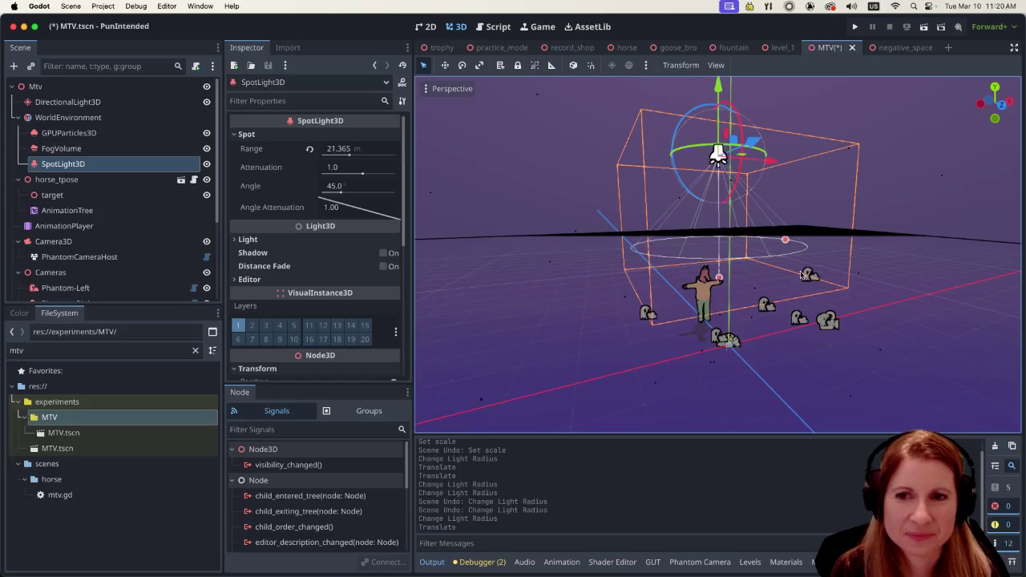
{"action": "scroll", "coordinate": [806, 294], "scroll_direction": "up", "scroll_amount": 2}
{"action": "scroll", "coordinate": [794, 293], "scroll_direction": "down", "scroll_amount": 2}
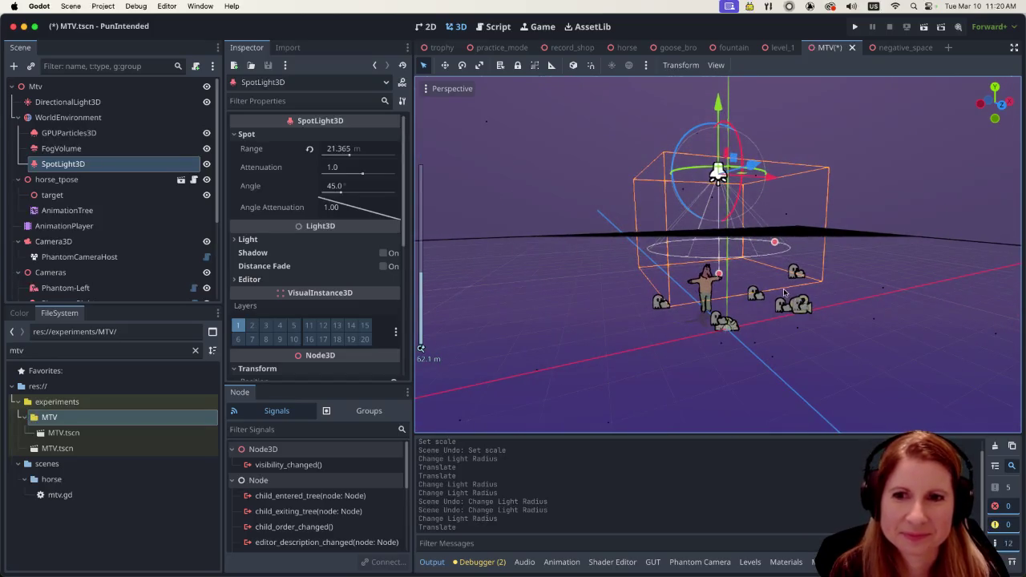
{"action": "left_click_drag", "start_coordinate": [771, 266], "coordinate": [846, 308]}
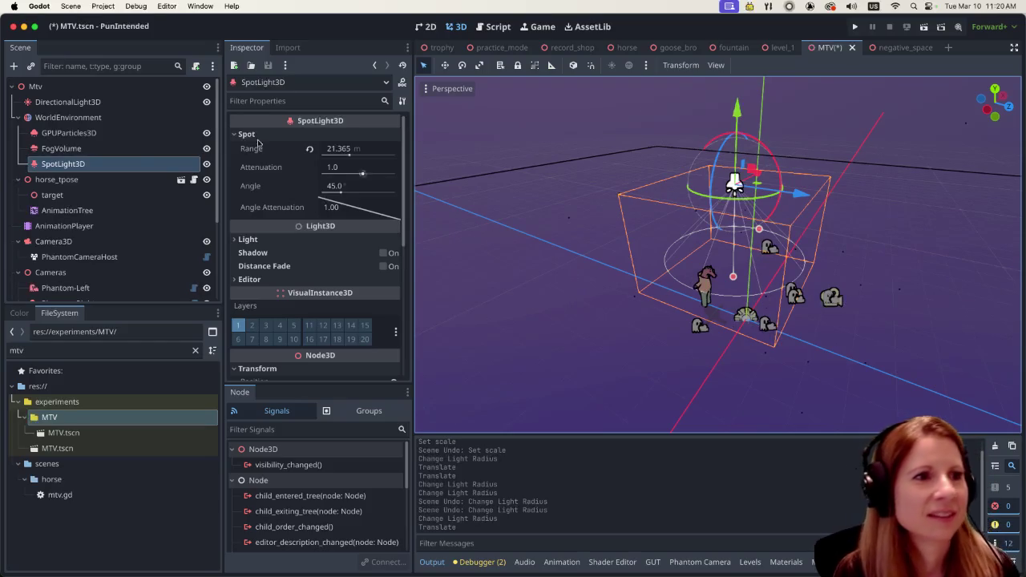
Step: Select the FogVolume and drag its size handle to make it taller
{"action": "left_click", "coordinate": [112, 149]}
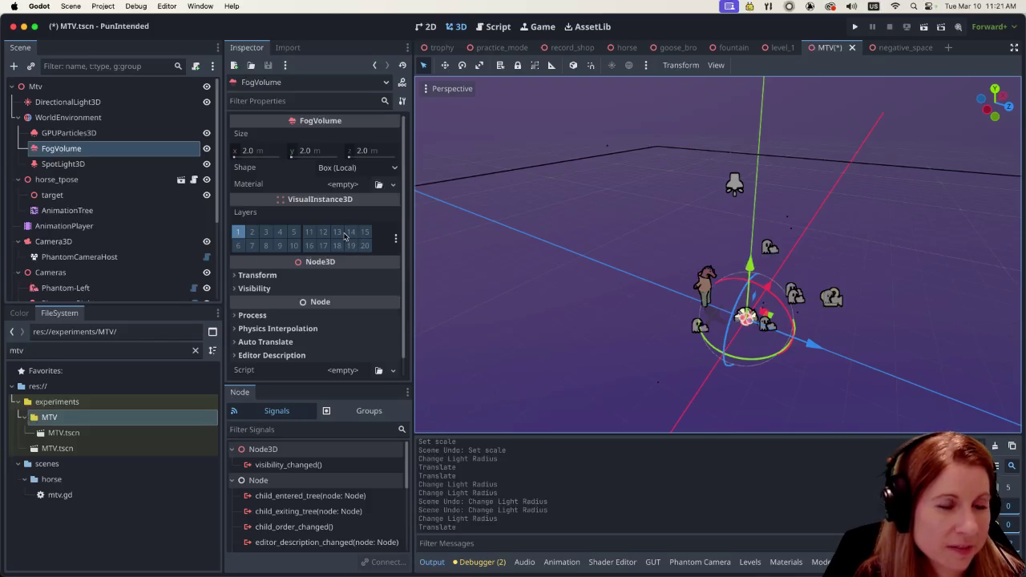
{"action": "scroll", "coordinate": [838, 237], "scroll_direction": "up", "scroll_amount": 5}
{"action": "scroll", "coordinate": [838, 236], "scroll_direction": "up", "scroll_amount": 10}
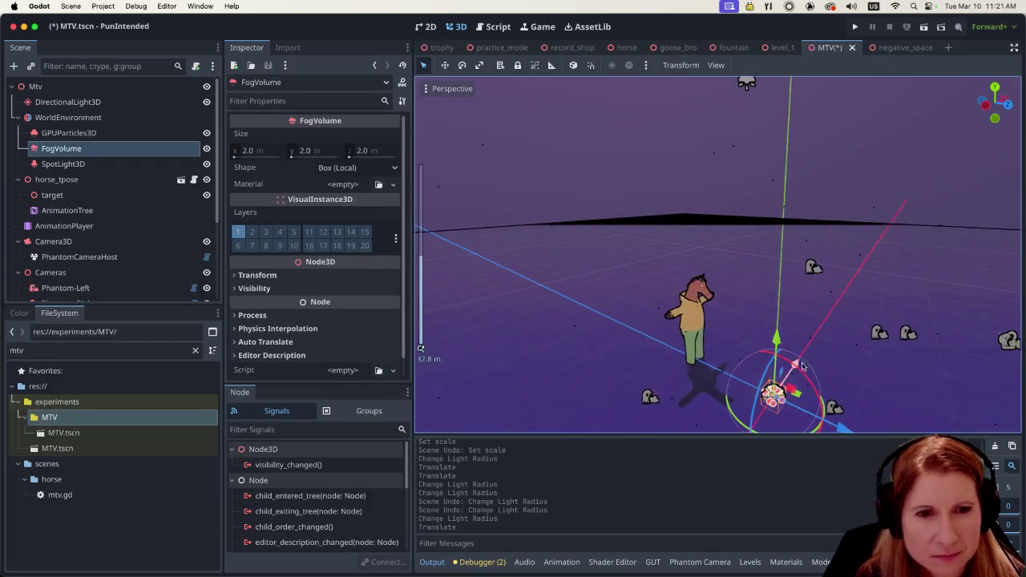
{"action": "scroll", "coordinate": [800, 366], "scroll_direction": "up", "scroll_amount": 5}
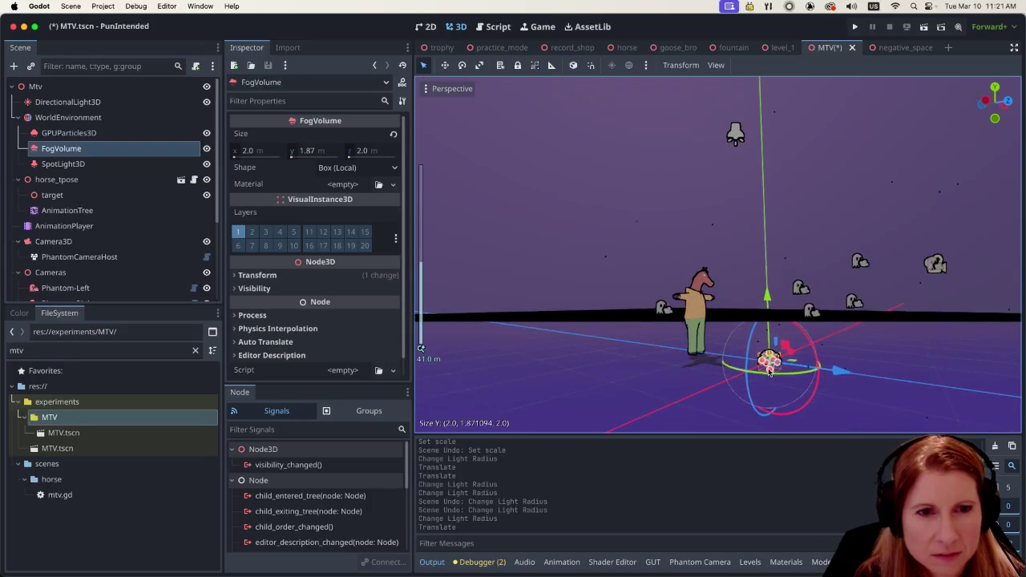
{"action": "mouse_move", "coordinate": [768, 371]}
{"action": "left_mouse_down"}
{"action": "mouse_move", "coordinate": [769, 358]}
{"action": "mouse_move", "coordinate": [721, 370]}
{"action": "mouse_move", "coordinate": [748, 313]}
{"action": "mouse_move", "coordinate": [748, 265]}
{"action": "left_mouse_up"}
{"action": "left_click_drag", "start_coordinate": [758, 356], "coordinate": [713, 343]}
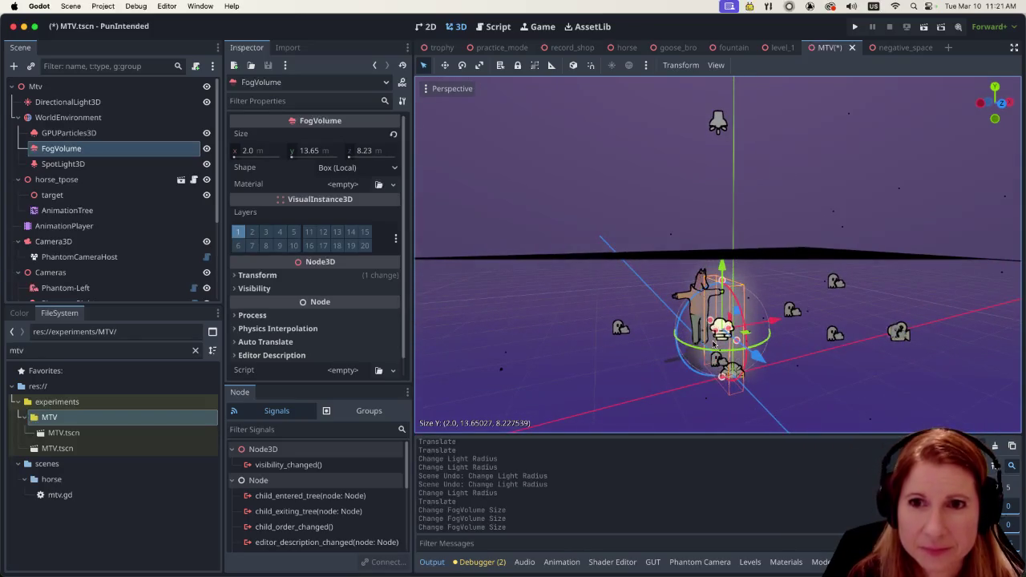
Step: Stretch the FogVolume deeper and wider to about 48.67 × 25.59 × 68.16 m
{"action": "mouse_move", "coordinate": [721, 373]}
{"action": "left_mouse_down"}
{"action": "mouse_move", "coordinate": [731, 376]}
{"action": "mouse_move", "coordinate": [714, 316]}
{"action": "left_mouse_up"}
{"action": "left_click_drag", "start_coordinate": [727, 383], "coordinate": [731, 408]}
{"action": "mouse_move", "coordinate": [761, 367]}
{"action": "left_mouse_down"}
{"action": "mouse_move", "coordinate": [677, 333]}
{"action": "mouse_move", "coordinate": [769, 358]}
{"action": "mouse_move", "coordinate": [862, 365]}
{"action": "left_mouse_up"}
{"action": "scroll", "coordinate": [779, 335], "scroll_direction": "down", "scroll_amount": 3}
{"action": "mouse_move", "coordinate": [779, 334]}
{"action": "left_mouse_down"}
{"action": "mouse_move", "coordinate": [713, 328]}
{"action": "mouse_move", "coordinate": [775, 307]}
{"action": "mouse_move", "coordinate": [771, 271]}
{"action": "mouse_move", "coordinate": [754, 261]}
{"action": "mouse_move", "coordinate": [738, 284]}
{"action": "mouse_move", "coordinate": [604, 299]}
{"action": "left_mouse_up"}
{"action": "mouse_move", "coordinate": [701, 274]}
{"action": "left_mouse_down"}
{"action": "mouse_move", "coordinate": [674, 249]}
{"action": "mouse_move", "coordinate": [777, 353]}
{"action": "mouse_move", "coordinate": [720, 338]}
{"action": "mouse_move", "coordinate": [790, 353]}
{"action": "mouse_move", "coordinate": [796, 334]}
{"action": "left_mouse_up"}
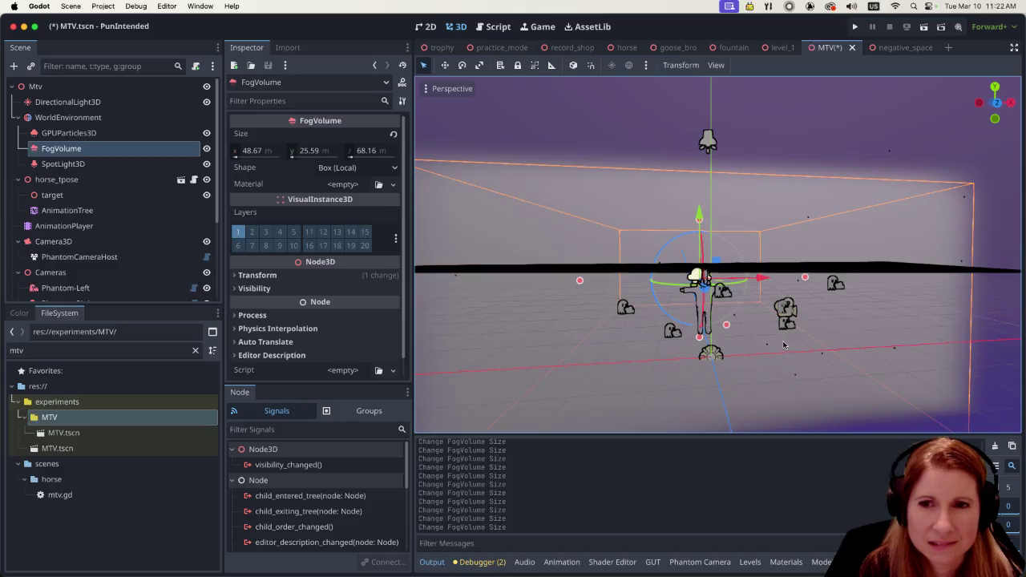
{"action": "scroll", "coordinate": [783, 345], "scroll_direction": "down", "scroll_amount": 6}
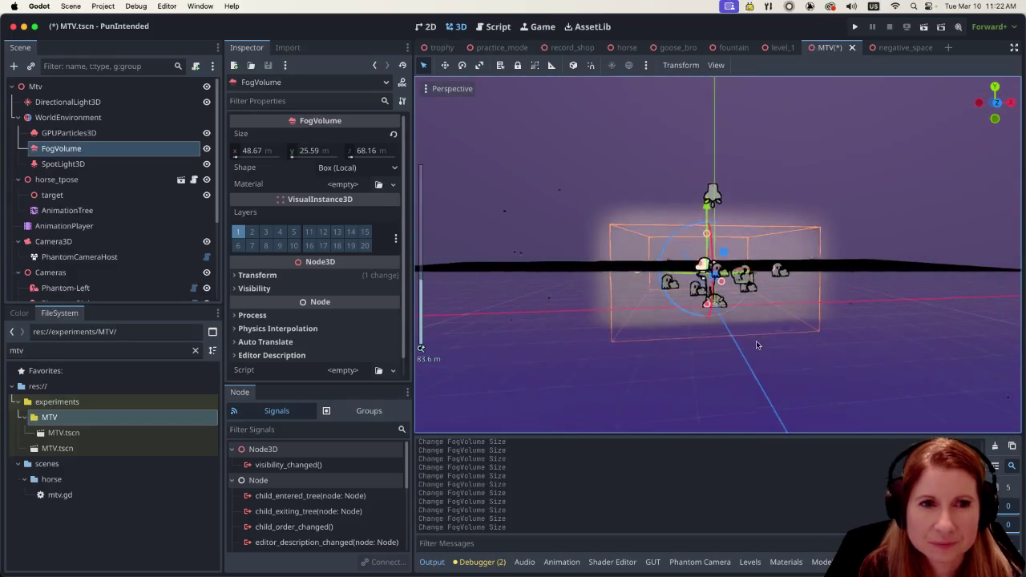
{"action": "left_click", "coordinate": [769, 377]}
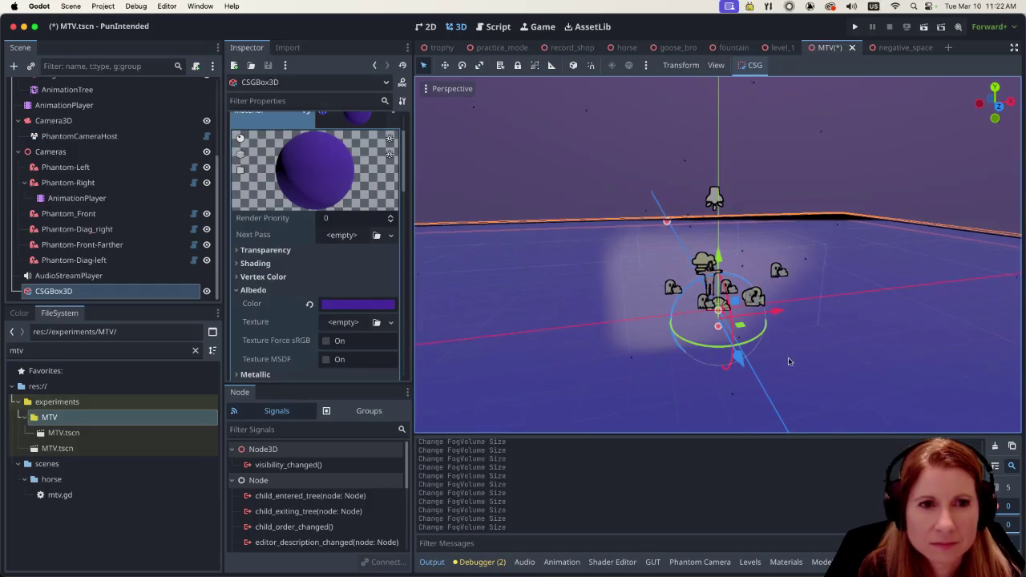
Step: Save the MTV scene, test-run it to see the horse in grey haze, then stop it
{"action": "scroll", "coordinate": [788, 365], "scroll_direction": "up", "scroll_amount": 8}
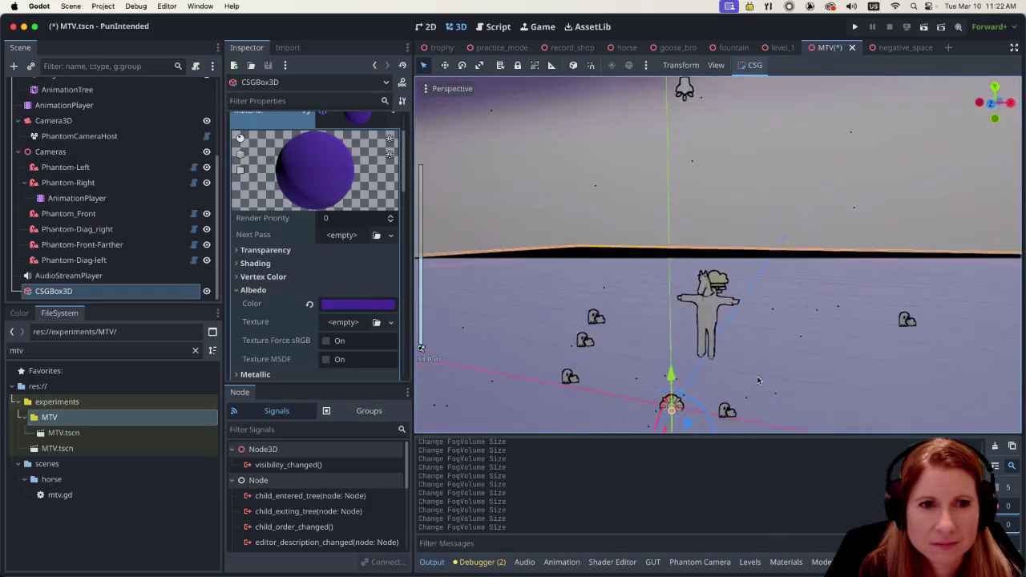
{"action": "scroll", "coordinate": [760, 380], "scroll_direction": "right", "scroll_amount": 5}
{"action": "scroll", "coordinate": [816, 366], "scroll_direction": "down", "scroll_amount": 5}
{"action": "key", "text": "ctrl+s"}
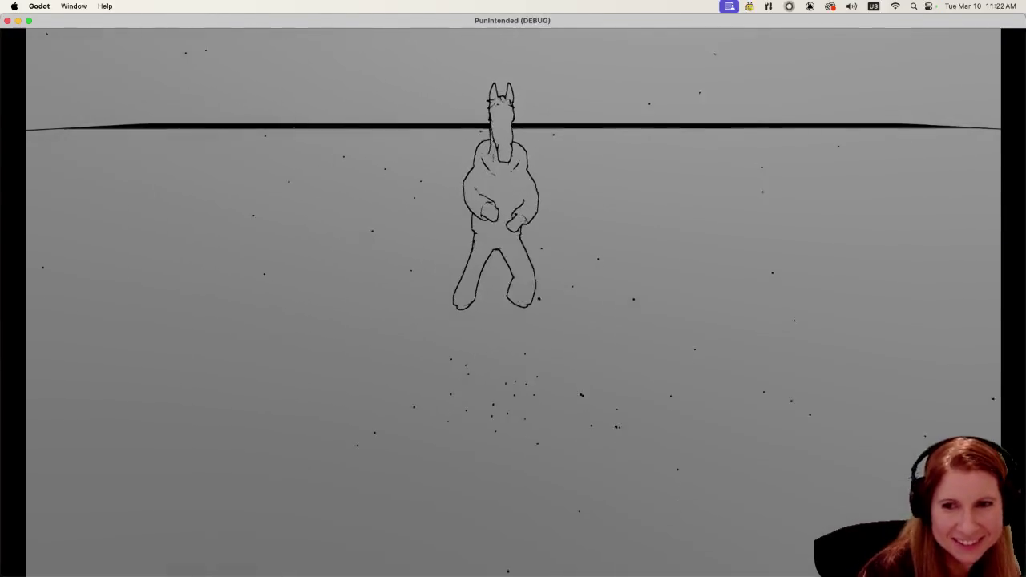
{"action": "key", "text": "super+q"}
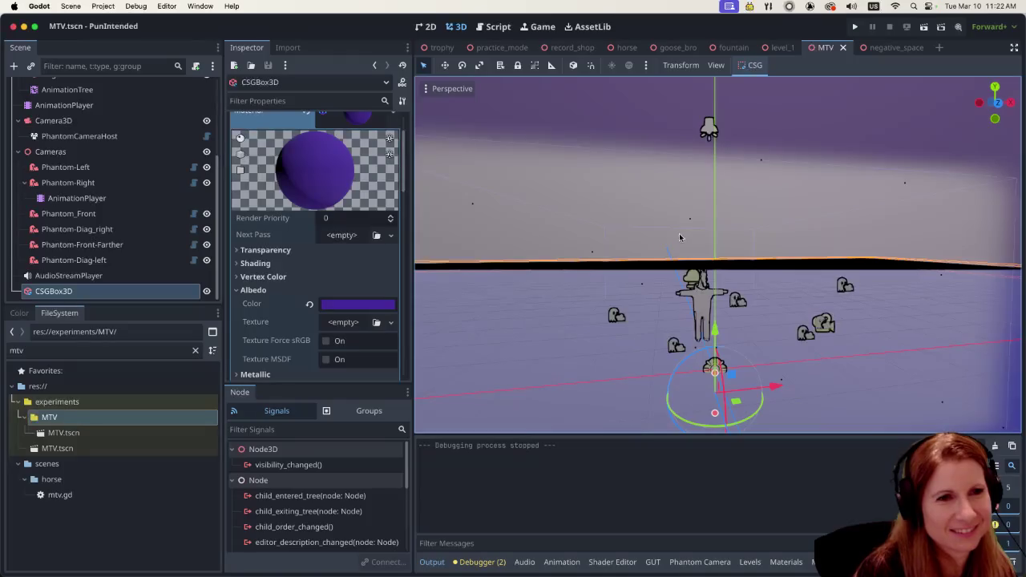
Step: Flatten the CSGBox3D floor along Y so its size reads 1.0 × 0.002 × 1.0 m
{"action": "scroll", "coordinate": [721, 362], "scroll_direction": "down", "scroll_amount": 4}
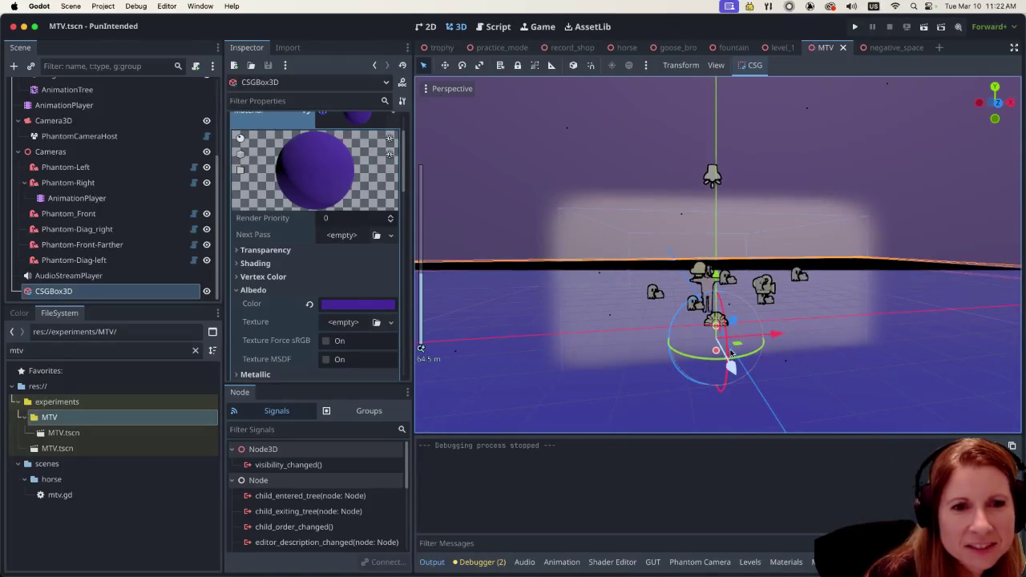
{"action": "scroll", "coordinate": [762, 361], "scroll_direction": "down", "scroll_amount": 5}
{"action": "scroll", "coordinate": [787, 371], "scroll_direction": "down", "scroll_amount": 1}
{"action": "left_click_drag", "start_coordinate": [734, 346], "coordinate": [746, 355]}
{"action": "scroll", "coordinate": [828, 371], "scroll_direction": "up", "scroll_amount": 3}
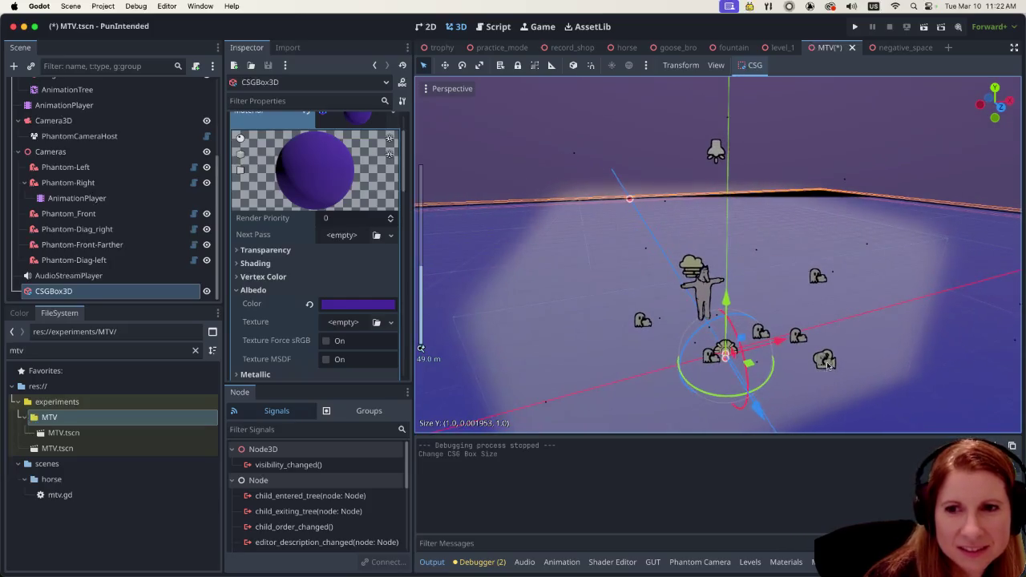
{"action": "scroll", "coordinate": [816, 344], "scroll_direction": "up", "scroll_amount": 3}
{"action": "scroll", "coordinate": [821, 344], "scroll_direction": "left", "scroll_amount": 2}
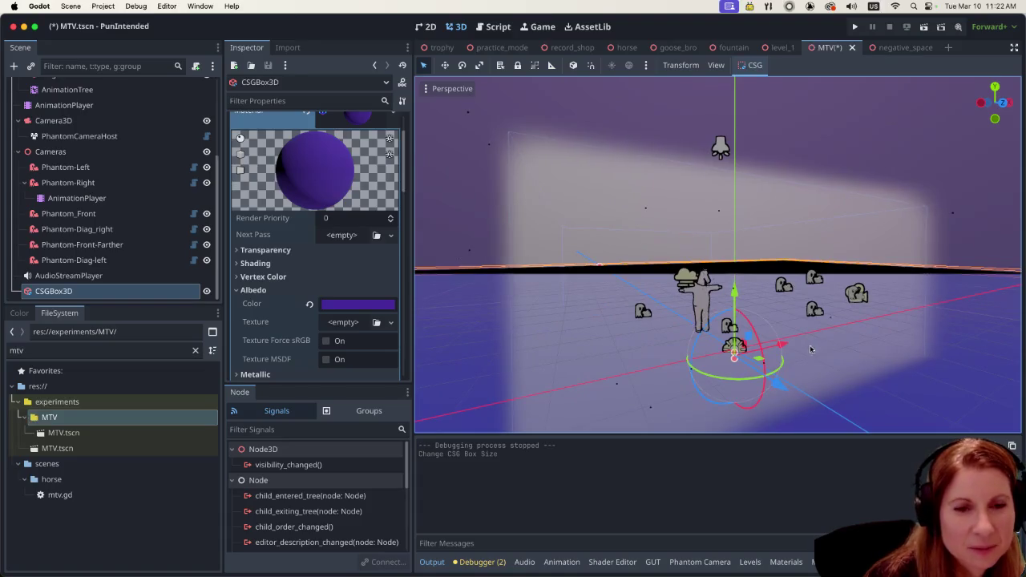
{"action": "scroll", "coordinate": [837, 345], "scroll_direction": "left", "scroll_amount": 3}
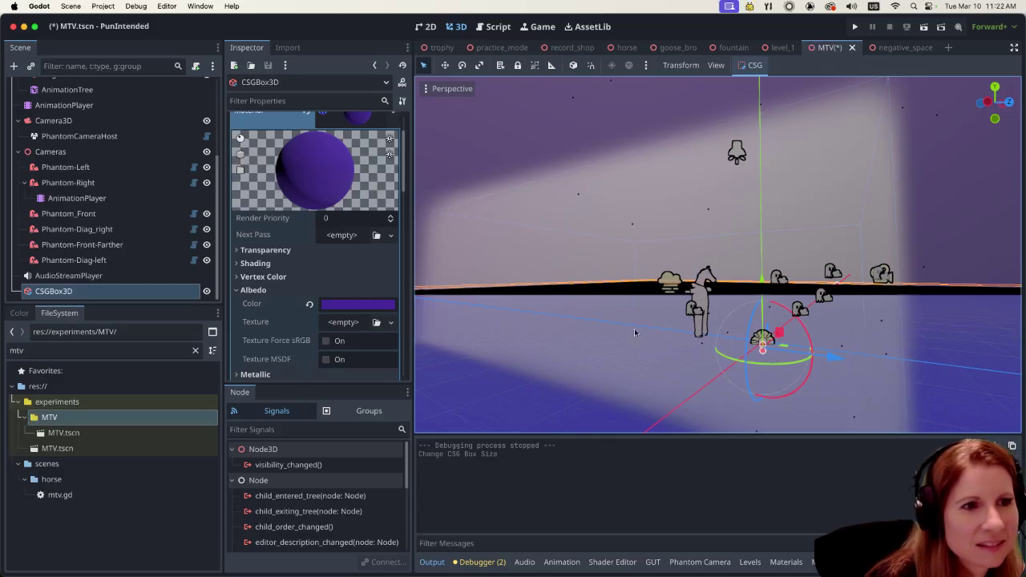
{"action": "scroll", "coordinate": [279, 317], "scroll_direction": "up", "scroll_amount": 2}
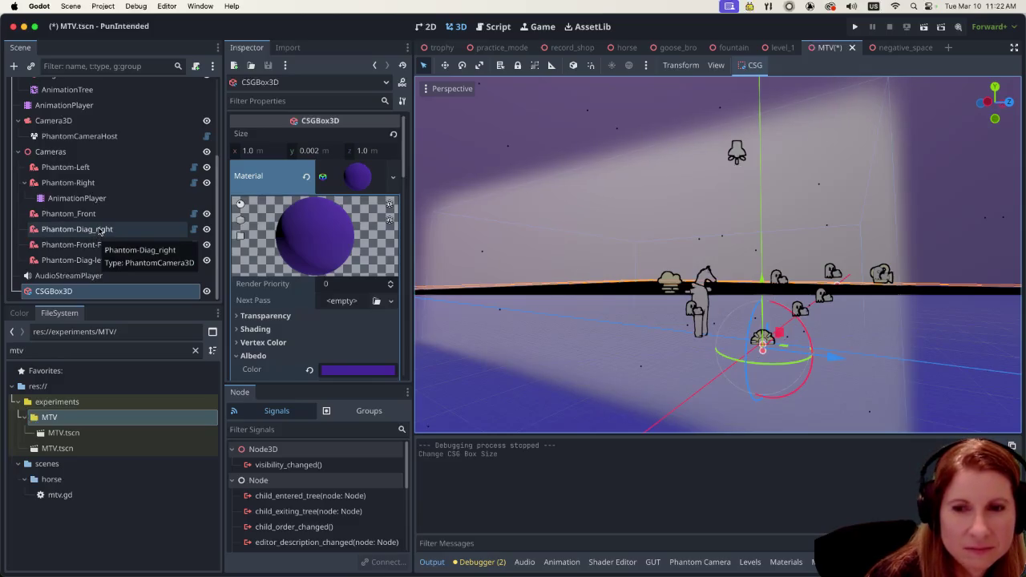
{"action": "scroll", "coordinate": [154, 175], "scroll_direction": "up", "scroll_amount": 5}
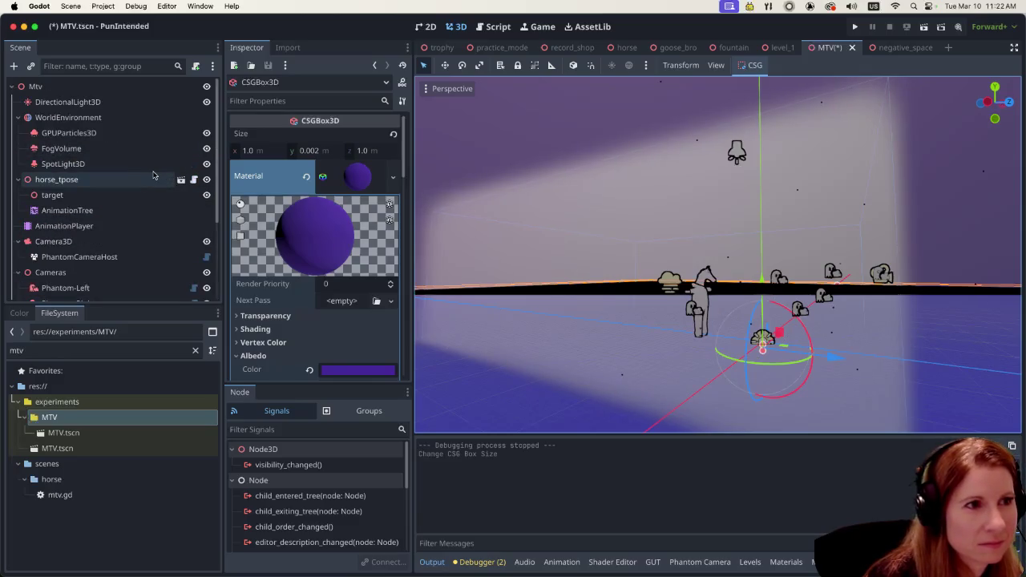
{"action": "left_click", "coordinate": [143, 152]}
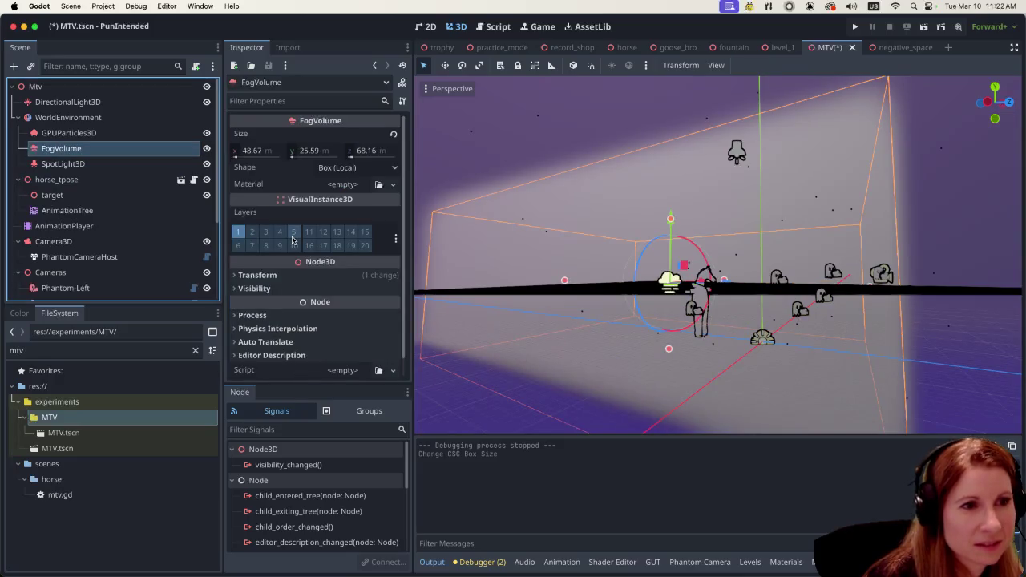
Step: Show the WorldEnvironment's Exponential fog with energy 1.4, density 0.01 and volumetric fog on
{"action": "scroll", "coordinate": [292, 236], "scroll_direction": "down", "scroll_amount": 1}
{"action": "scroll", "coordinate": [282, 224], "scroll_direction": "up", "scroll_amount": 1}
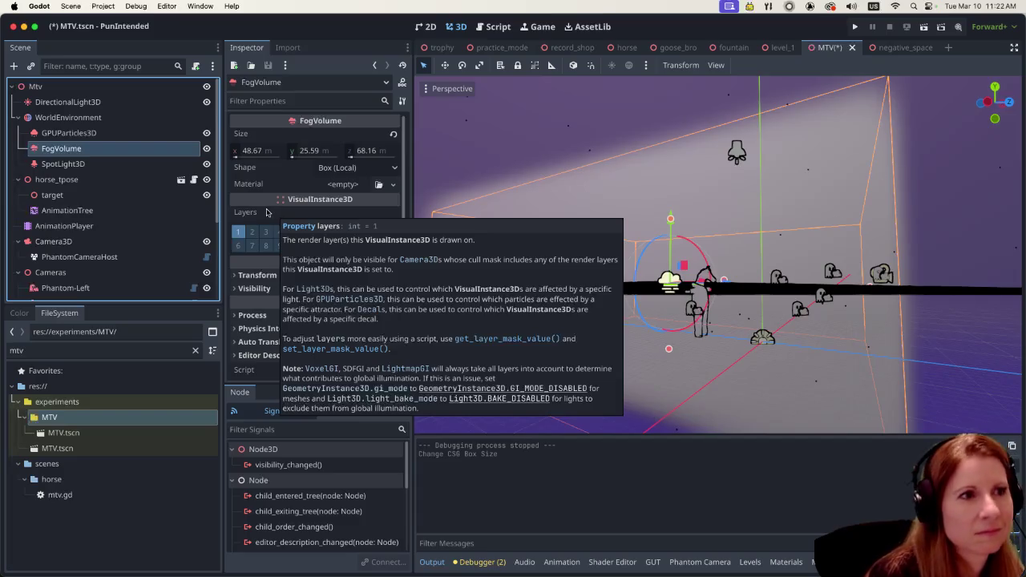
{"action": "left_click", "coordinate": [122, 120]}
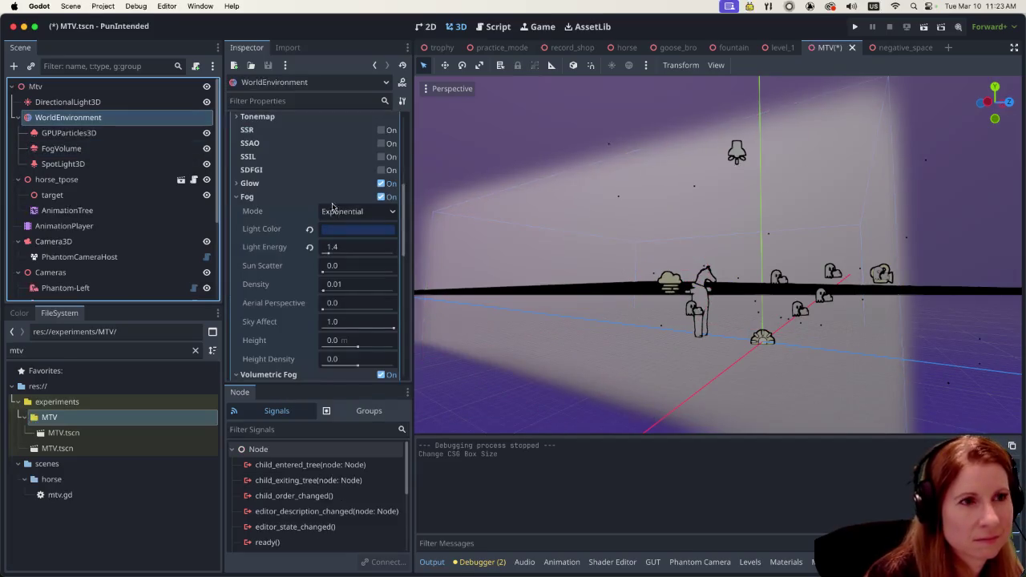
Step: Expand Compositor Effect element 0 and review its outline detection, Thickness and fade sections
{"action": "scroll", "coordinate": [311, 189], "scroll_direction": "up", "scroll_amount": 5}
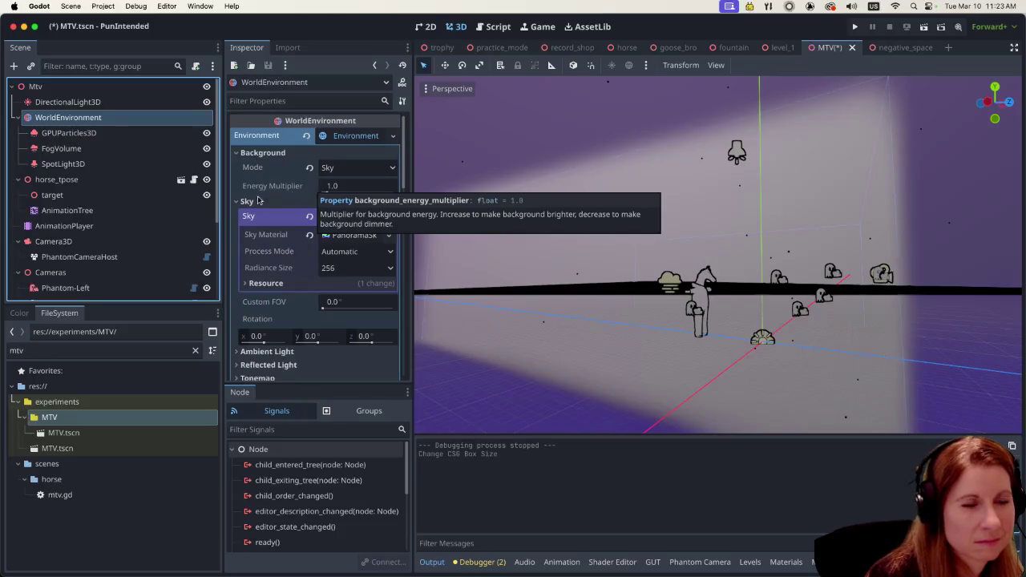
{"action": "scroll", "coordinate": [264, 206], "scroll_direction": "down", "scroll_amount": 5}
{"action": "scroll", "coordinate": [269, 216], "scroll_direction": "down", "scroll_amount": 10}
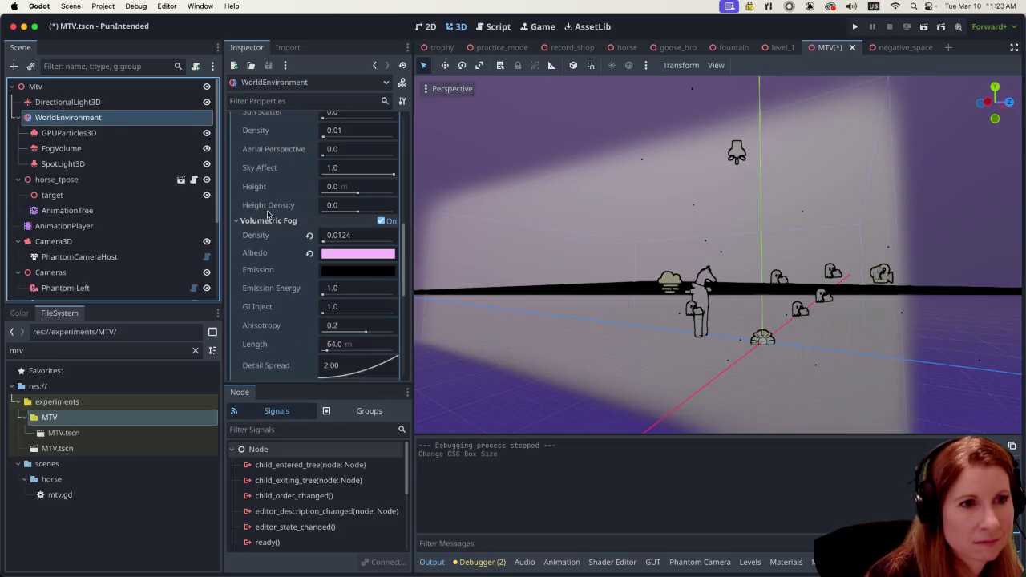
{"action": "left_click", "coordinate": [340, 302]}
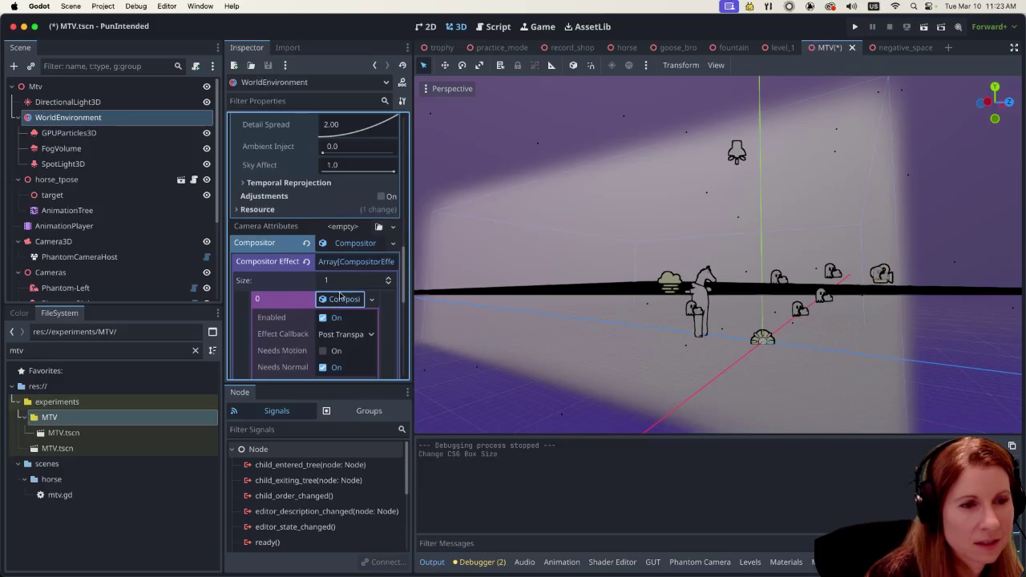
{"action": "scroll", "coordinate": [340, 304], "scroll_direction": "down", "scroll_amount": 3}
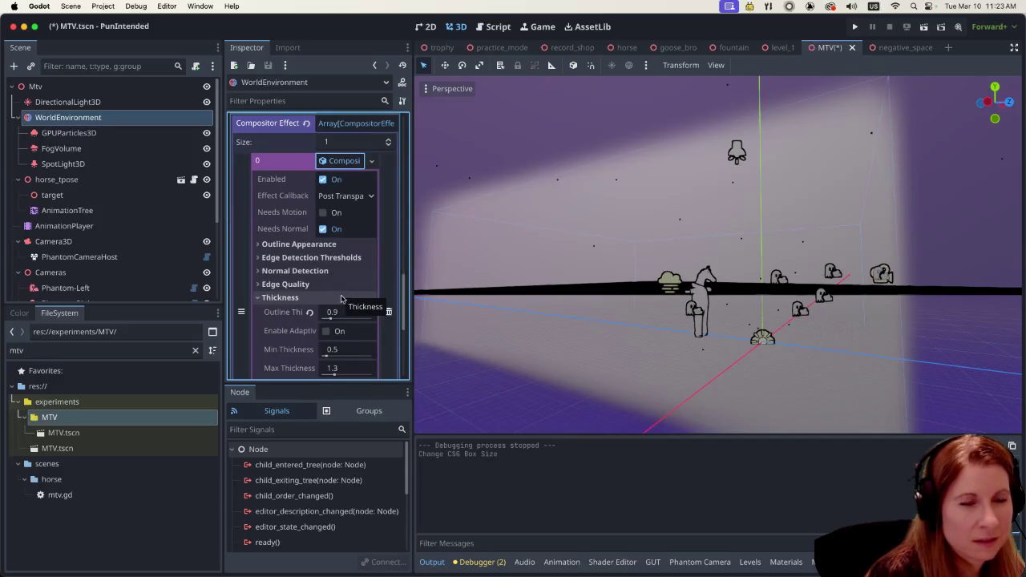
{"action": "scroll", "coordinate": [341, 299], "scroll_direction": "down", "scroll_amount": 3}
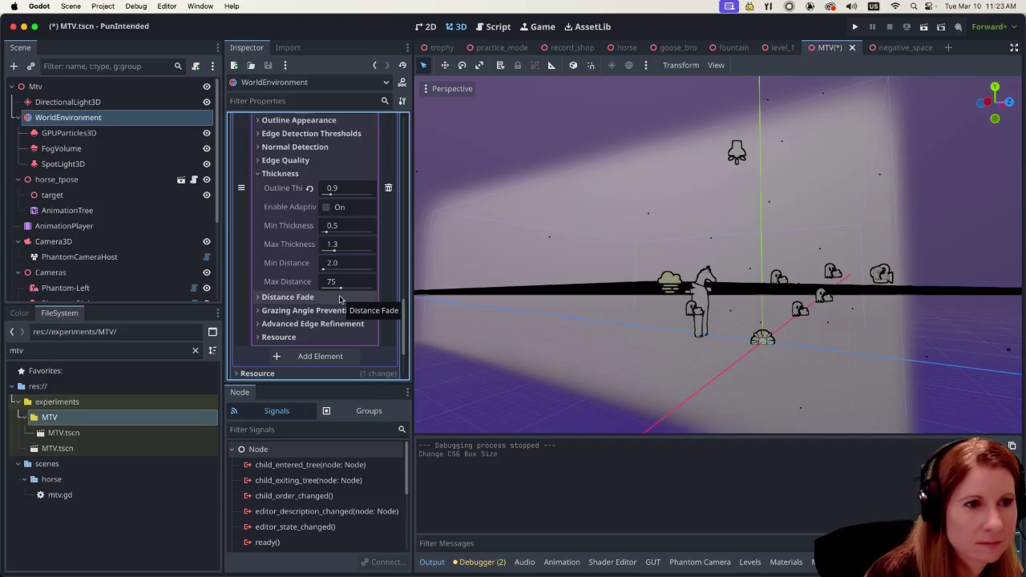
{"action": "left_click", "coordinate": [277, 174]}
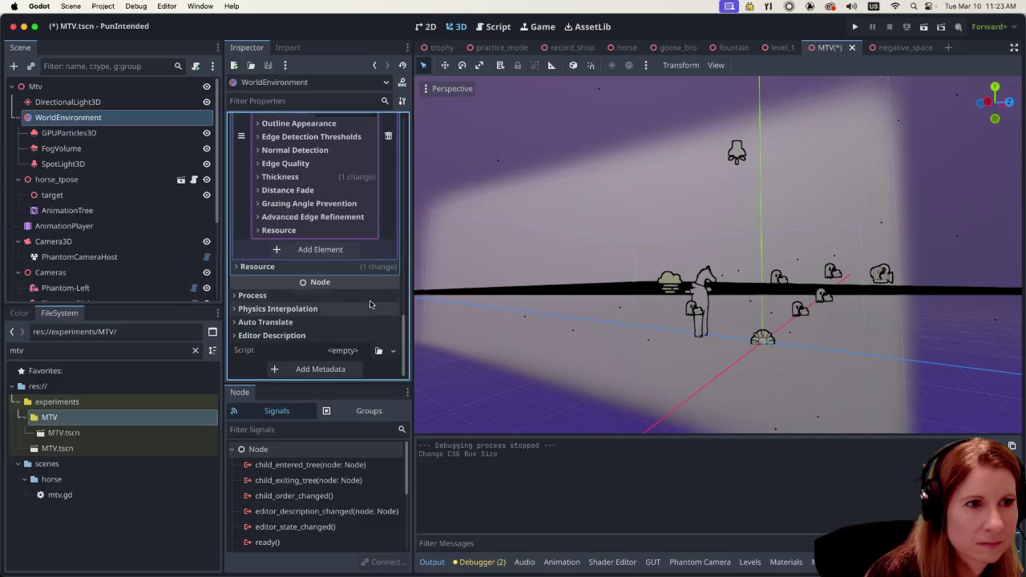
{"action": "scroll", "coordinate": [370, 304], "scroll_direction": "up", "scroll_amount": 5}
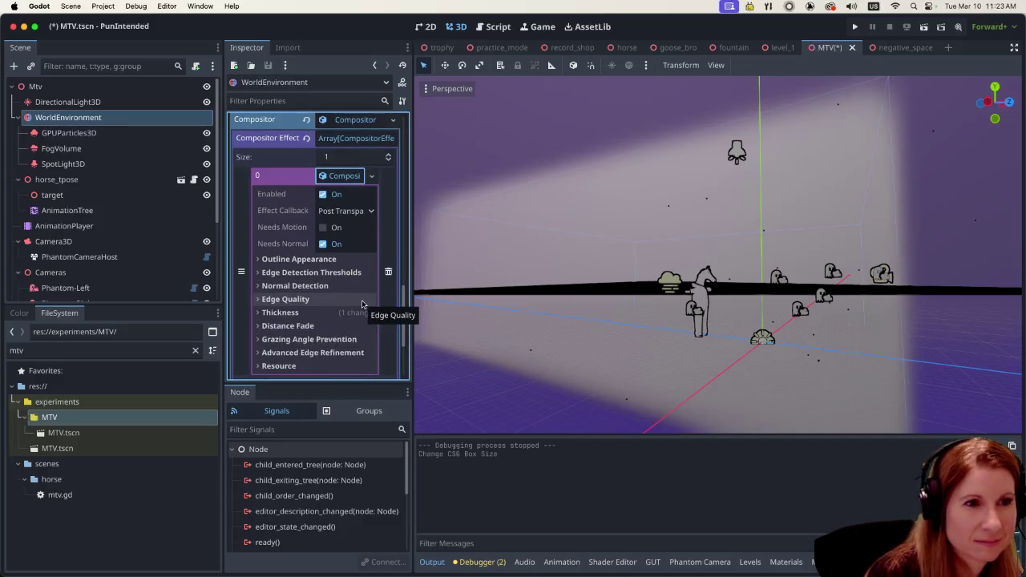
{"action": "scroll", "coordinate": [362, 303], "scroll_direction": "up", "scroll_amount": 2}
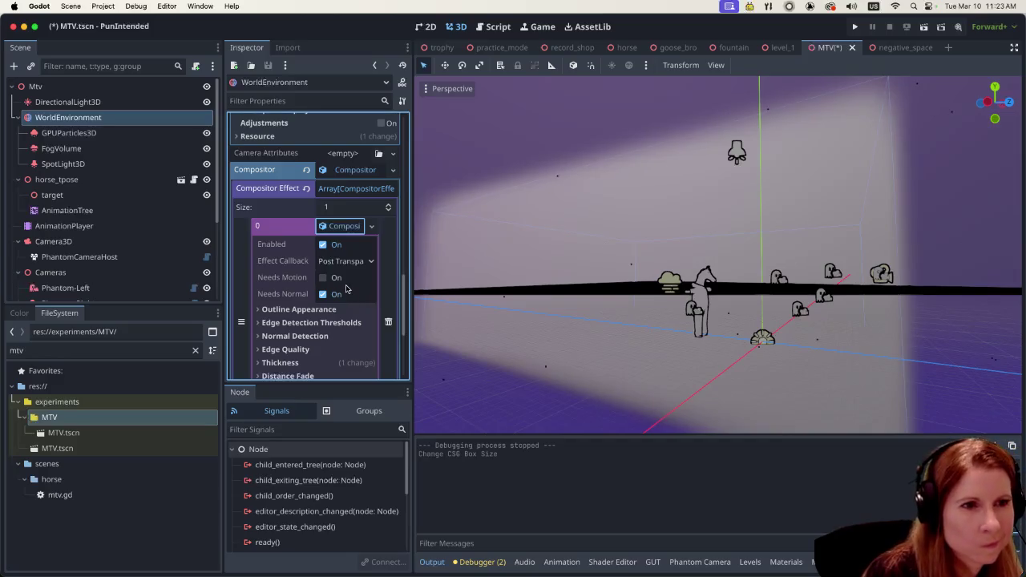
{"action": "scroll", "coordinate": [369, 296], "scroll_direction": "down", "scroll_amount": 2}
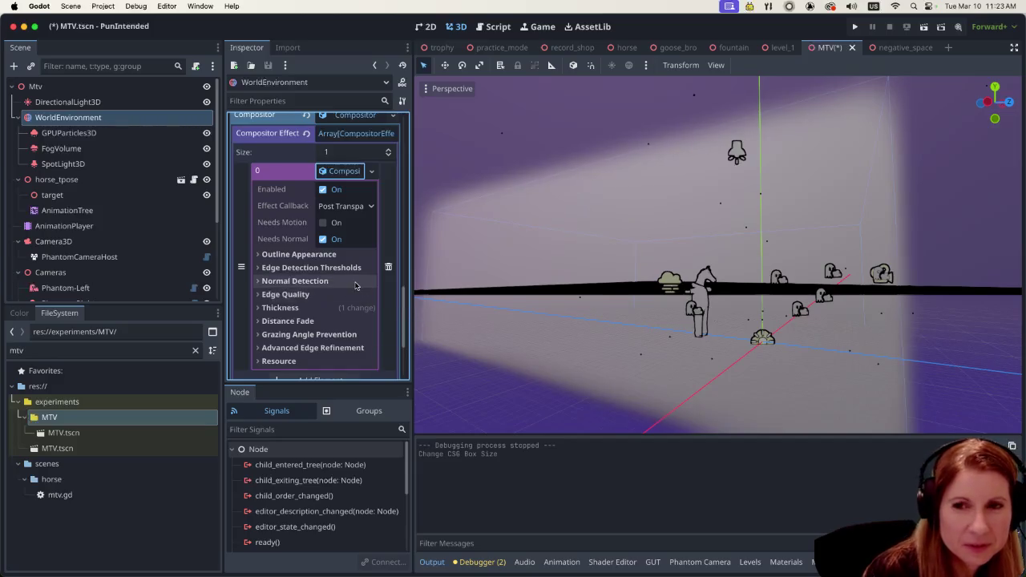
{"action": "scroll", "coordinate": [348, 289], "scroll_direction": "down", "scroll_amount": 2}
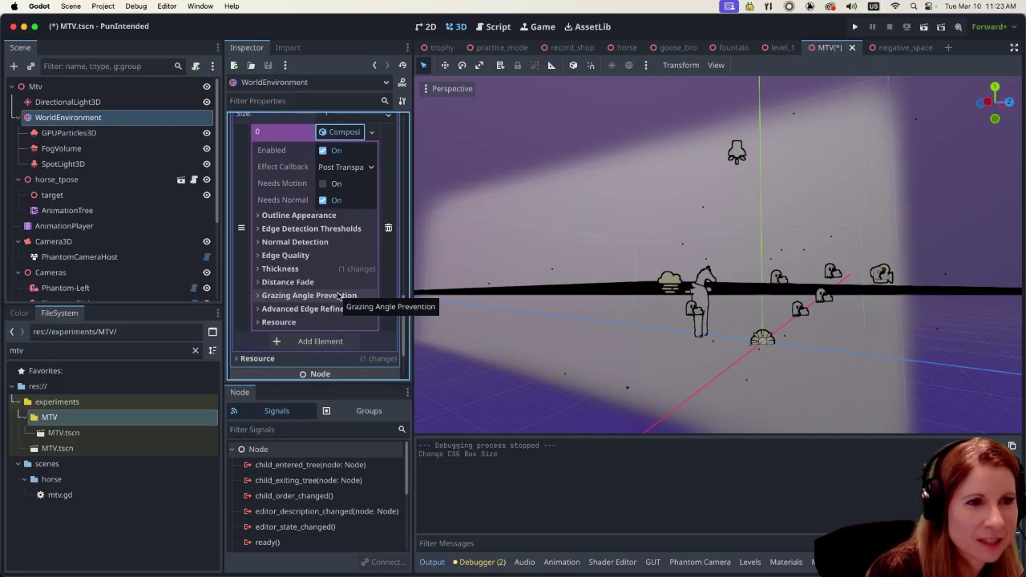
{"action": "scroll", "coordinate": [338, 296], "scroll_direction": "up", "scroll_amount": 1}
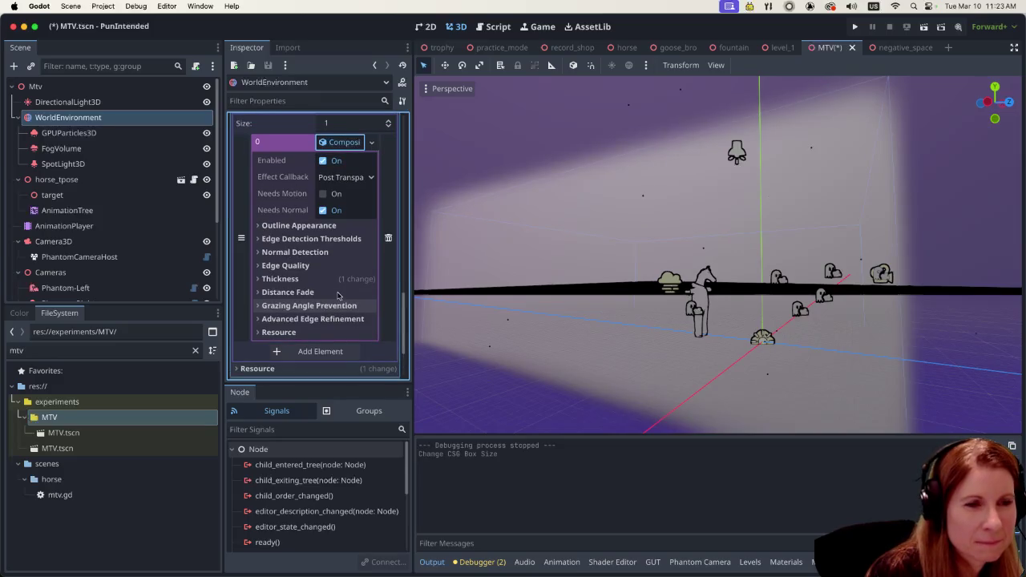
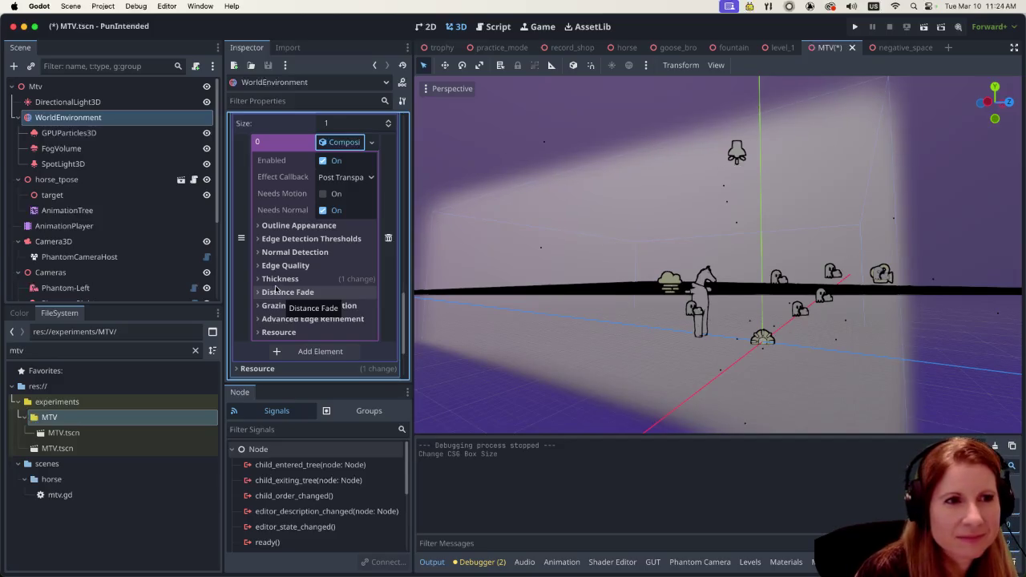
Step: Uncheck Enabled on Compositor Effects element 0 so the outline effect is off
{"action": "scroll", "coordinate": [283, 269], "scroll_direction": "up", "scroll_amount": 3}
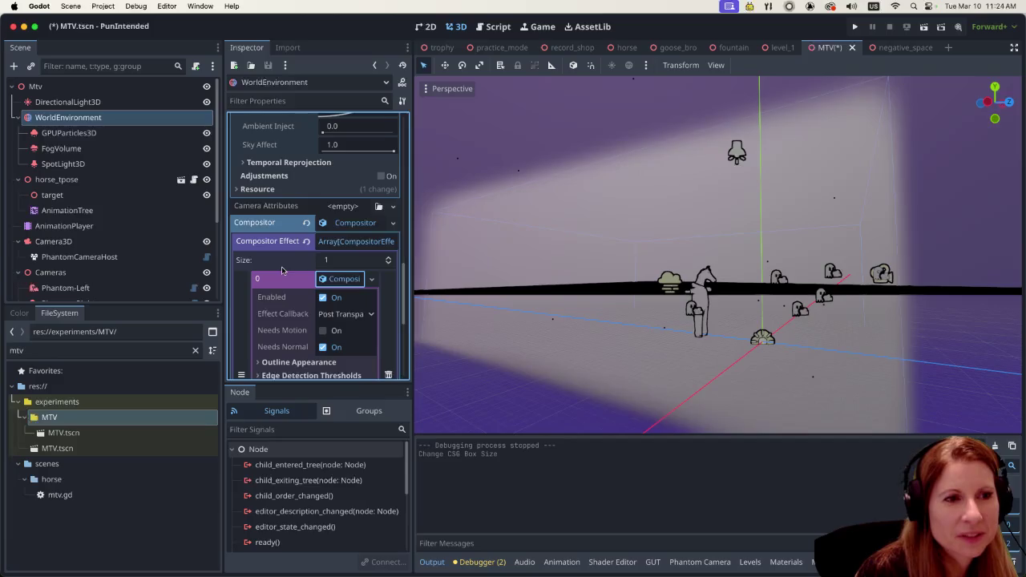
{"action": "left_click", "coordinate": [322, 300]}
{"action": "left_click", "coordinate": [322, 300]}
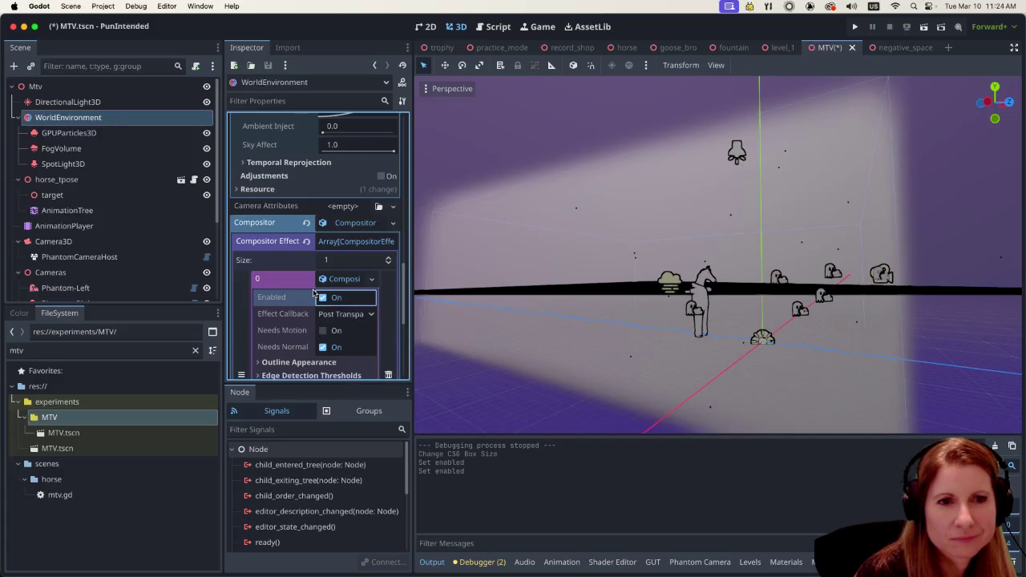
{"action": "scroll", "coordinate": [312, 292], "scroll_direction": "down", "scroll_amount": 2}
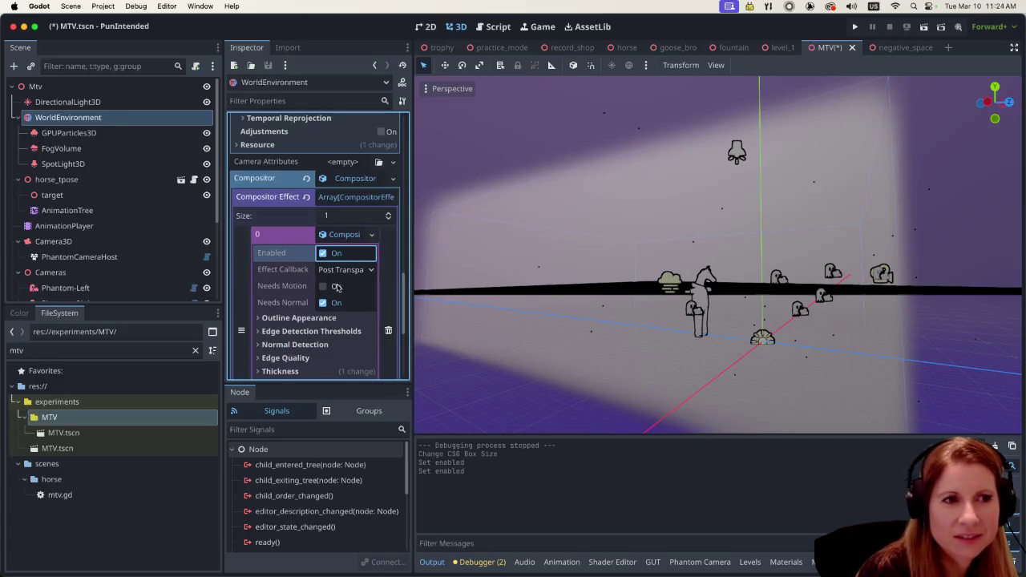
{"action": "scroll", "coordinate": [343, 284], "scroll_direction": "down", "scroll_amount": 3}
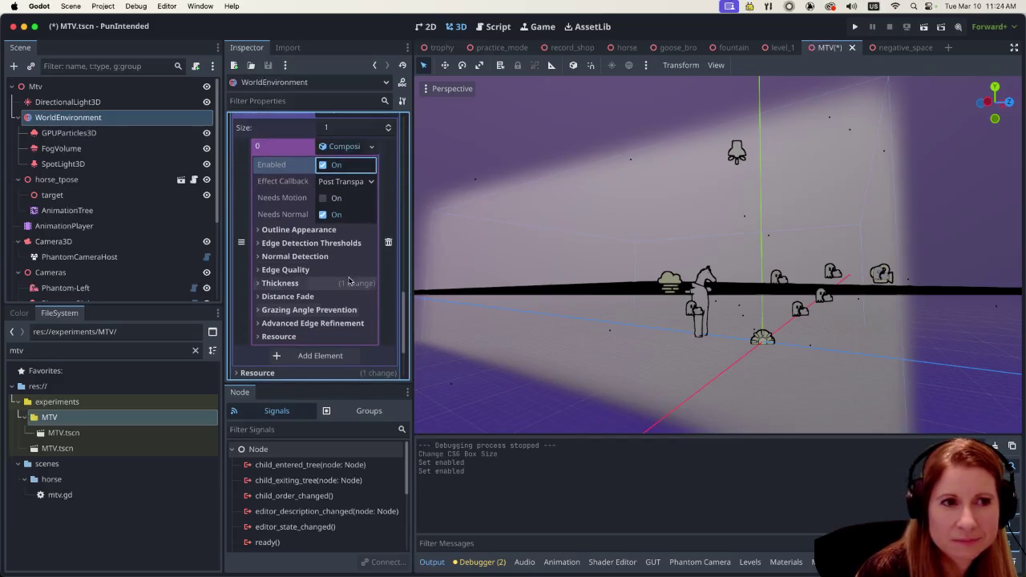
{"action": "scroll", "coordinate": [346, 278], "scroll_direction": "up", "scroll_amount": 2}
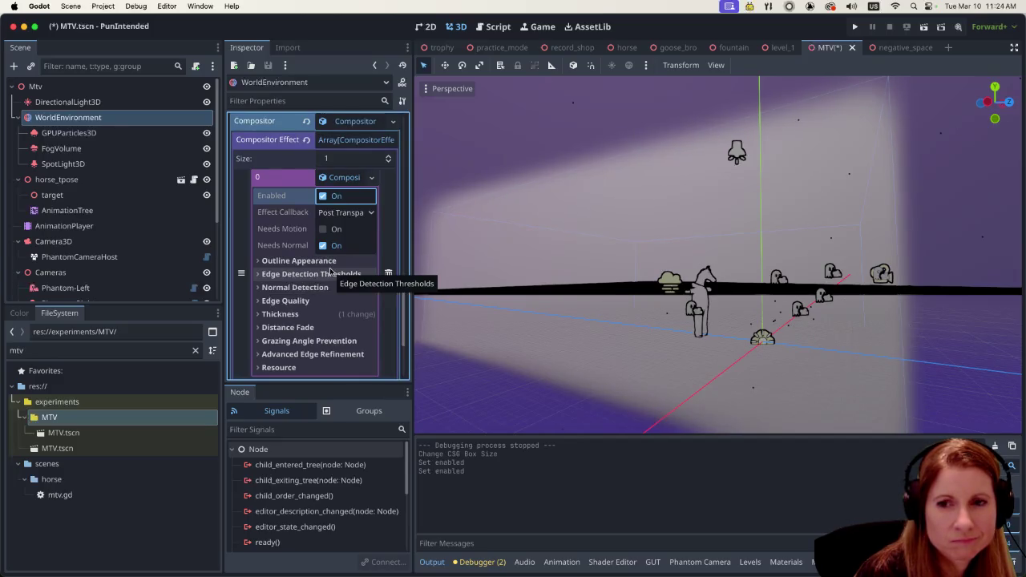
{"action": "left_click", "coordinate": [322, 197]}
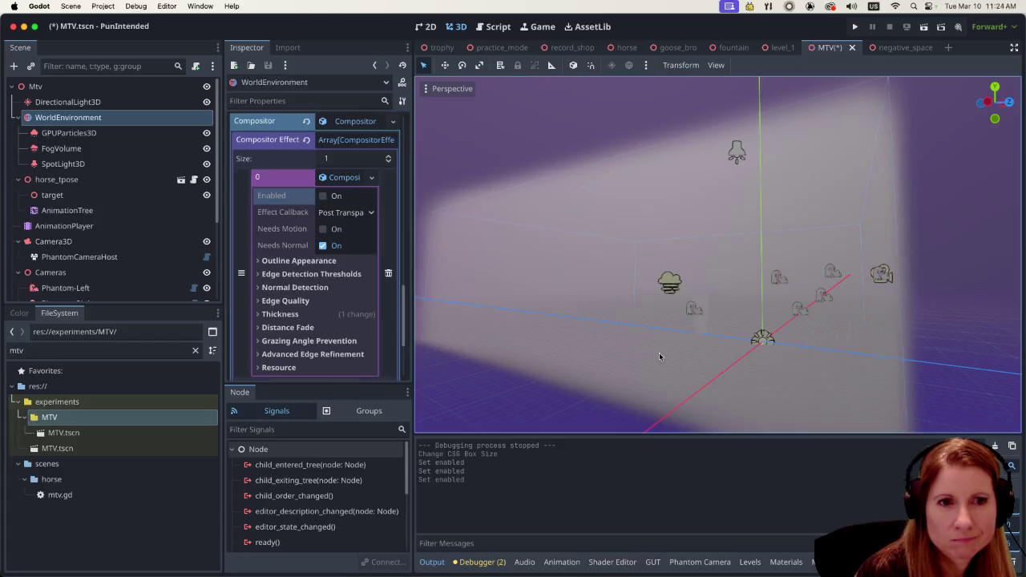
{"action": "mouse_move", "coordinate": [722, 346]}
{"action": "left_mouse_down"}
{"action": "mouse_move", "coordinate": [552, 346]}
{"action": "mouse_move", "coordinate": [622, 364]}
{"action": "left_mouse_up"}
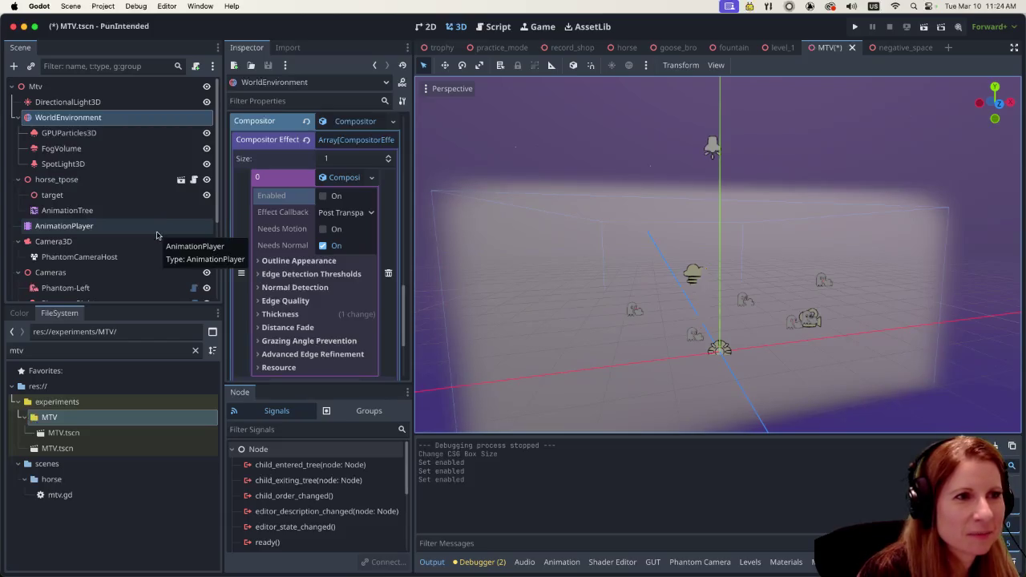
Step: Inspect the FogVolume and then the SpotLight3D properties
{"action": "left_click", "coordinate": [146, 151]}
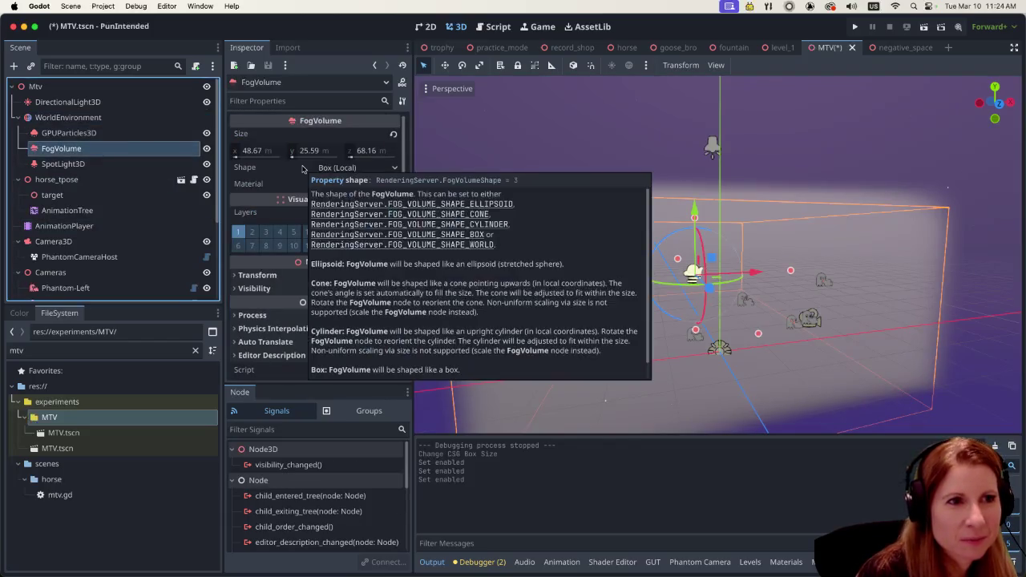
{"action": "scroll", "coordinate": [132, 241], "scroll_direction": "down", "scroll_amount": 5}
{"action": "scroll", "coordinate": [139, 253], "scroll_direction": "up", "scroll_amount": 5}
{"action": "left_click", "coordinate": [139, 164]}
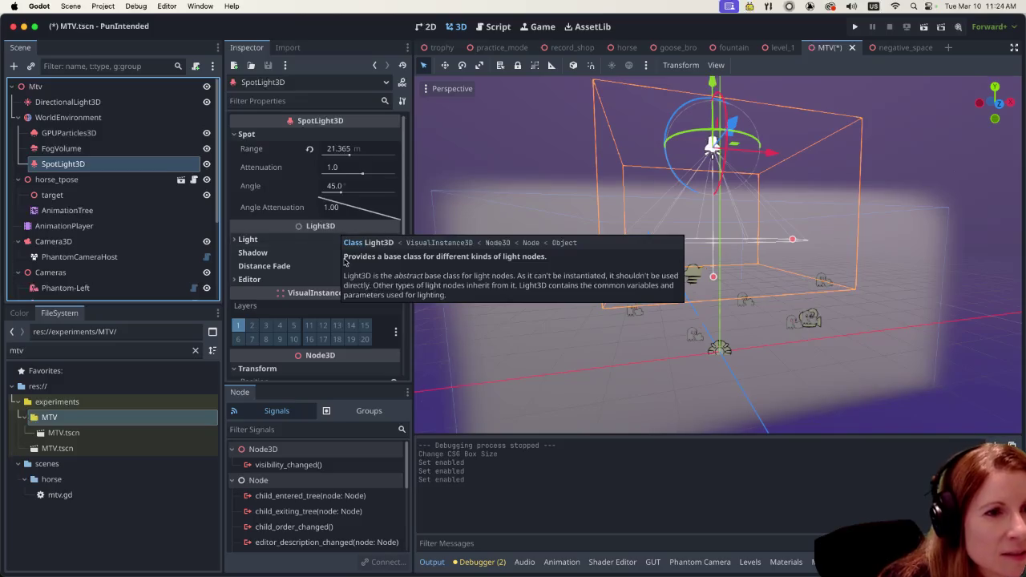
{"action": "scroll", "coordinate": [320, 252], "scroll_direction": "down", "scroll_amount": 5}
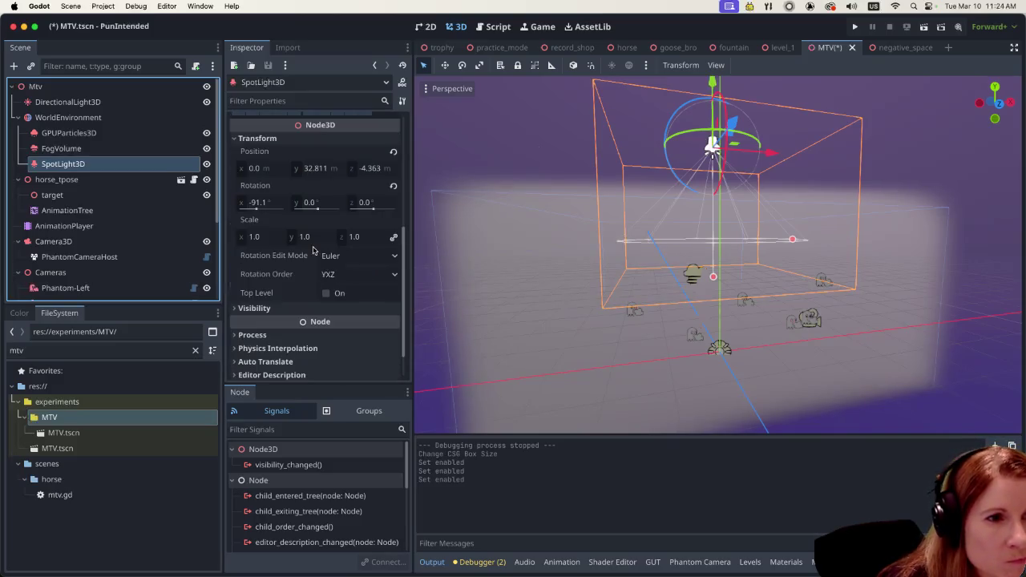
{"action": "scroll", "coordinate": [332, 280], "scroll_direction": "up", "scroll_amount": 5}
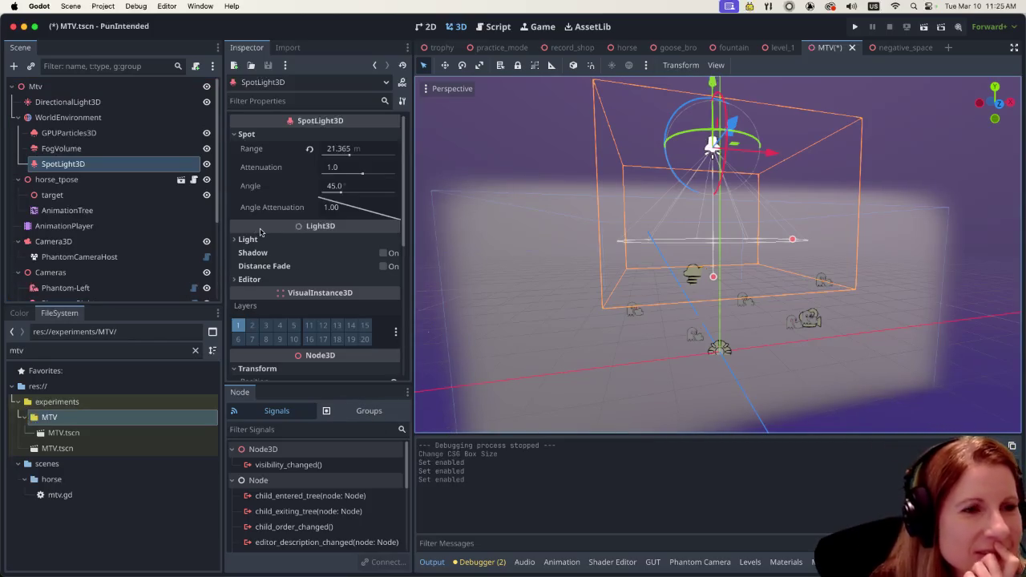
Step: Expand the SpotLight3D Light section, test a new Energy, reset it to 1.0, and reselect WorldEnvironment
{"action": "mouse_move", "coordinate": [364, 197]}
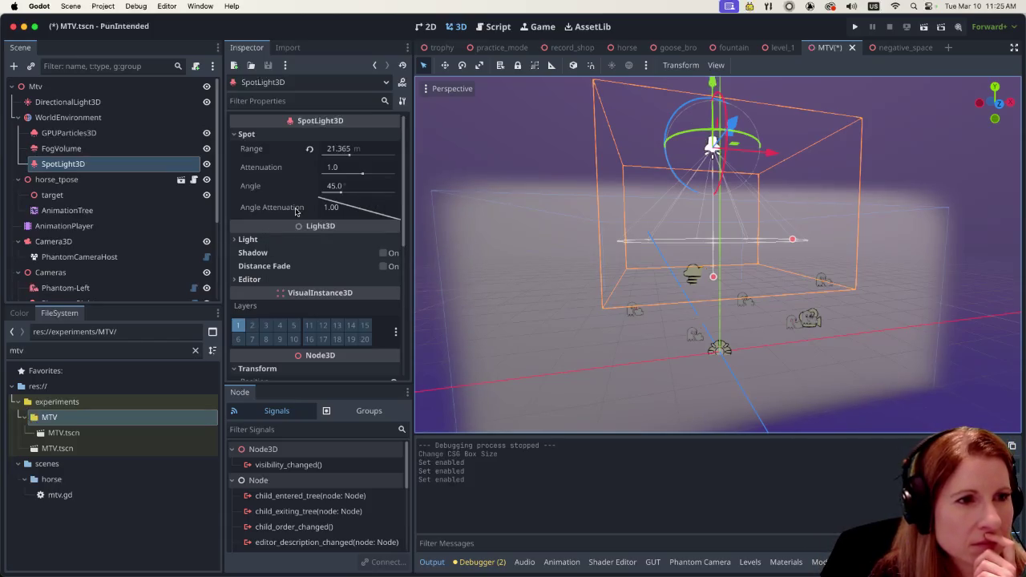
{"action": "left_click", "coordinate": [234, 239]}
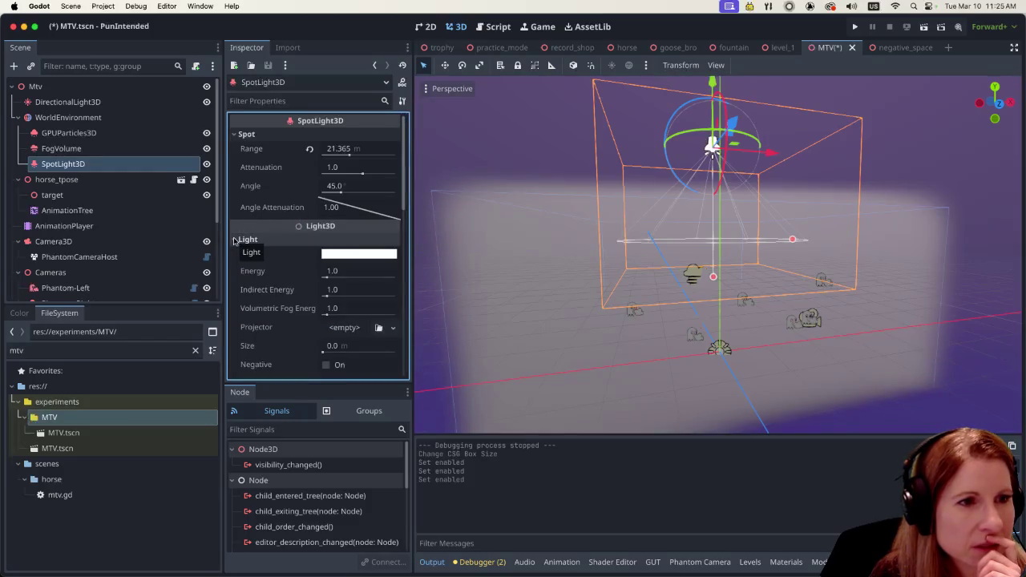
{"action": "left_click", "coordinate": [327, 276]}
{"action": "mouse_move", "coordinate": [326, 276]}
{"action": "left_mouse_down"}
{"action": "mouse_move", "coordinate": [317, 284]}
{"action": "mouse_move", "coordinate": [343, 290]}
{"action": "left_mouse_up"}
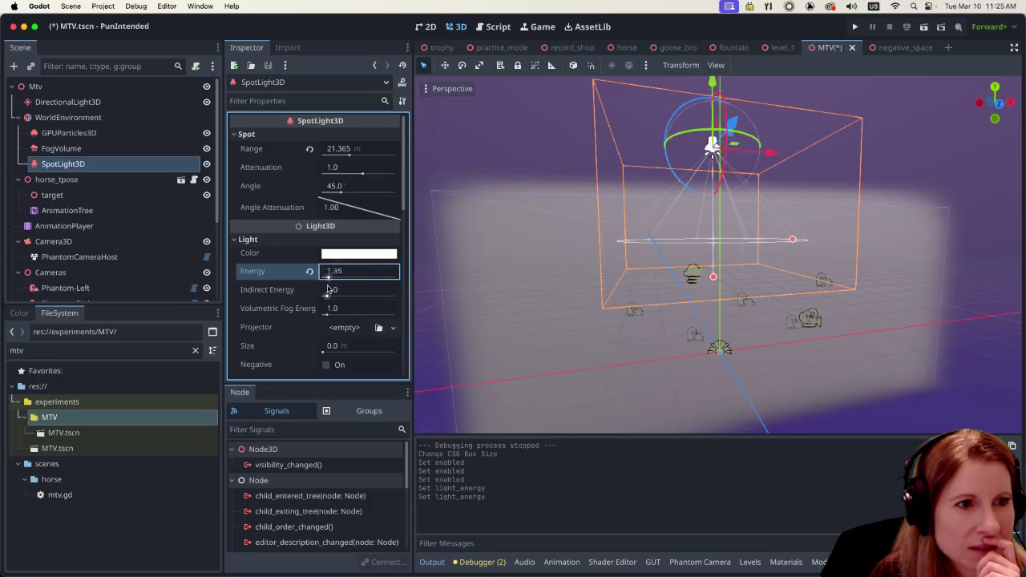
{"action": "left_click", "coordinate": [310, 271]}
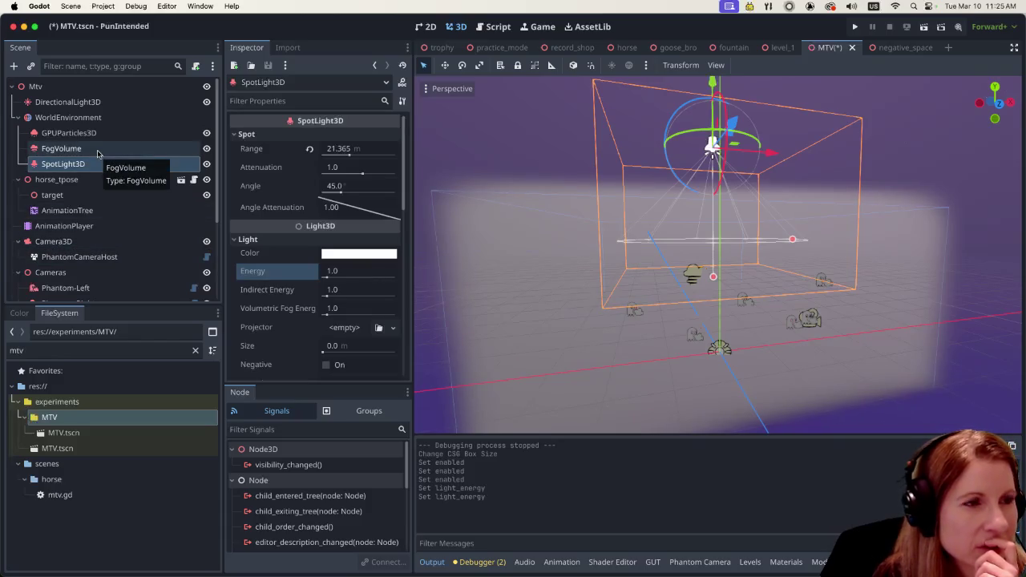
{"action": "left_click", "coordinate": [131, 118]}
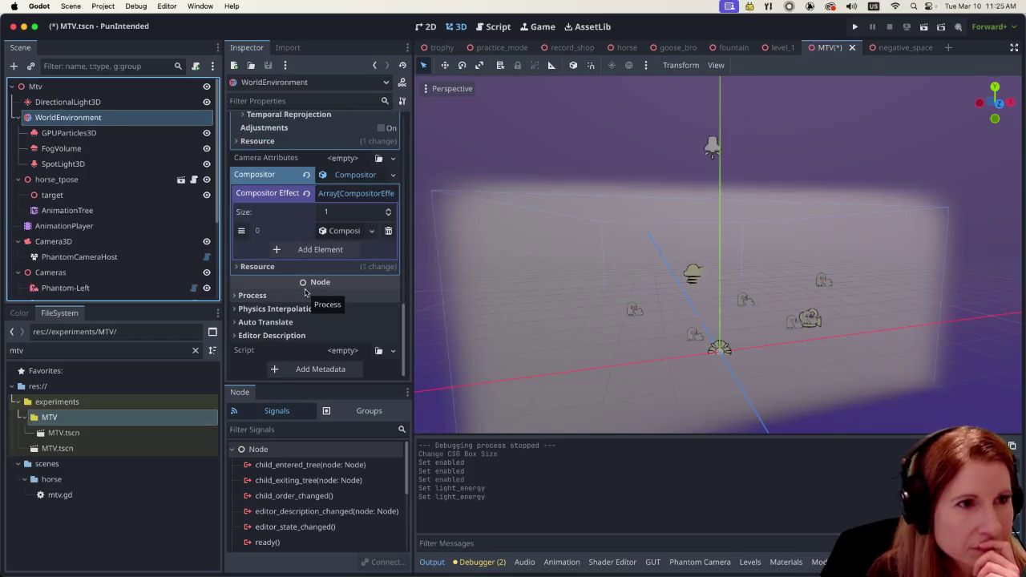
Step: Toggle the WorldEnvironment's Volumetric Fog off and back on to compare
{"action": "scroll", "coordinate": [304, 293], "scroll_direction": "up", "scroll_amount": 5}
{"action": "scroll", "coordinate": [325, 276], "scroll_direction": "up", "scroll_amount": 1}
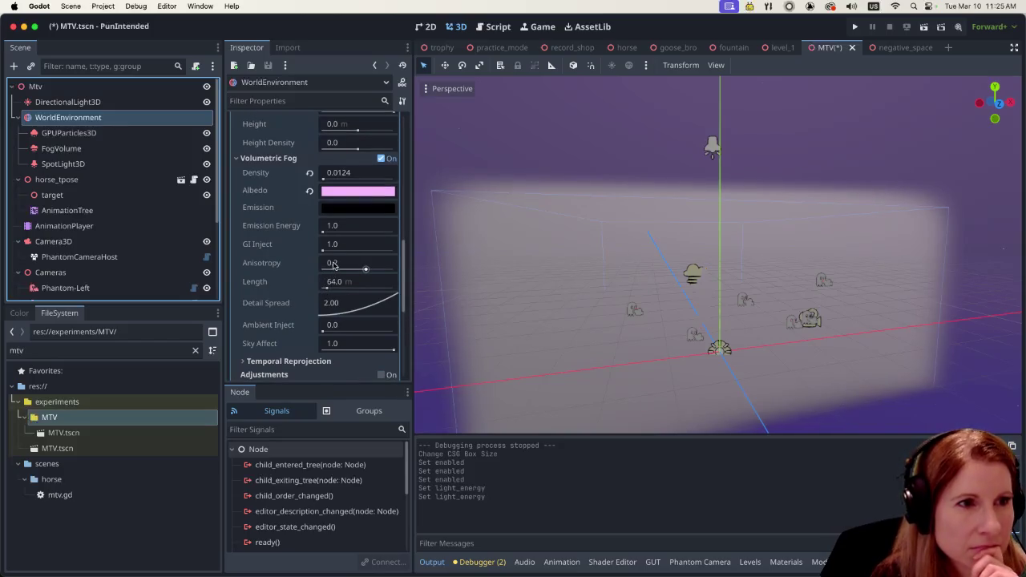
{"action": "left_click", "coordinate": [381, 158]}
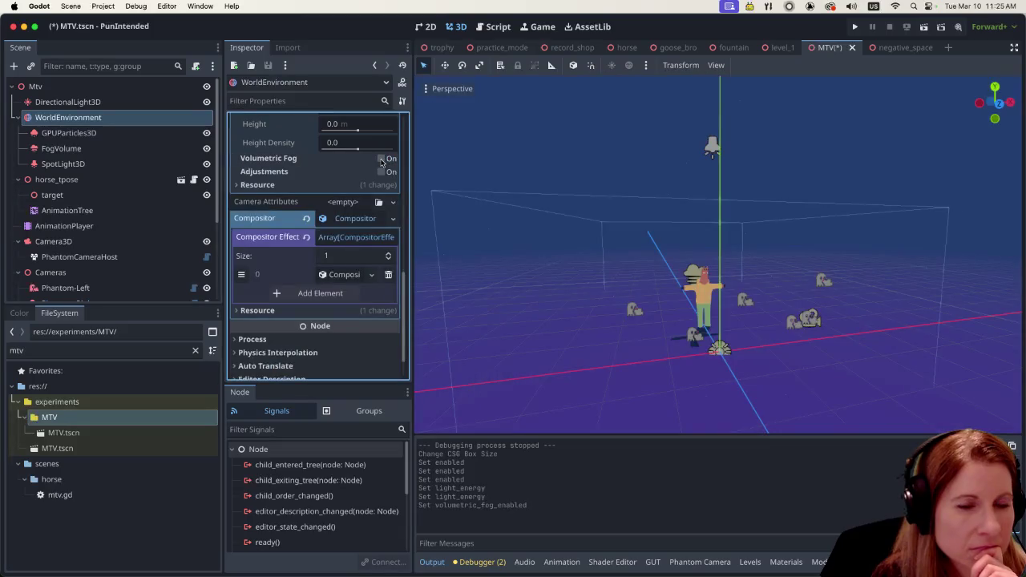
{"action": "left_click", "coordinate": [381, 159]}
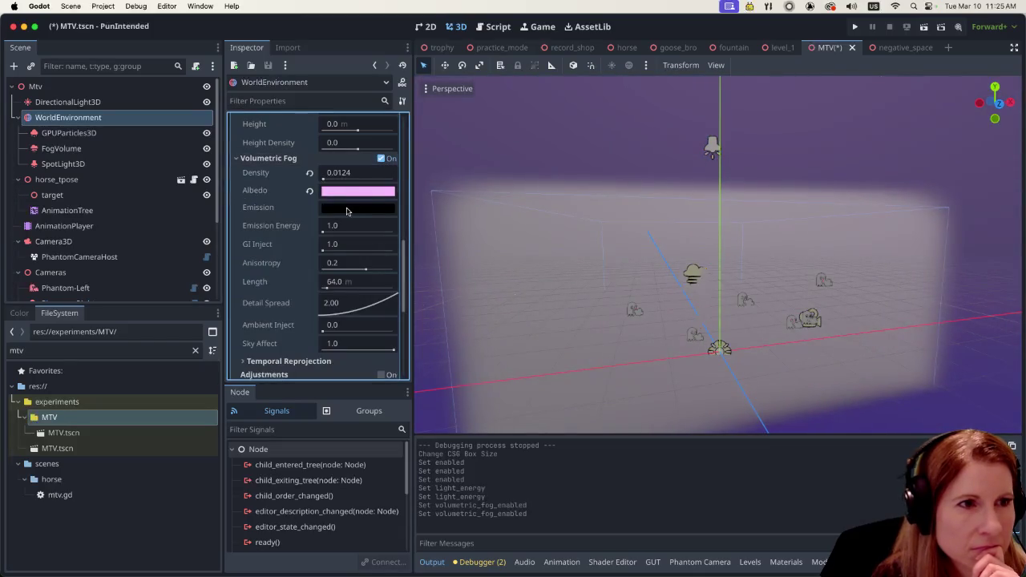
Step: Try a volumetric fog density of 0.0, then restore it to 0.0124
{"action": "mouse_move", "coordinate": [346, 211]}
{"action": "mouse_move", "coordinate": [324, 242]}
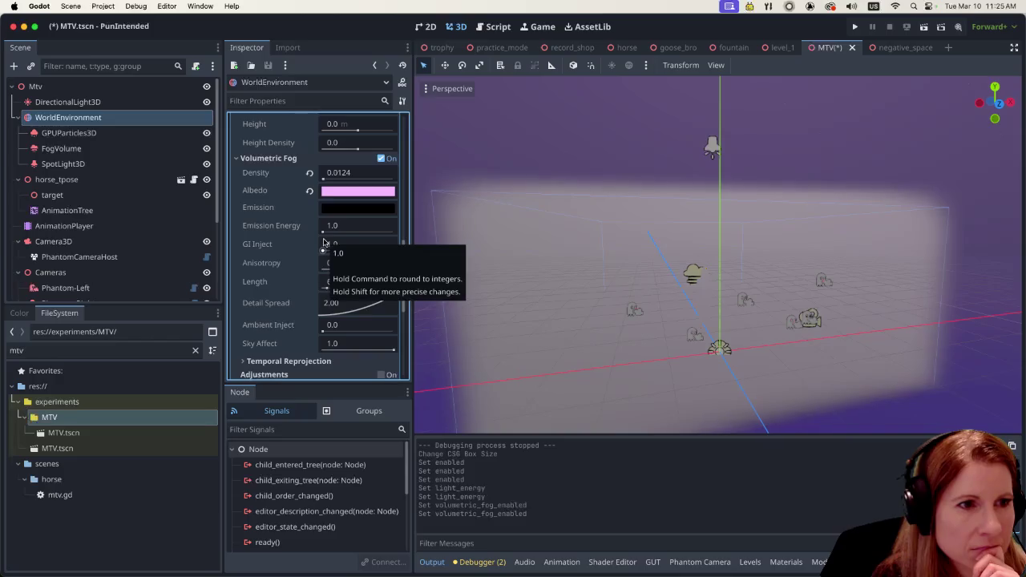
{"action": "left_click", "coordinate": [322, 178]}
{"action": "type", "text": "0"}
{"action": "key", "text": "Return"}
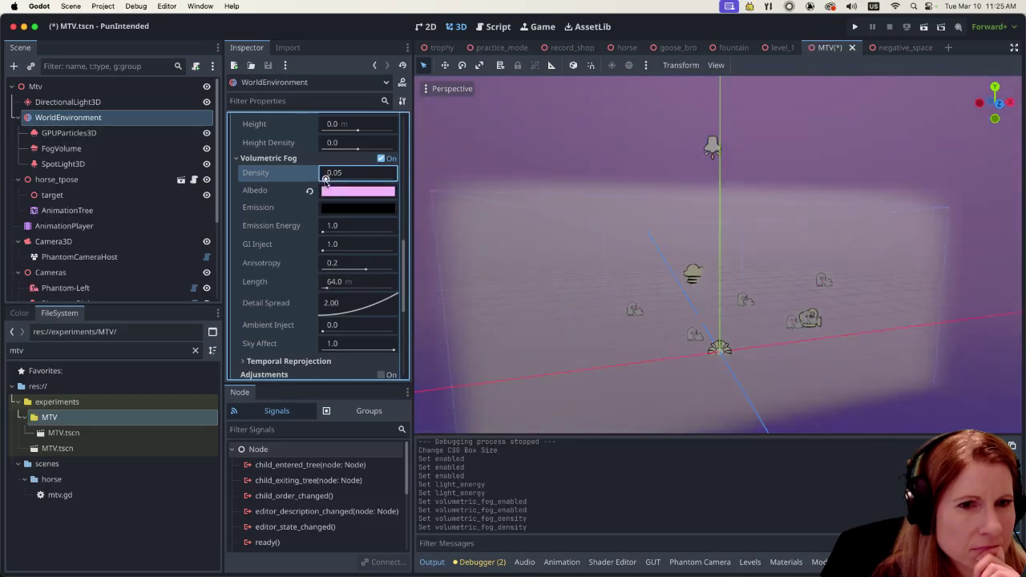
{"action": "type", "text": "0.0"}
{"action": "key", "text": "Return"}
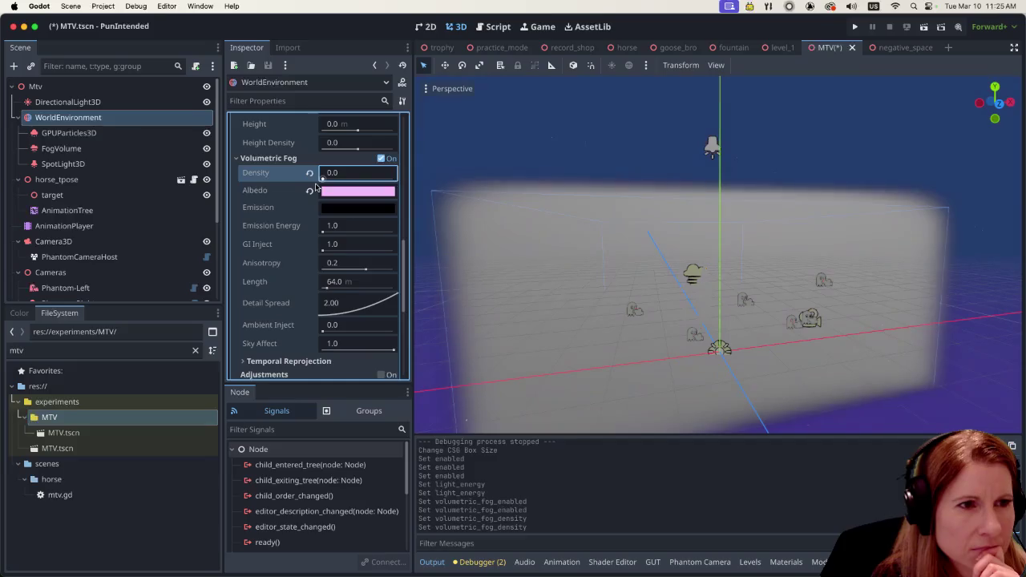
{"action": "type", "text": "0.0124"}
{"action": "key", "text": "Return"}
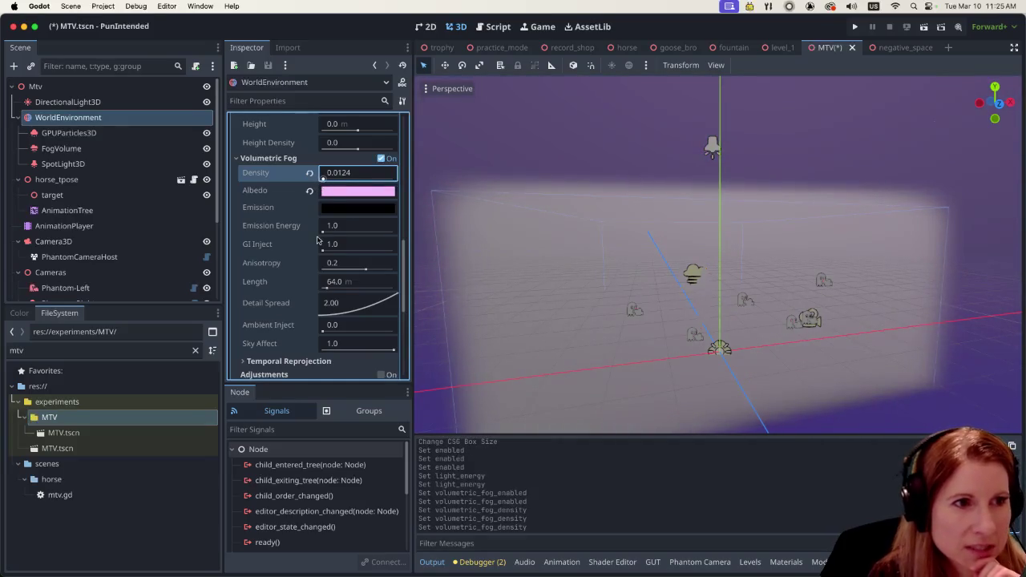
Step: Drag volumetric fog emission energy down, then reset it to 1.0
{"action": "left_click_drag", "start_coordinate": [323, 231], "coordinate": [314, 232]}
{"action": "left_click", "coordinate": [317, 233]}
{"action": "left_click", "coordinate": [309, 225]}
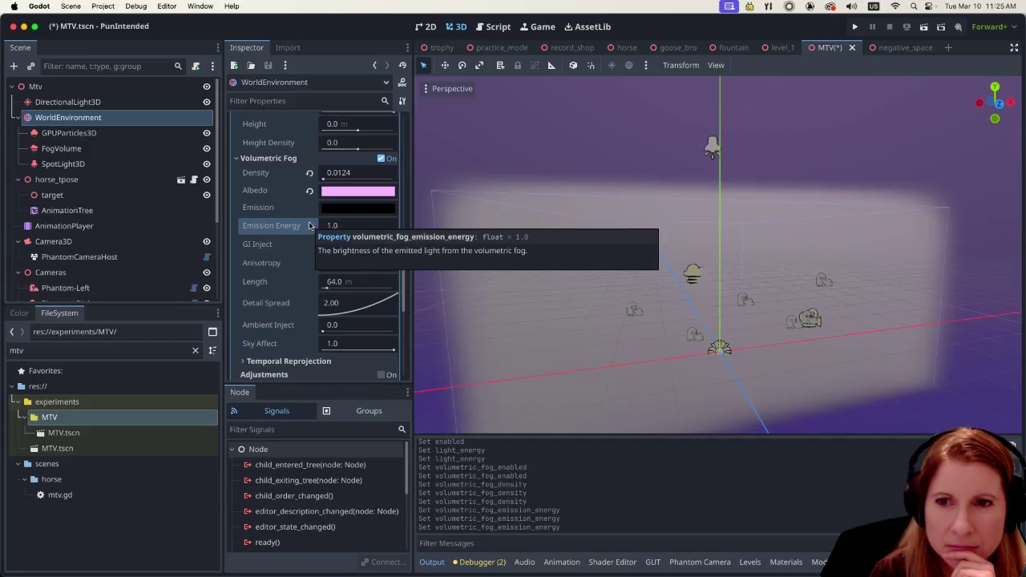
Step: Set the volumetric fog density to 0 to clear the pink fog
{"action": "left_click", "coordinate": [323, 177]}
{"action": "type", "text": "0"}
{"action": "key", "text": "Return"}
{"action": "scroll", "coordinate": [662, 308], "scroll_direction": "down", "scroll_amount": 3}
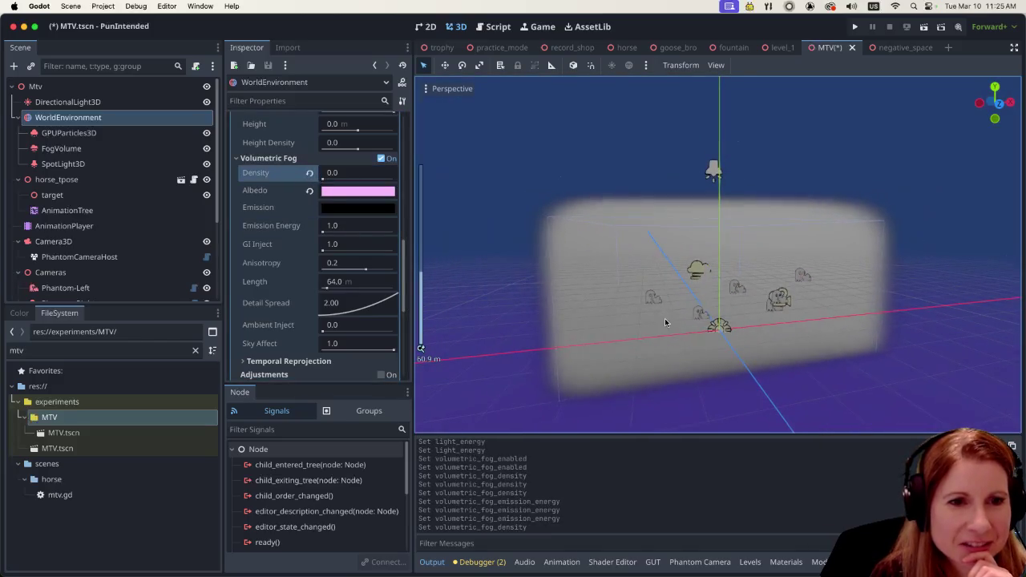
{"action": "scroll", "coordinate": [733, 353], "scroll_direction": "left", "scroll_amount": 3}
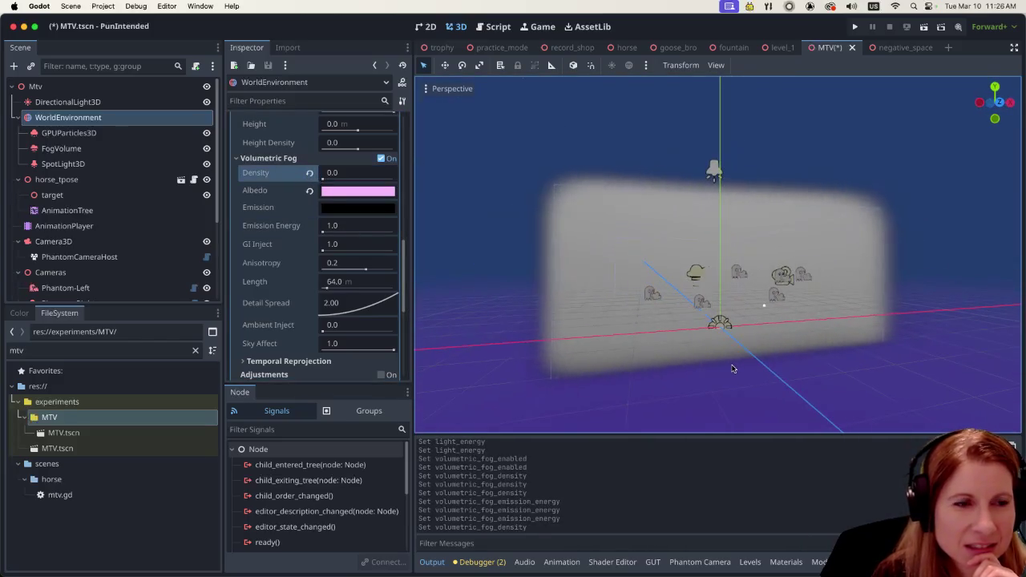
{"action": "scroll", "coordinate": [747, 361], "scroll_direction": "down", "scroll_amount": 3}
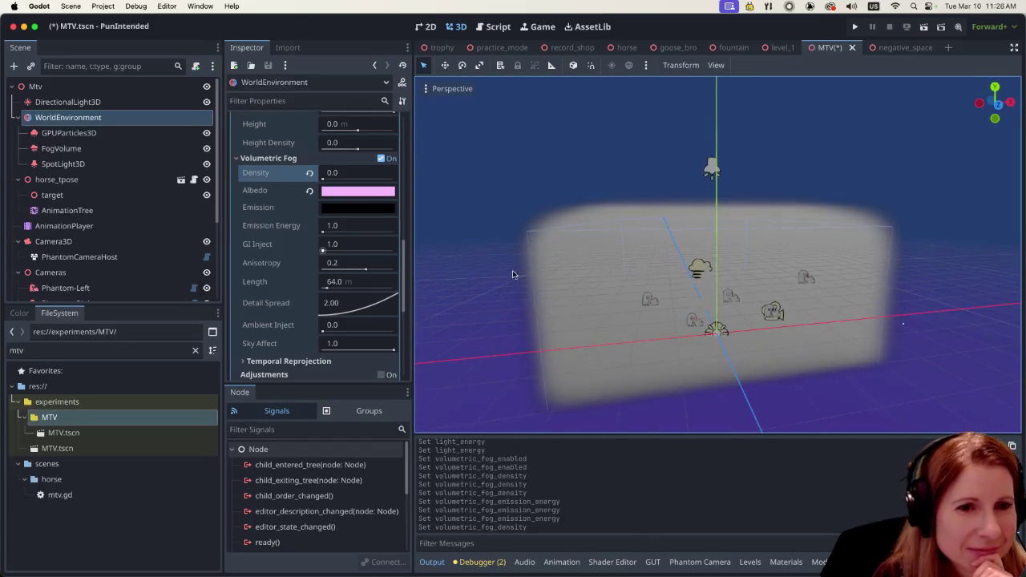
{"action": "scroll", "coordinate": [423, 258], "scroll_direction": "up", "scroll_amount": 2}
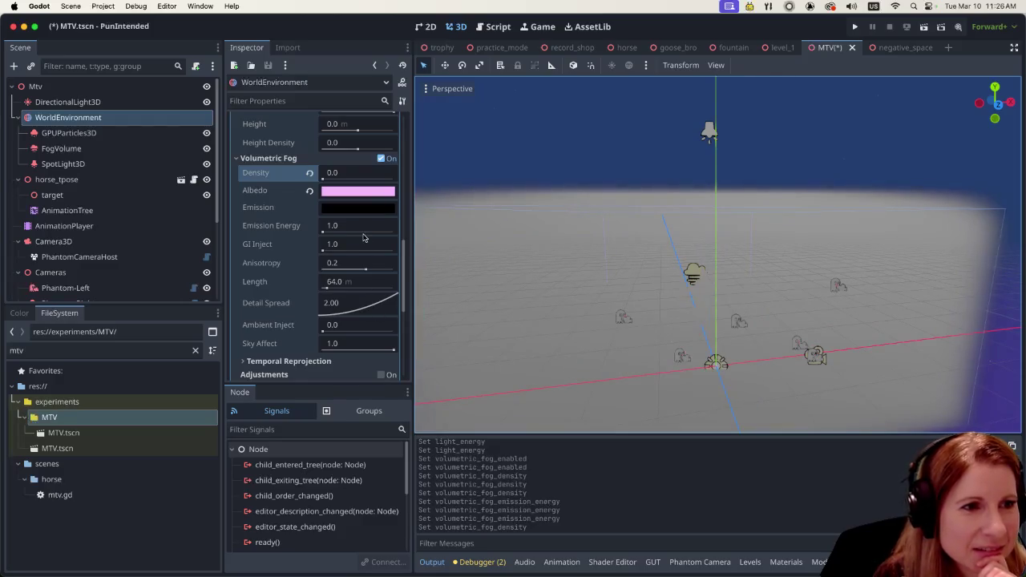
{"action": "scroll", "coordinate": [363, 238], "scroll_direction": "up", "scroll_amount": 5}
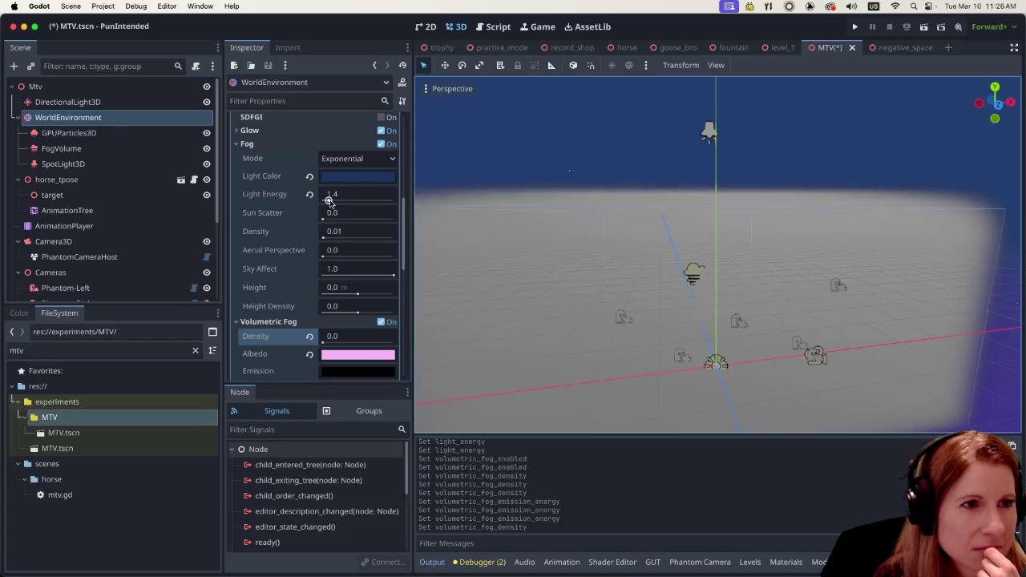
Step: Lower the fog light energy to 0.8 and volumetric fog Sky Affect to 0.24
{"action": "mouse_move", "coordinate": [328, 201]}
{"action": "left_mouse_down"}
{"action": "mouse_move", "coordinate": [316, 208]}
{"action": "mouse_move", "coordinate": [325, 201]}
{"action": "left_mouse_up"}
{"action": "scroll", "coordinate": [344, 278], "scroll_direction": "down", "scroll_amount": 2}
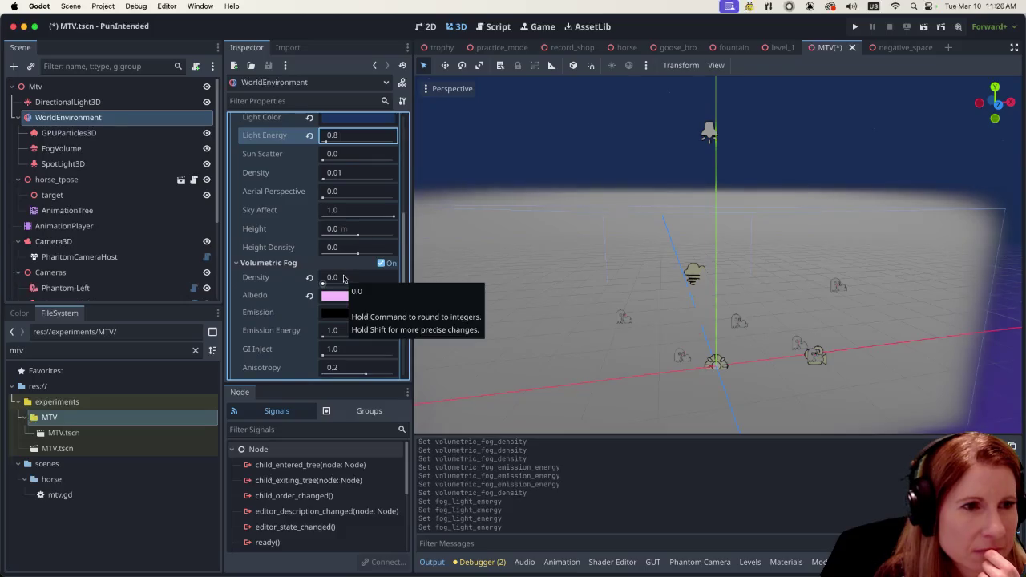
{"action": "scroll", "coordinate": [343, 278], "scroll_direction": "down", "scroll_amount": 1}
{"action": "mouse_move", "coordinate": [344, 278]}
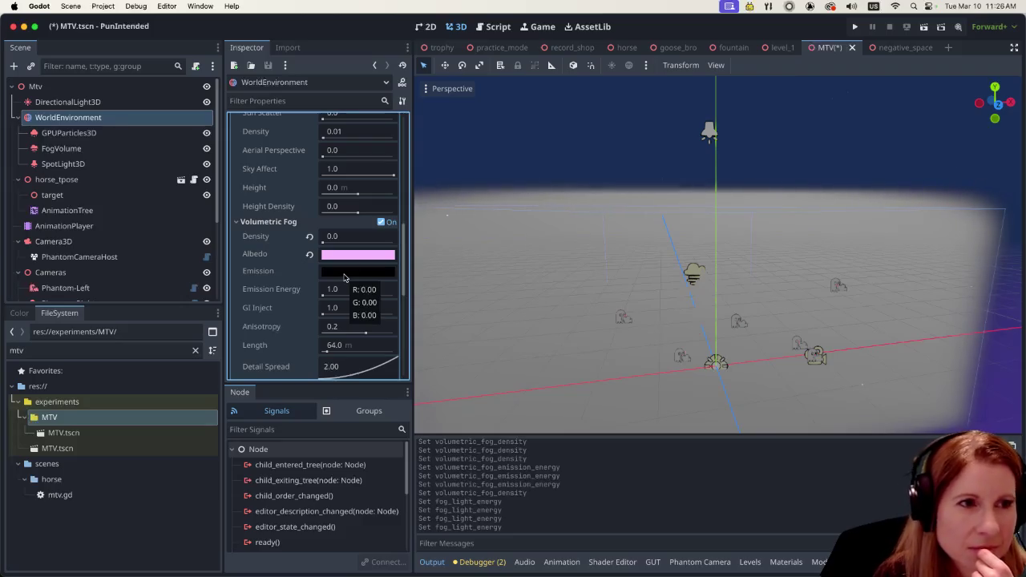
{"action": "scroll", "coordinate": [344, 278], "scroll_direction": "down", "scroll_amount": 2}
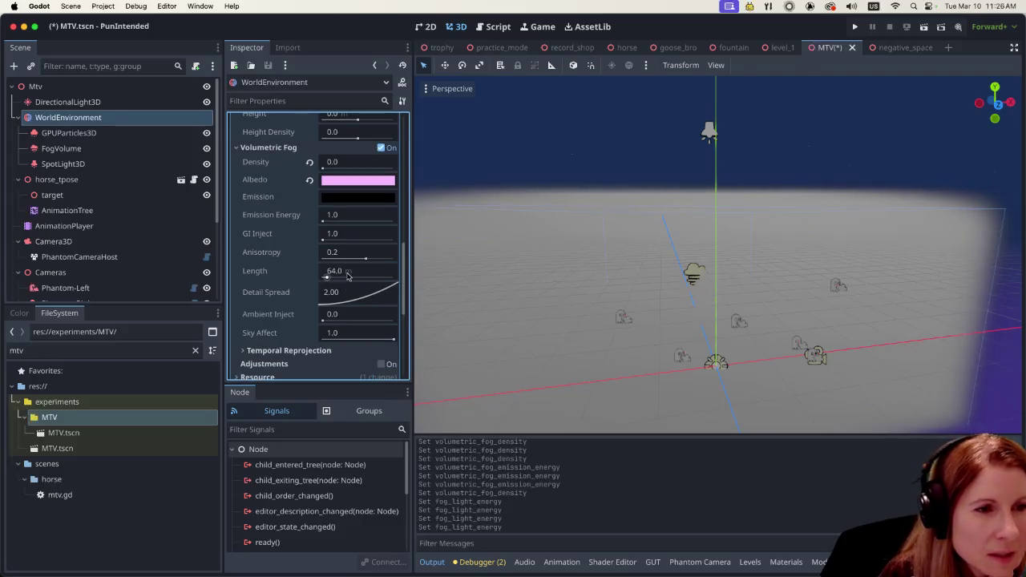
{"action": "scroll", "coordinate": [348, 276], "scroll_direction": "down", "scroll_amount": 1}
{"action": "scroll", "coordinate": [347, 277], "scroll_direction": "down", "scroll_amount": 1}
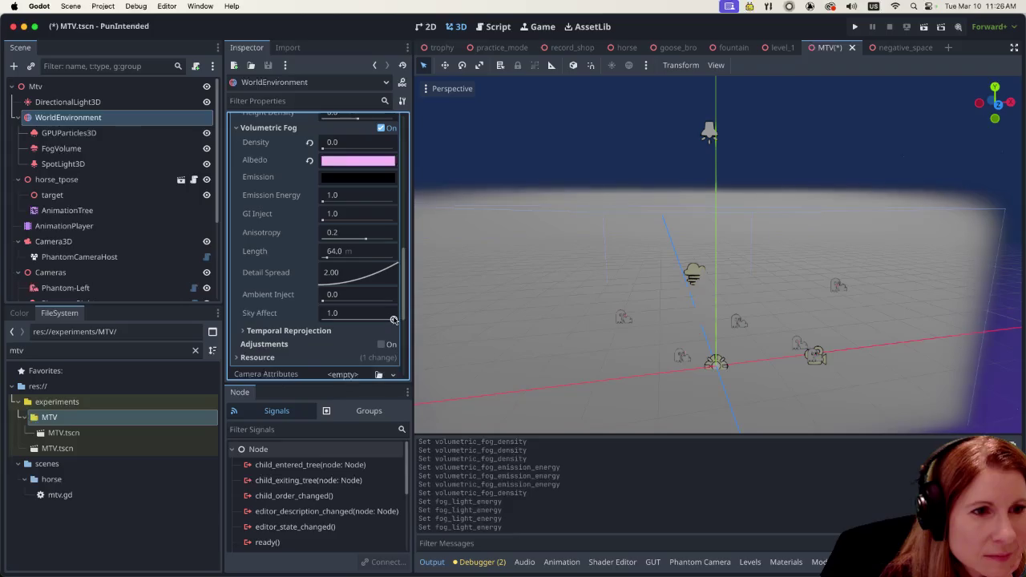
{"action": "mouse_move", "coordinate": [394, 320]}
{"action": "left_mouse_down"}
{"action": "mouse_move", "coordinate": [358, 314]}
{"action": "mouse_move", "coordinate": [401, 314]}
{"action": "left_mouse_up"}
Step: Uncheck Volumetric Fog in the WorldEnvironment
{"action": "scroll", "coordinate": [352, 288], "scroll_direction": "down", "scroll_amount": 1}
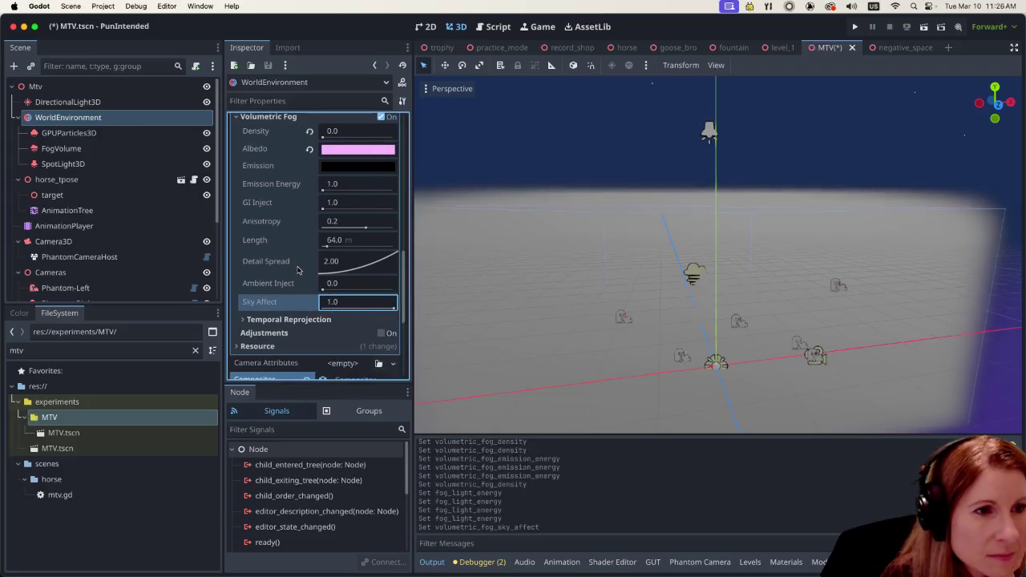
{"action": "scroll", "coordinate": [295, 240], "scroll_direction": "up", "scroll_amount": 2}
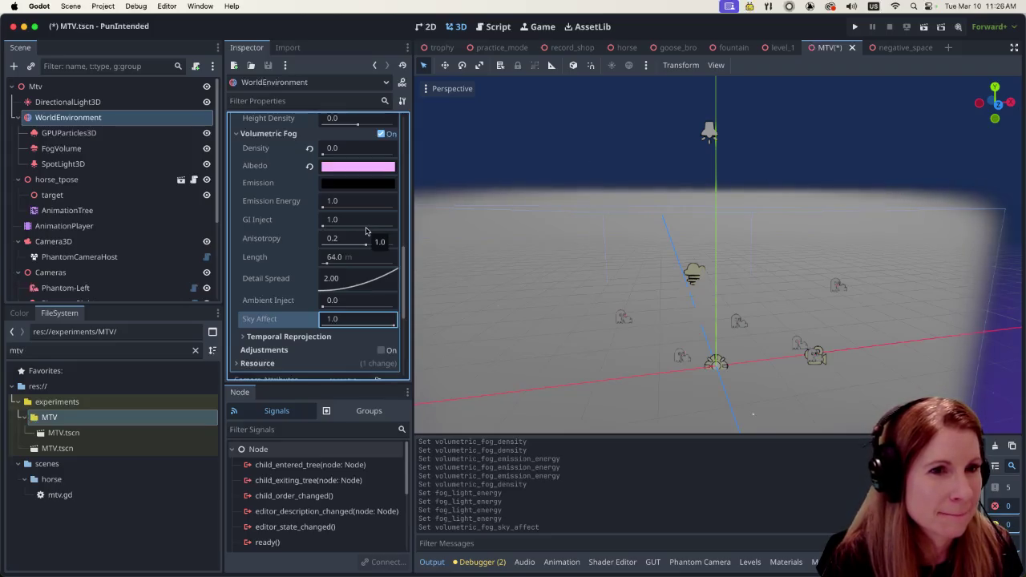
{"action": "scroll", "coordinate": [366, 231], "scroll_direction": "down", "scroll_amount": 2}
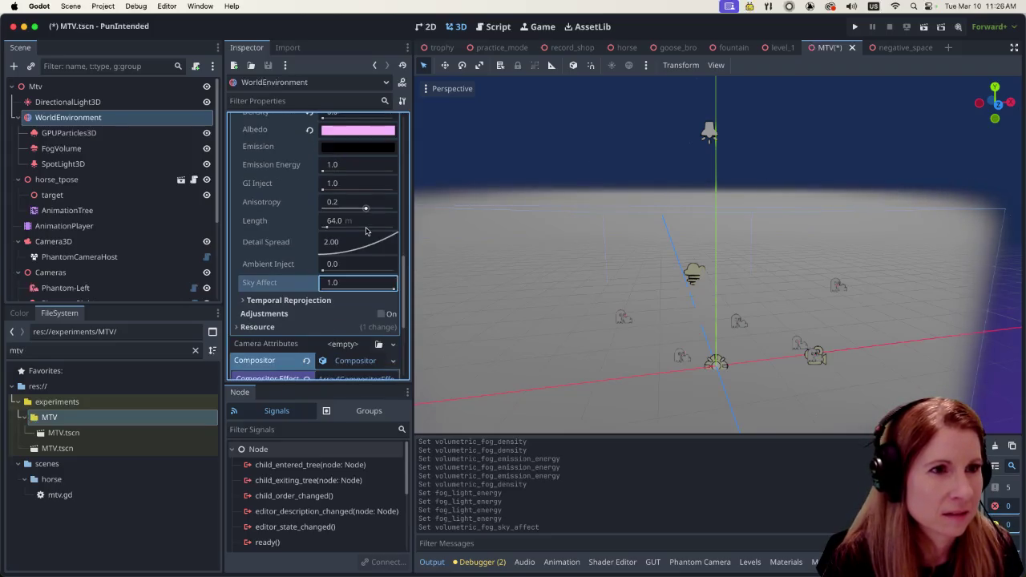
{"action": "scroll", "coordinate": [366, 230], "scroll_direction": "up", "scroll_amount": 3}
{"action": "scroll", "coordinate": [365, 230], "scroll_direction": "down", "scroll_amount": 10}
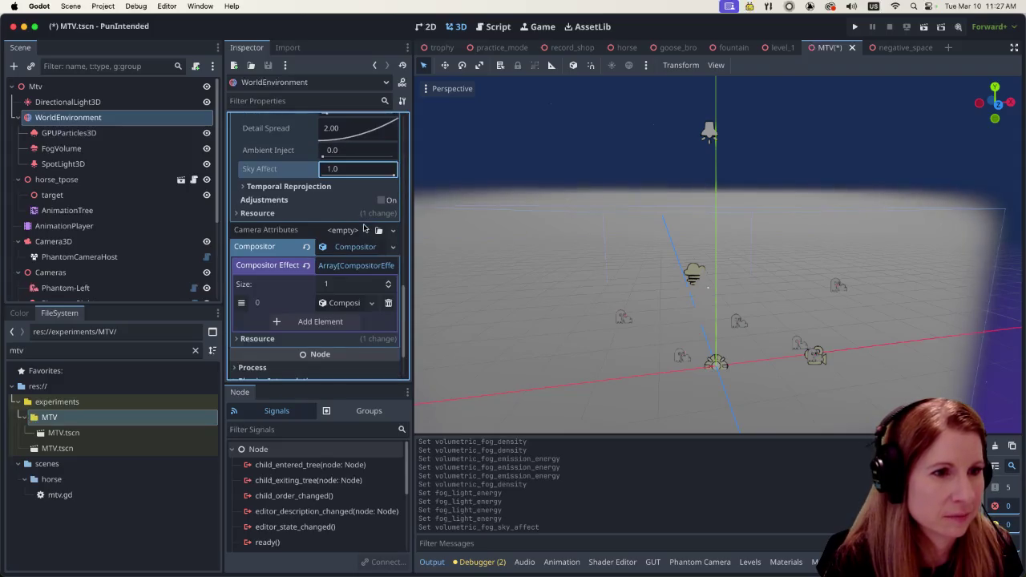
{"action": "scroll", "coordinate": [363, 228], "scroll_direction": "up", "scroll_amount": 10}
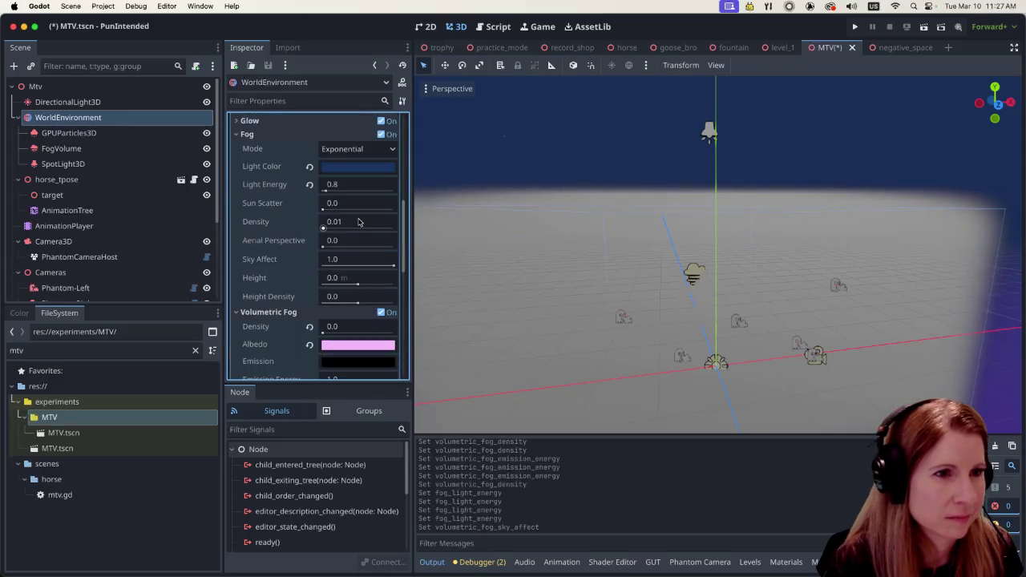
{"action": "left_click", "coordinate": [383, 311]}
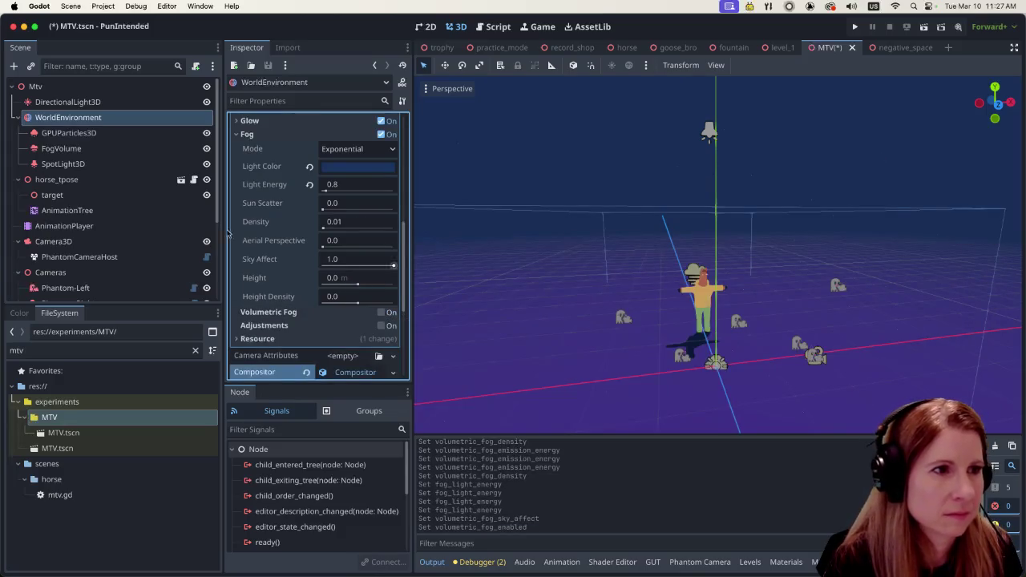
Step: Select the FogVolume node to show its properties
{"action": "scroll", "coordinate": [116, 256], "scroll_direction": "down", "scroll_amount": 5}
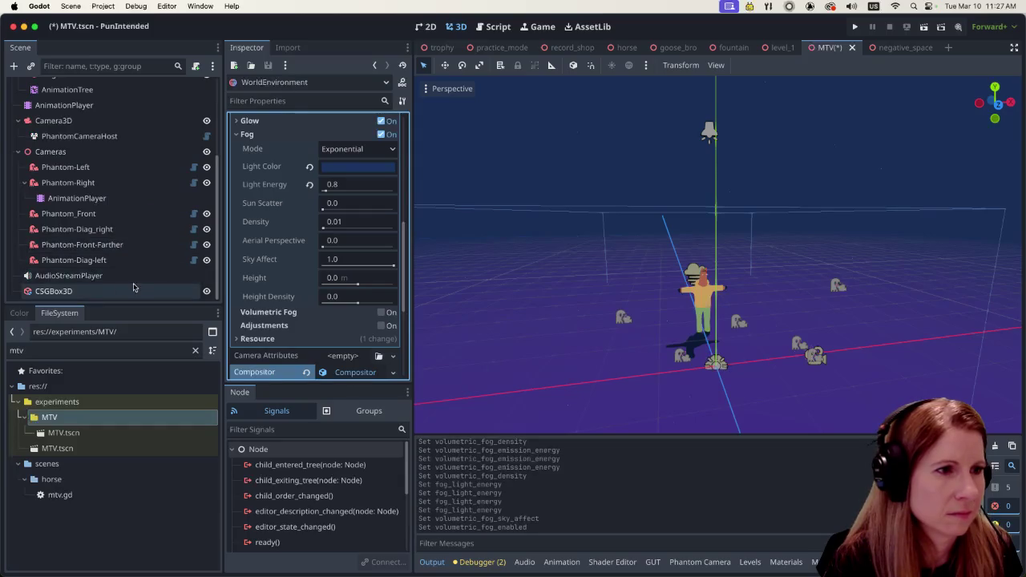
{"action": "scroll", "coordinate": [134, 272], "scroll_direction": "up", "scroll_amount": 5}
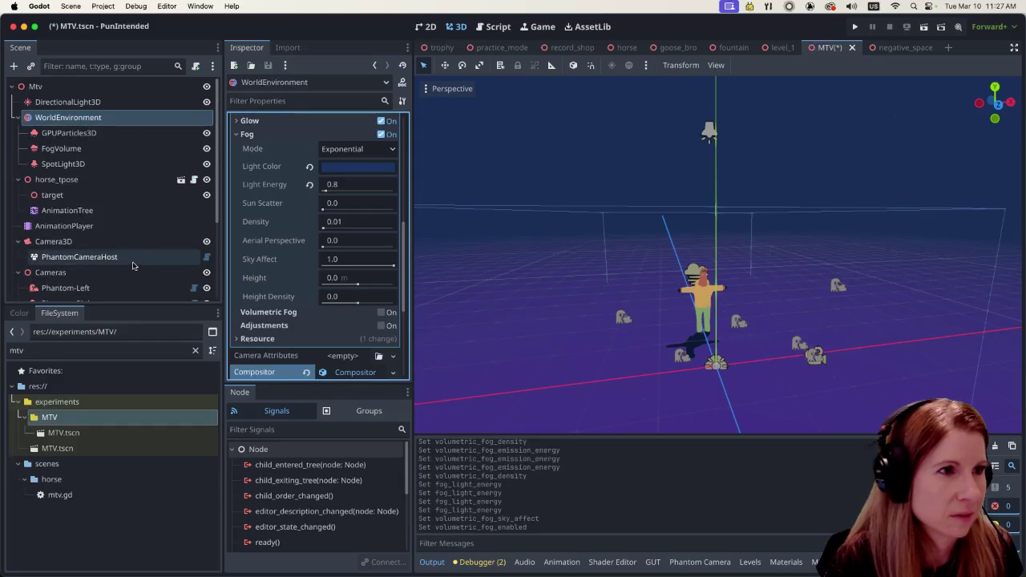
{"action": "left_click", "coordinate": [100, 150]}
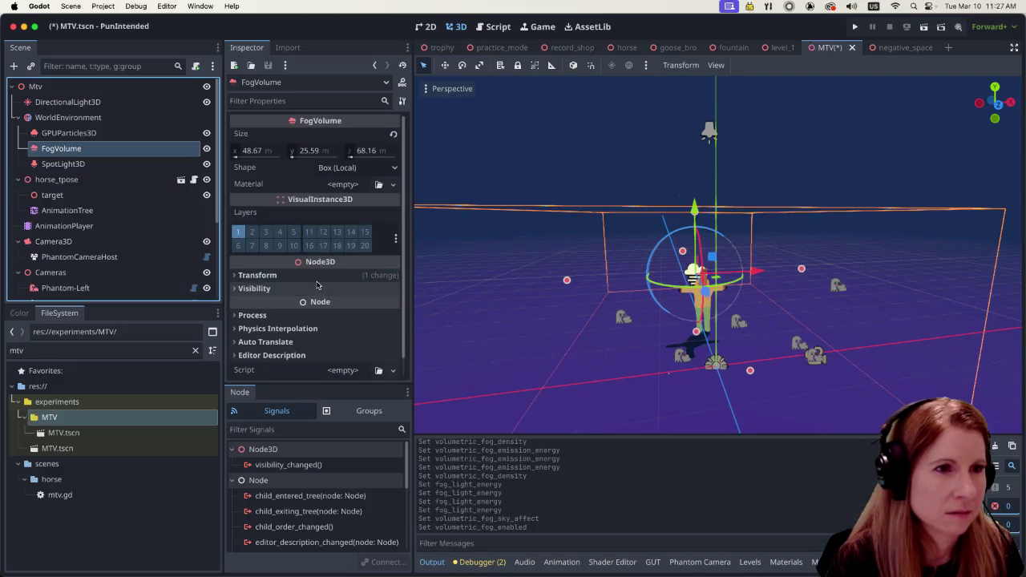
{"action": "scroll", "coordinate": [317, 284], "scroll_direction": "down", "scroll_amount": 1}
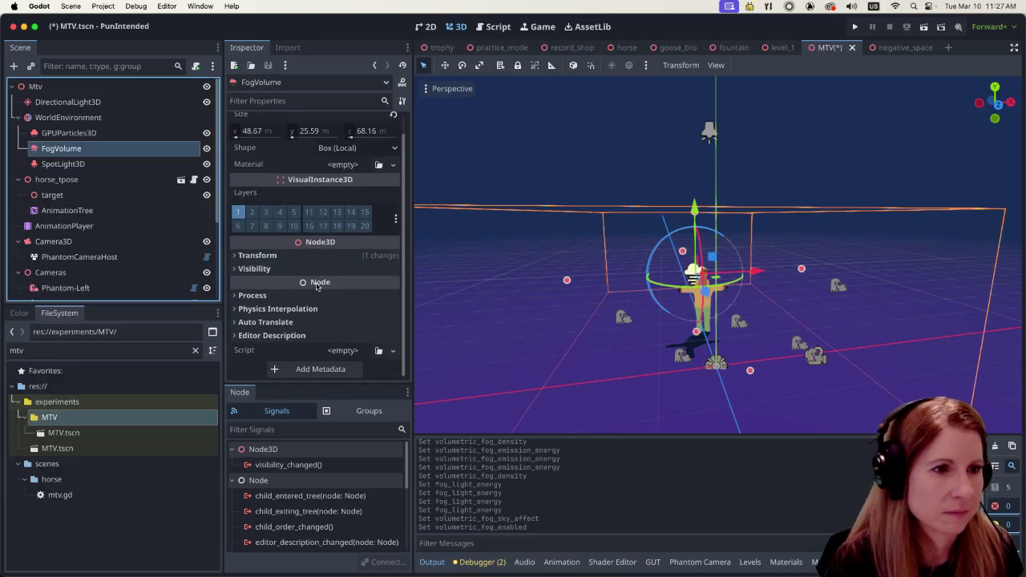
Step: Zoom and orbit the viewport to view the horse from the side
{"action": "scroll", "coordinate": [317, 286], "scroll_direction": "up", "scroll_amount": 1}
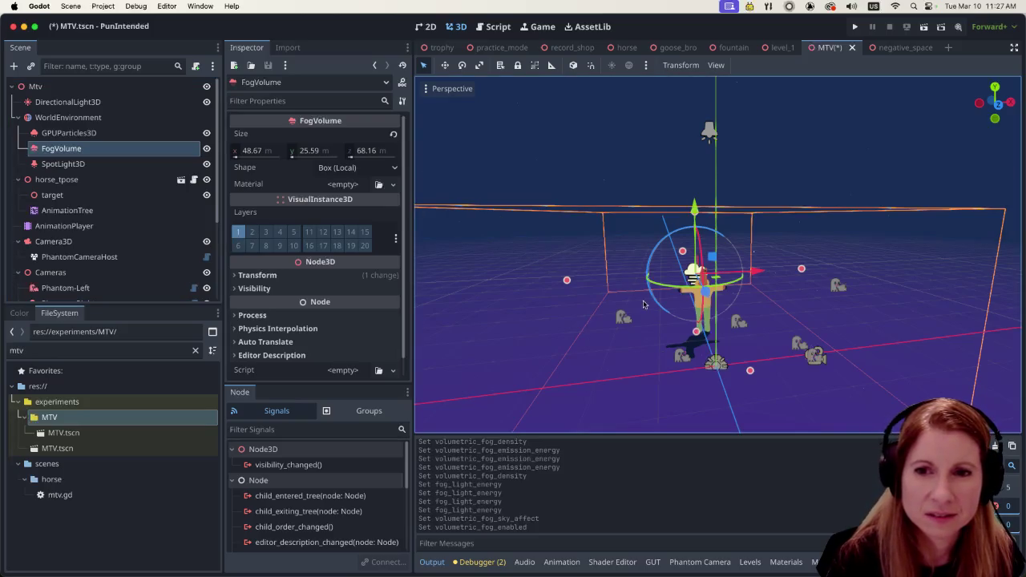
{"action": "scroll", "coordinate": [633, 301], "scroll_direction": "down", "scroll_amount": 5}
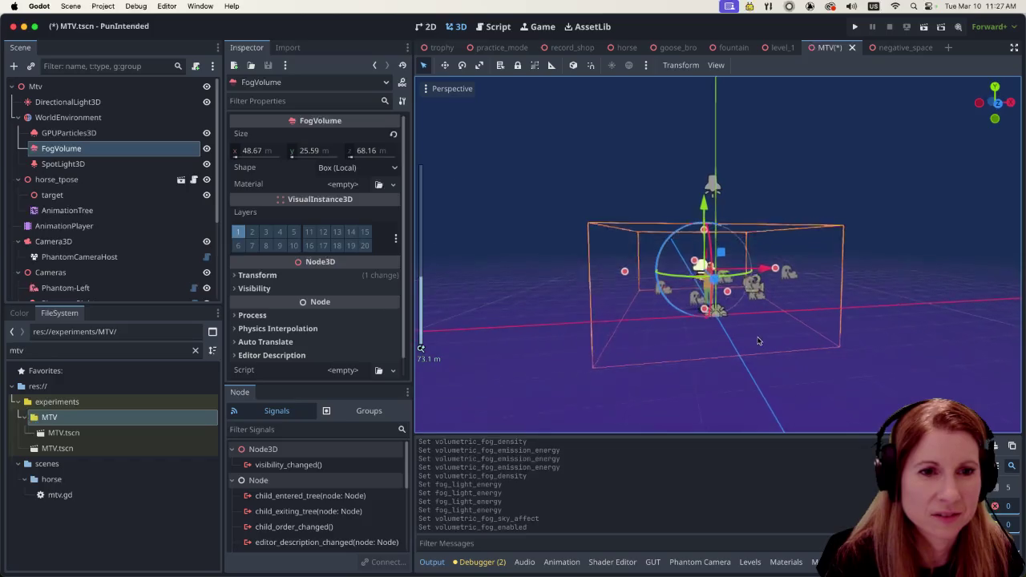
{"action": "scroll", "coordinate": [754, 342], "scroll_direction": "up", "scroll_amount": 8}
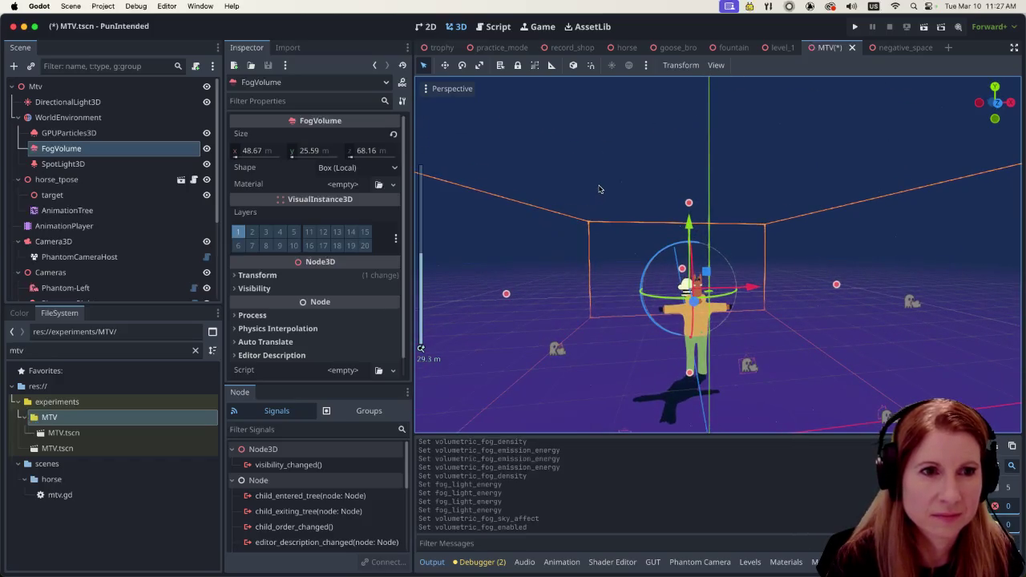
{"action": "left_click", "coordinate": [599, 190]}
{"action": "mouse_move", "coordinate": [600, 195]}
{"action": "left_mouse_down"}
{"action": "mouse_move", "coordinate": [600, 293]}
{"action": "mouse_move", "coordinate": [865, 281]}
{"action": "left_mouse_up"}
{"action": "scroll", "coordinate": [151, 260], "scroll_direction": "down", "scroll_amount": 5}
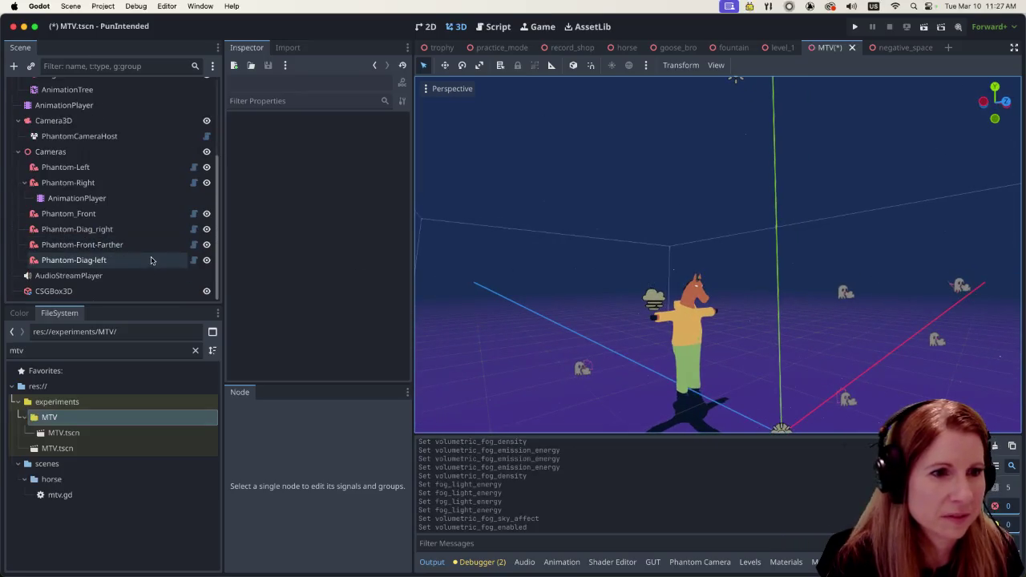
Step: Inspect the CSGBox3D floor and the FogVolume box, then reselect WorldEnvironment
{"action": "left_click", "coordinate": [133, 293]}
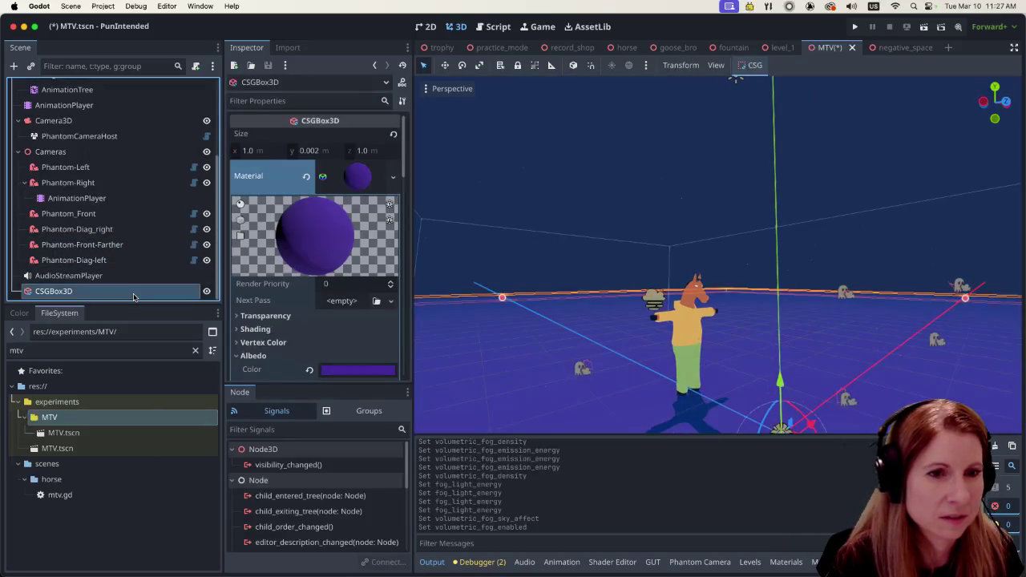
{"action": "scroll", "coordinate": [181, 261], "scroll_direction": "up", "scroll_amount": 5}
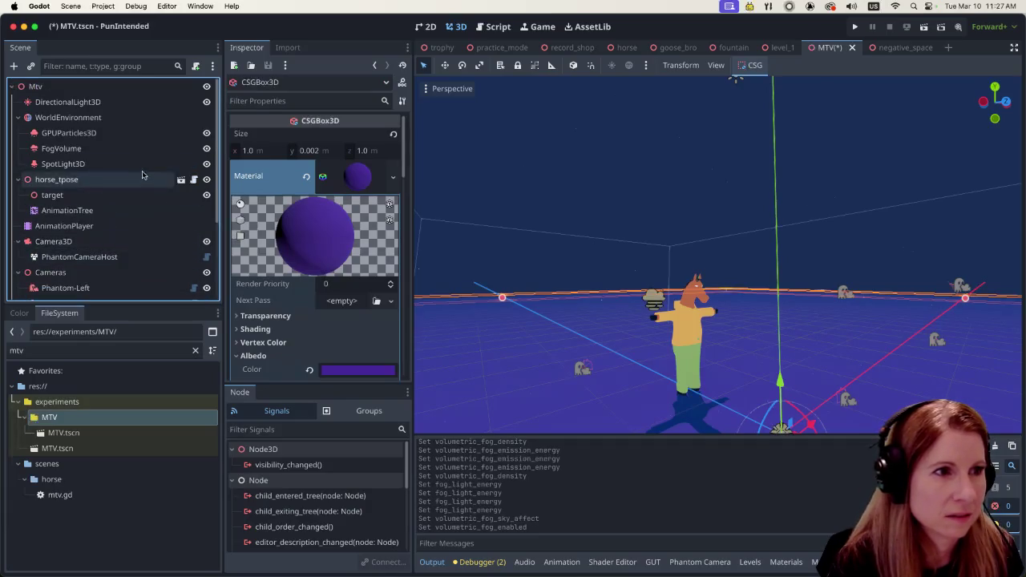
{"action": "left_click", "coordinate": [135, 152]}
{"action": "left_click_drag", "start_coordinate": [540, 304], "coordinate": [666, 387]}
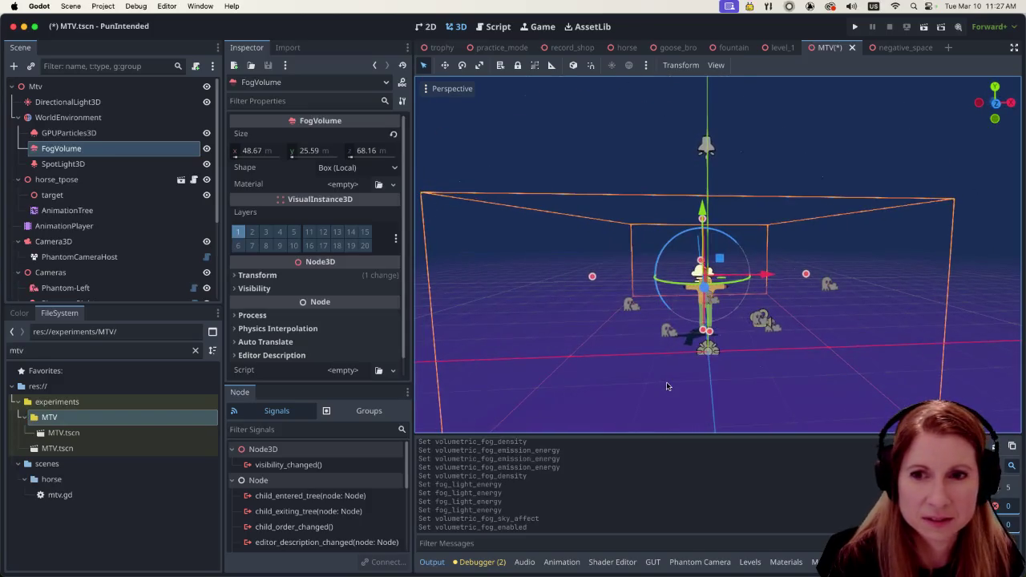
{"action": "left_click", "coordinate": [907, 165]}
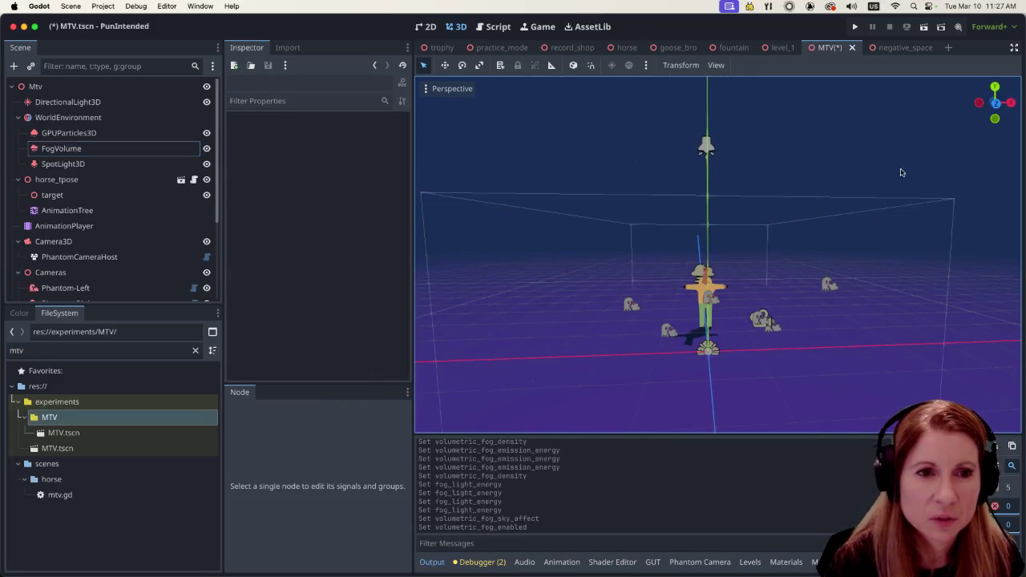
{"action": "scroll", "coordinate": [801, 341], "scroll_direction": "down", "scroll_amount": 2}
{"action": "scroll", "coordinate": [805, 341], "scroll_direction": "up", "scroll_amount": 3}
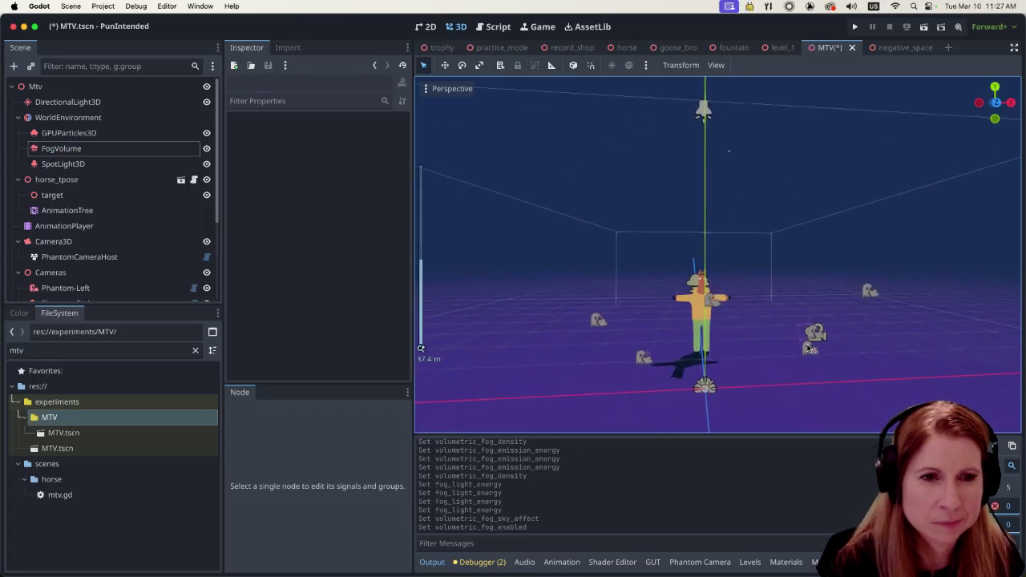
{"action": "left_click", "coordinate": [131, 118]}
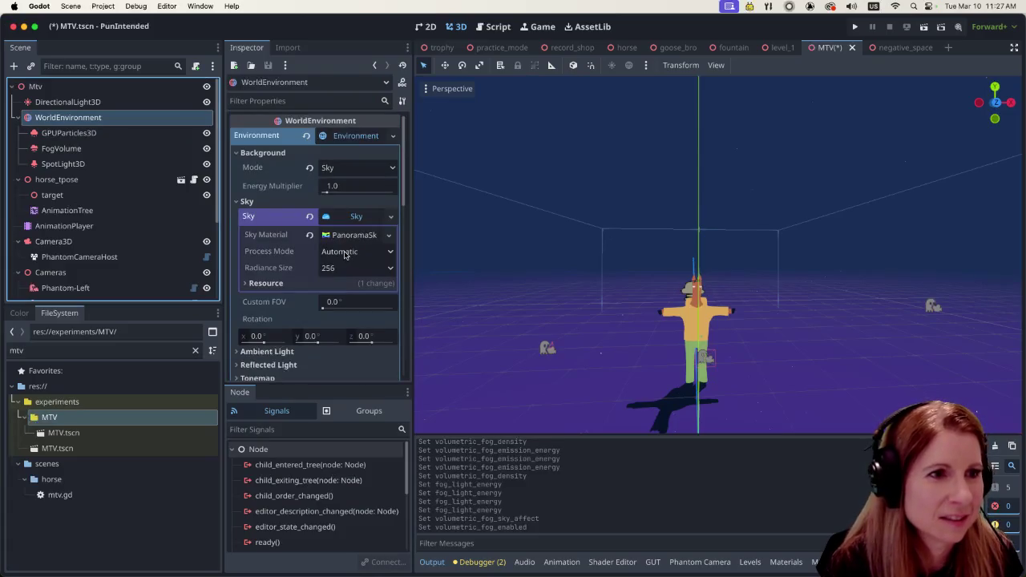
Step: Expand Compositor effect 0 and check its Enabled box to restore the outlines
{"action": "left_click", "coordinate": [350, 139]}
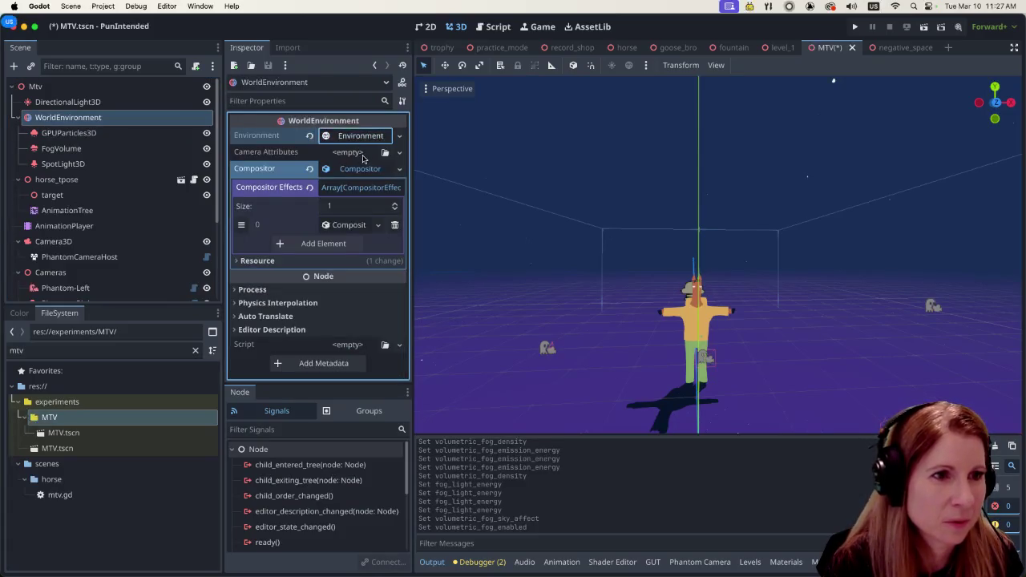
{"action": "left_click", "coordinate": [363, 171]}
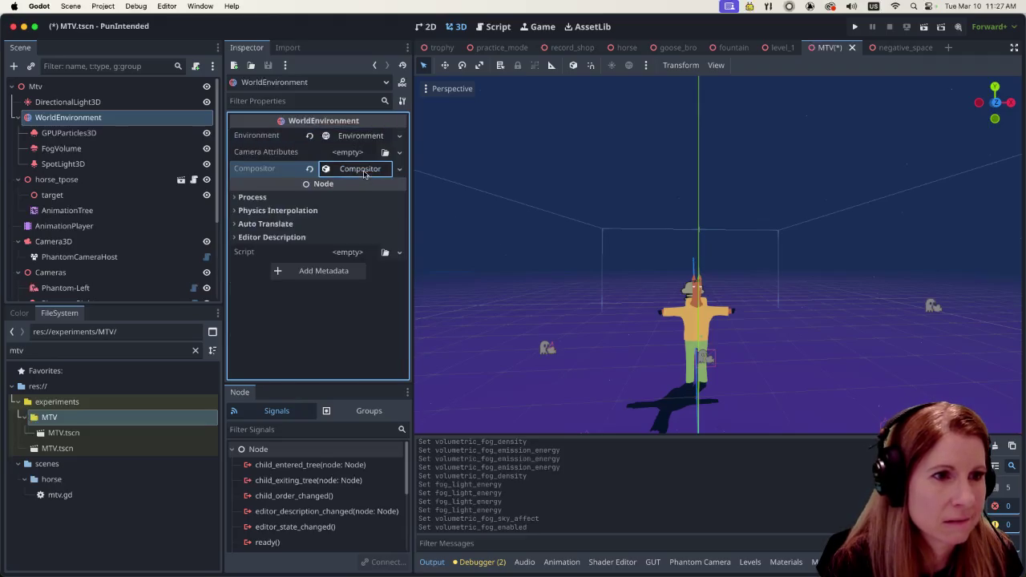
{"action": "left_click", "coordinate": [363, 172]}
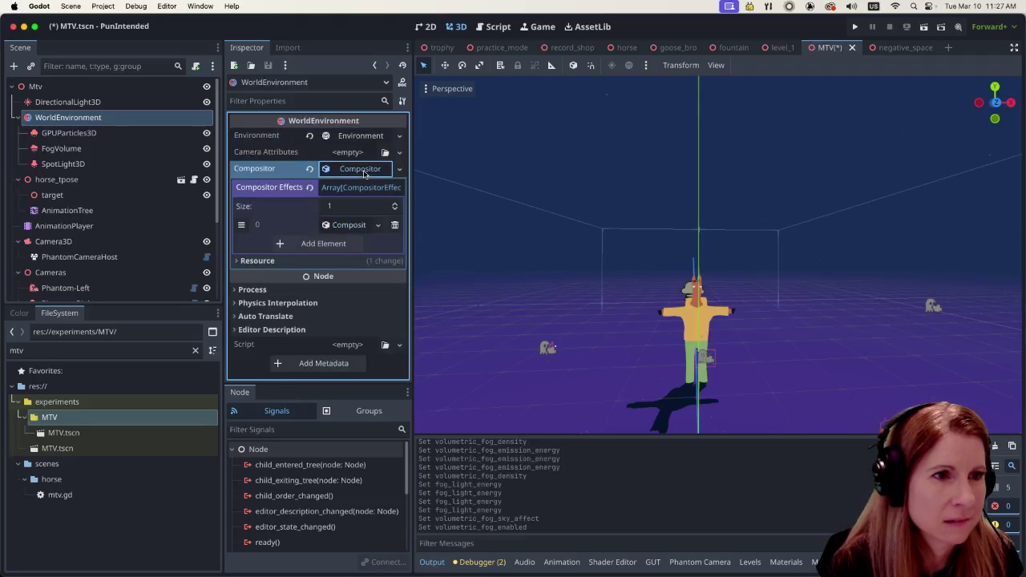
{"action": "left_click", "coordinate": [351, 225]}
{"action": "scroll", "coordinate": [351, 227], "scroll_direction": "down", "scroll_amount": 5}
{"action": "scroll", "coordinate": [350, 227], "scroll_direction": "up", "scroll_amount": 4}
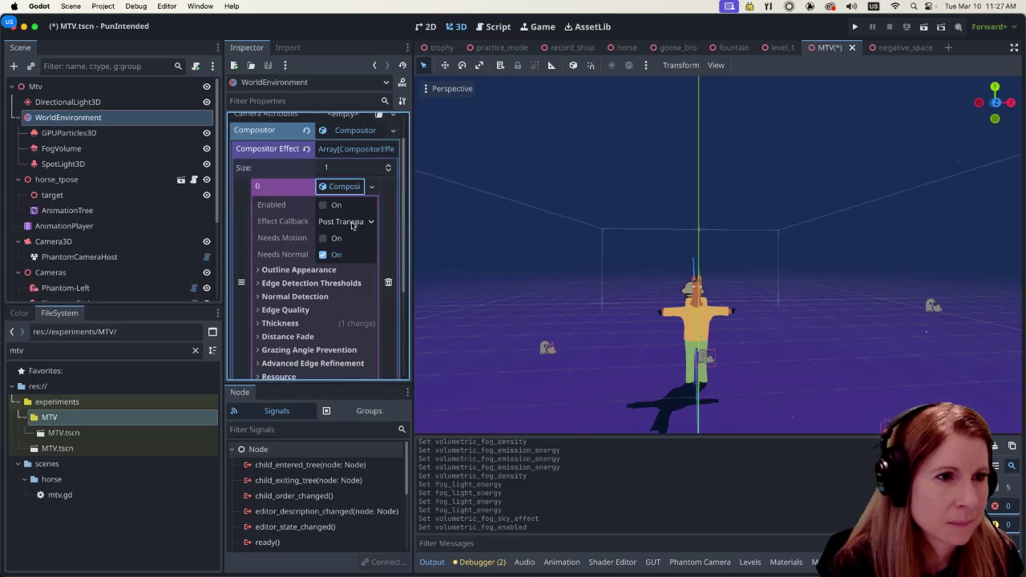
{"action": "scroll", "coordinate": [351, 226], "scroll_direction": "down", "scroll_amount": 4}
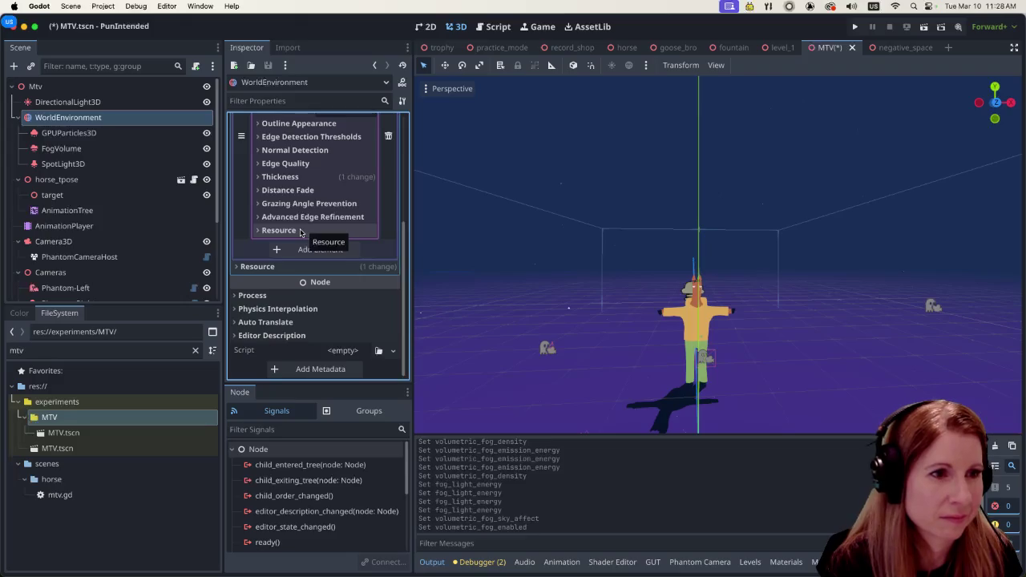
{"action": "scroll", "coordinate": [301, 245], "scroll_direction": "up", "scroll_amount": 2}
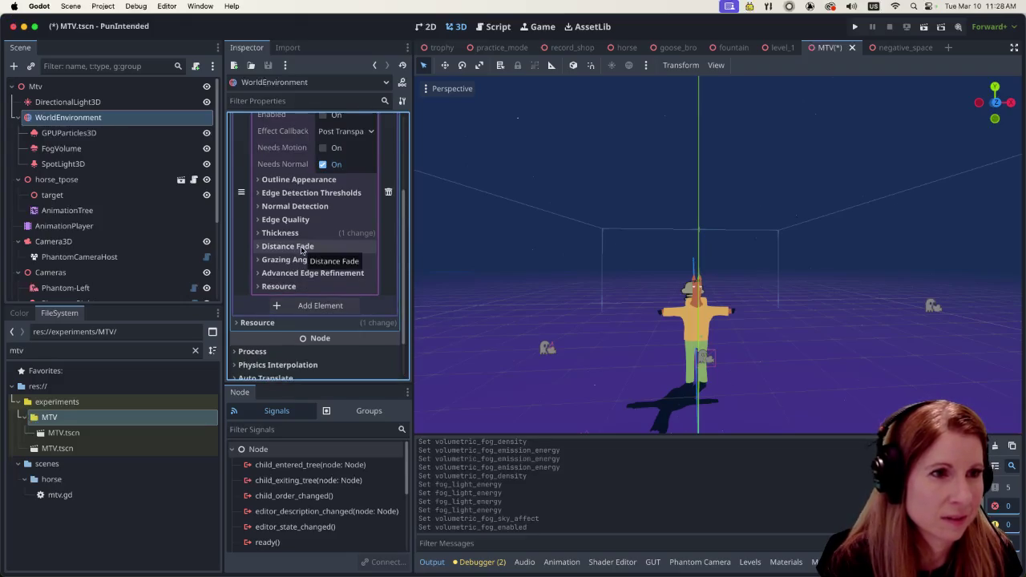
{"action": "scroll", "coordinate": [302, 251], "scroll_direction": "up", "scroll_amount": 2}
{"action": "left_click", "coordinate": [322, 177]}
{"action": "left_click", "coordinate": [321, 177]}
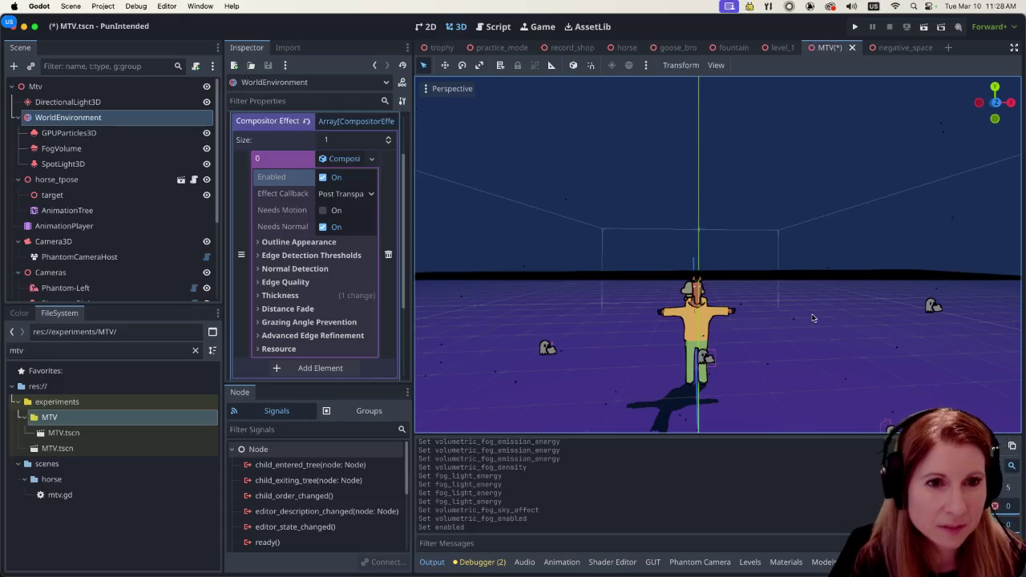
Step: Expand Distance Fade on the outline effect and check Enable Distance Fade
{"action": "scroll", "coordinate": [802, 317], "scroll_direction": "down", "scroll_amount": 5}
{"action": "scroll", "coordinate": [782, 340], "scroll_direction": "left", "scroll_amount": 5}
{"action": "scroll", "coordinate": [781, 346], "scroll_direction": "left", "scroll_amount": 5}
{"action": "scroll", "coordinate": [745, 380], "scroll_direction": "left", "scroll_amount": 5}
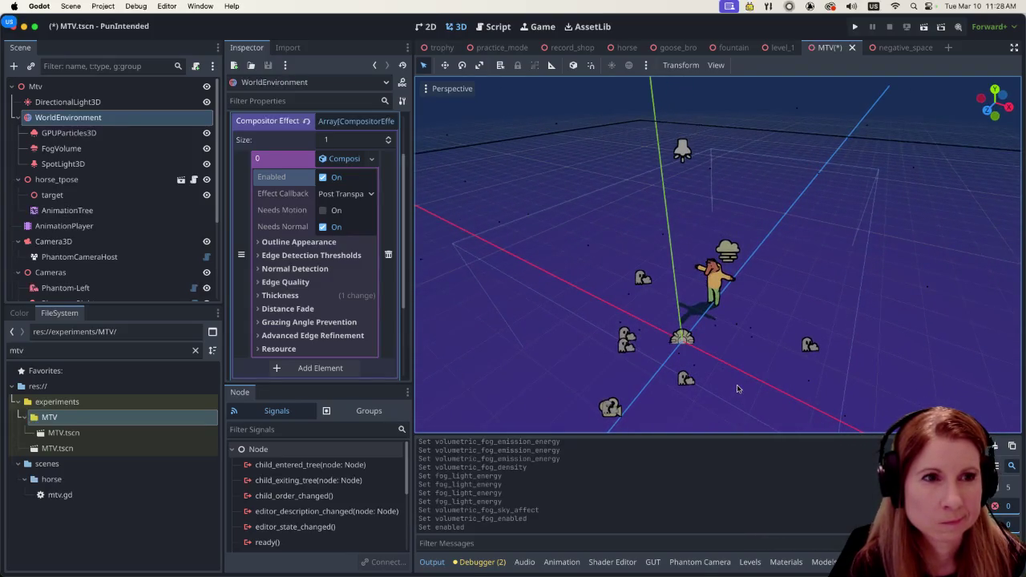
{"action": "scroll", "coordinate": [738, 389], "scroll_direction": "up", "scroll_amount": 10}
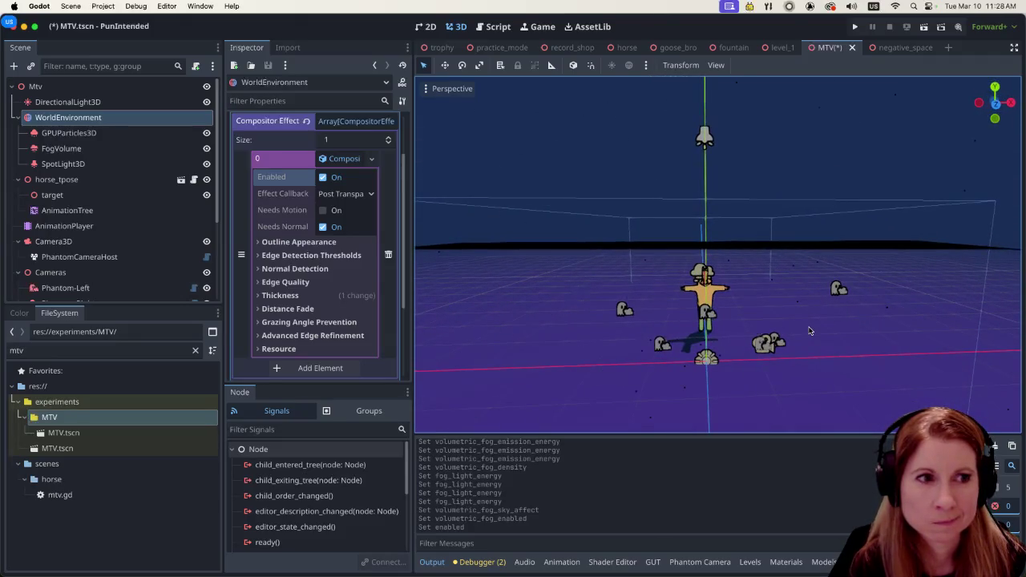
{"action": "left_click", "coordinate": [258, 309]}
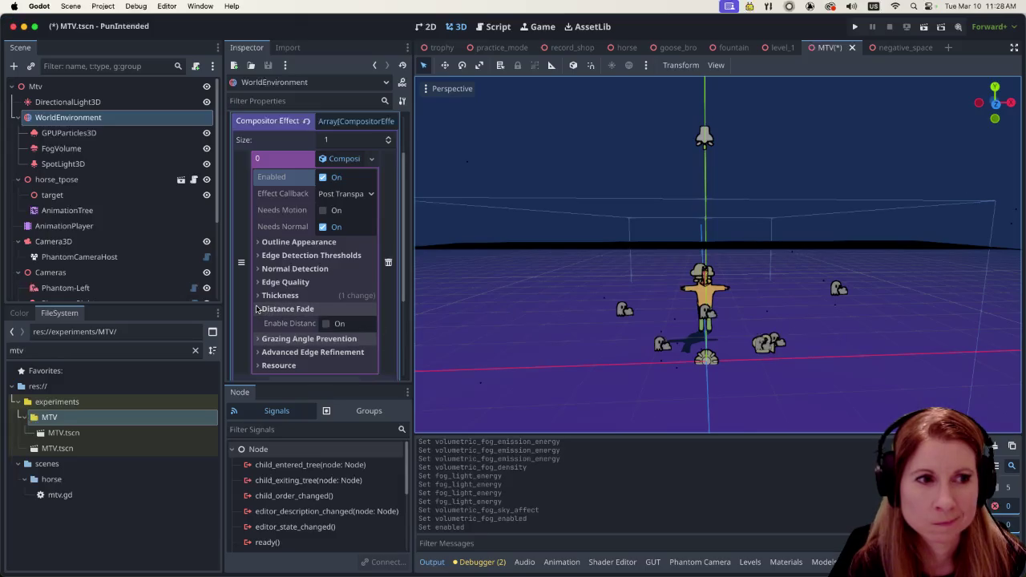
{"action": "left_click", "coordinate": [325, 324]}
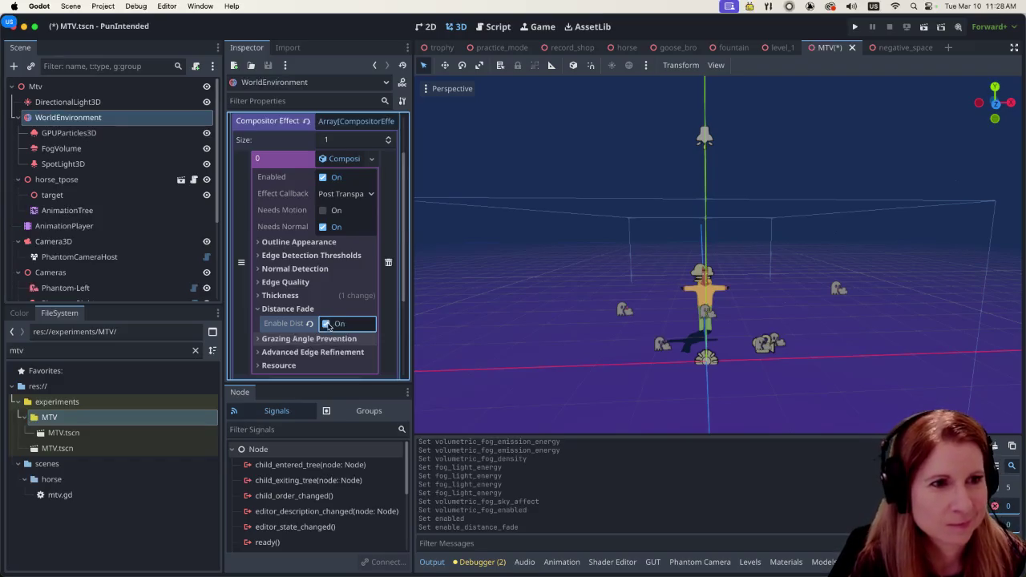
Step: Orbit around the horse to check the result and save the scene with Cmd+S
{"action": "scroll", "coordinate": [327, 304], "scroll_direction": "down", "scroll_amount": 2}
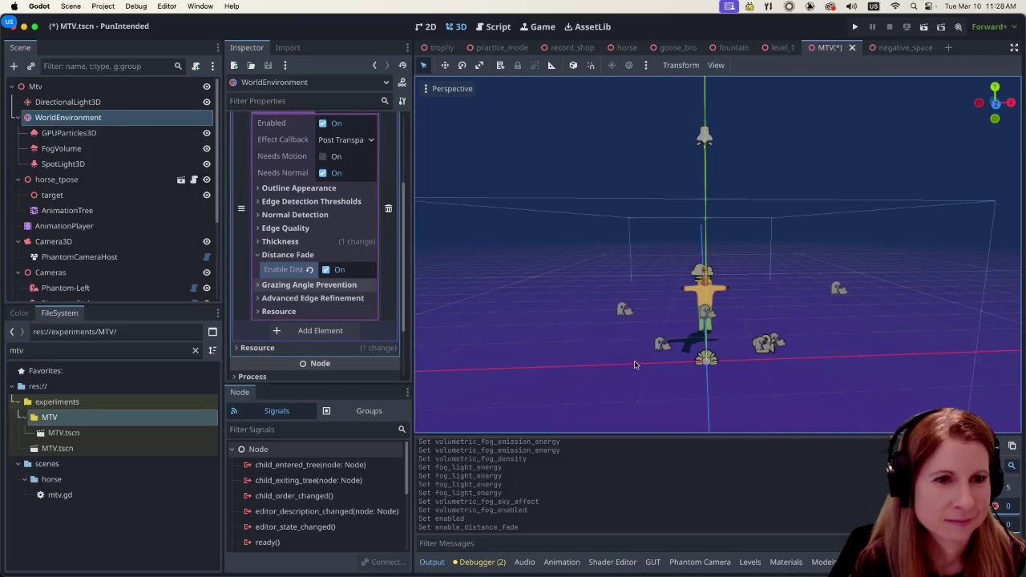
{"action": "scroll", "coordinate": [614, 355], "scroll_direction": "down", "scroll_amount": 2}
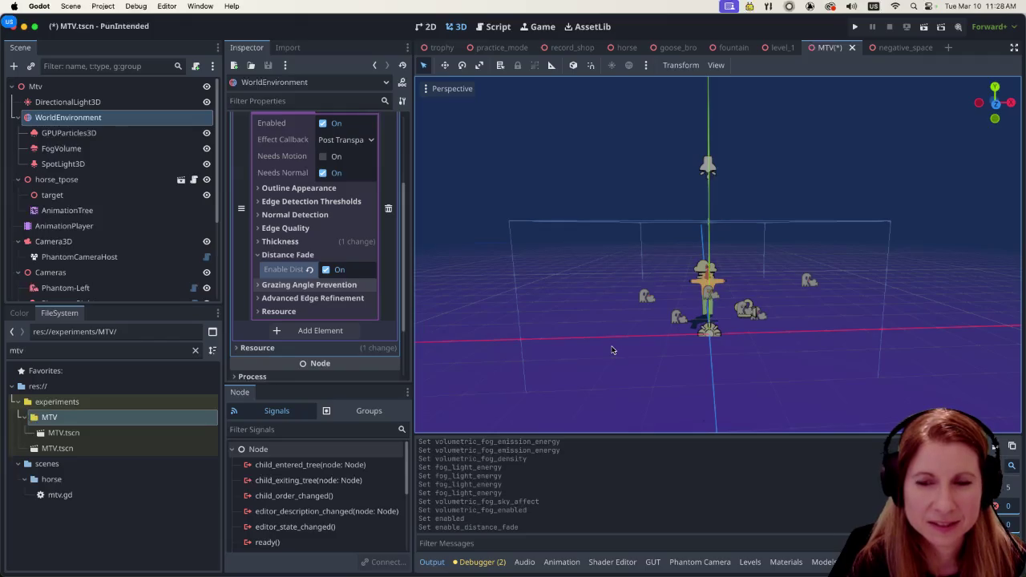
{"action": "mouse_move", "coordinate": [614, 355]}
{"action": "left_mouse_down"}
{"action": "mouse_move", "coordinate": [751, 350]}
{"action": "mouse_move", "coordinate": [785, 360]}
{"action": "mouse_move", "coordinate": [614, 337]}
{"action": "mouse_move", "coordinate": [809, 320]}
{"action": "left_mouse_up"}
{"action": "scroll", "coordinate": [614, 337], "scroll_direction": "up", "scroll_amount": 2}
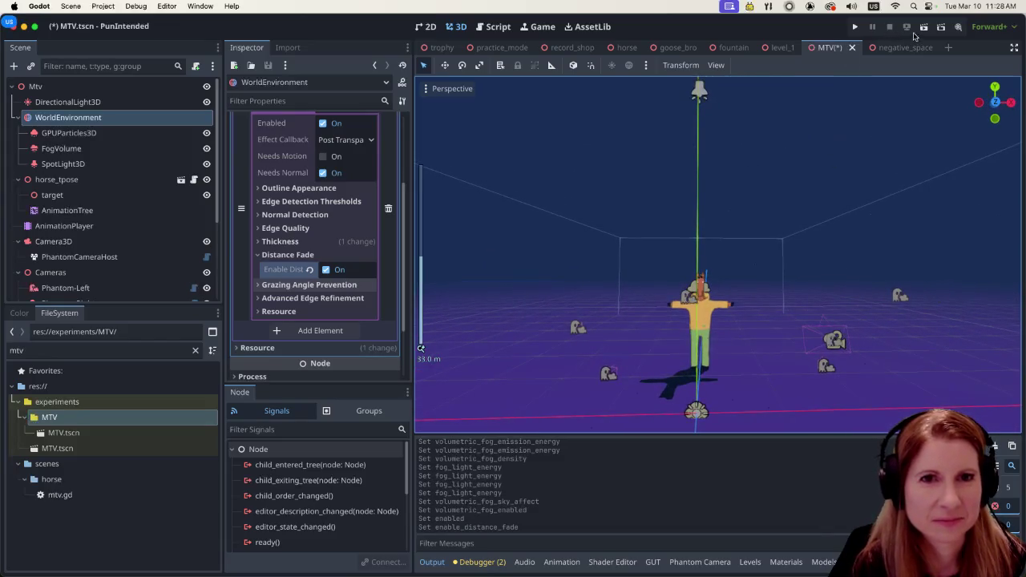
{"action": "key", "text": "super+s"}
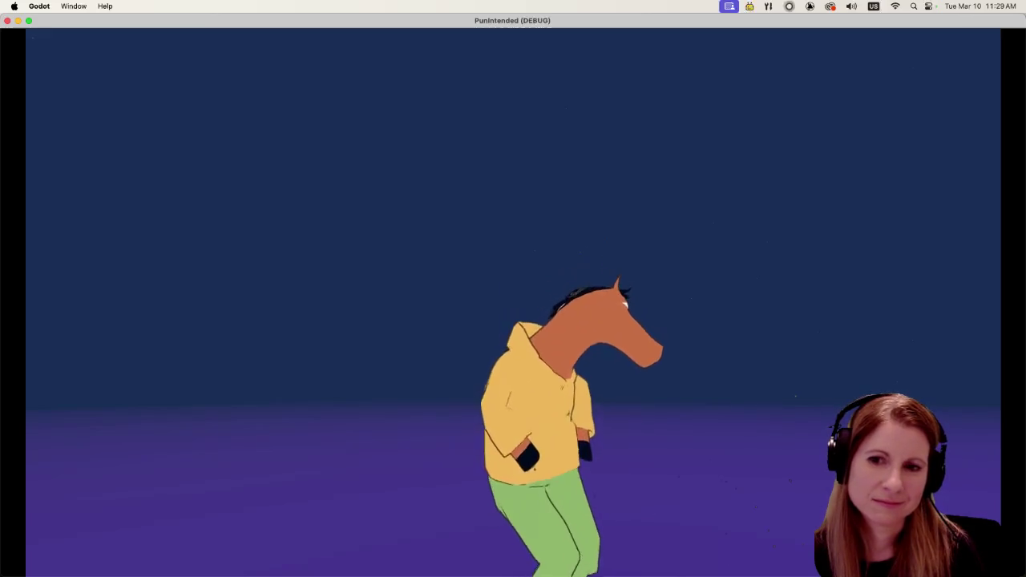
Step: Quit the running game with Cmd+Q to return to the editor
{"action": "key", "text": "super+q"}
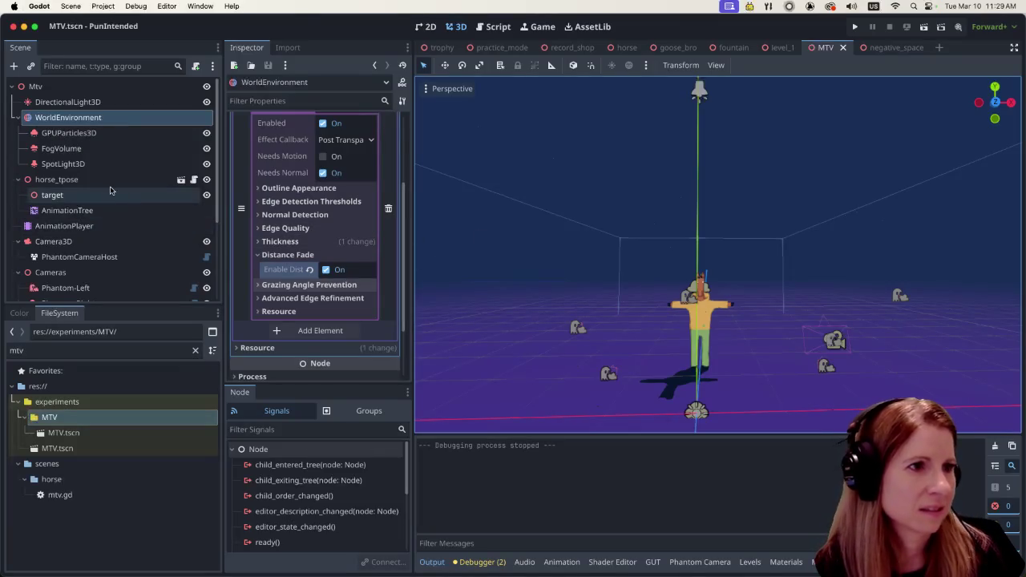
Step: Select GPUParticles3D and open the Pass 1 mesh's material settings
{"action": "left_click", "coordinate": [113, 133]}
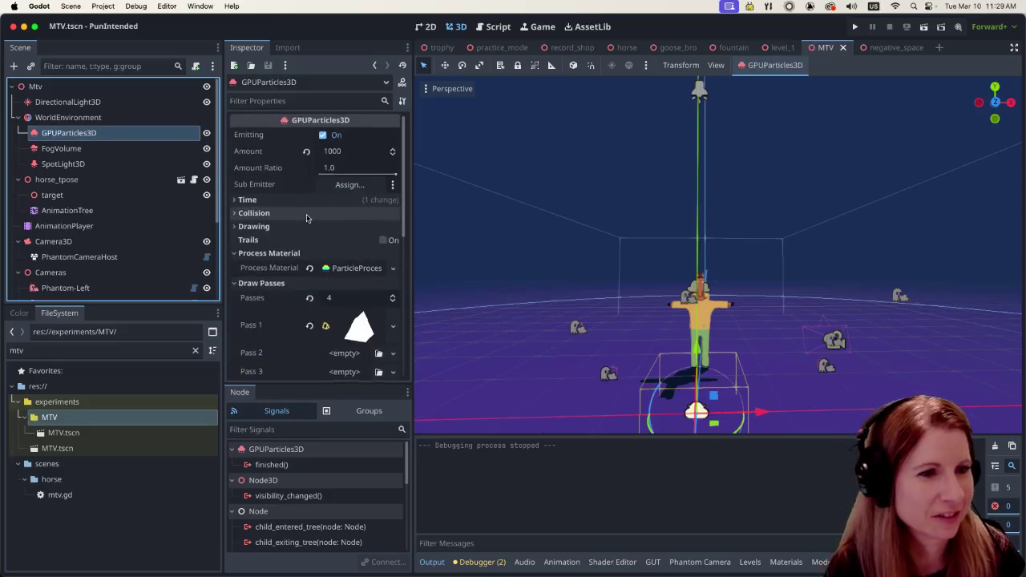
{"action": "scroll", "coordinate": [306, 218], "scroll_direction": "down", "scroll_amount": 3}
{"action": "left_click", "coordinate": [360, 219]}
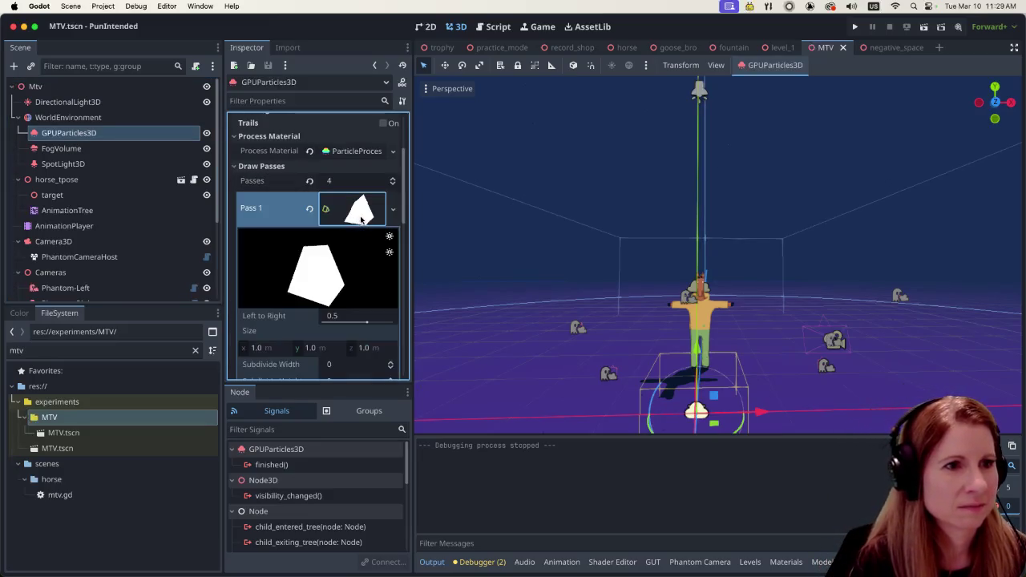
{"action": "scroll", "coordinate": [363, 232], "scroll_direction": "down", "scroll_amount": 5}
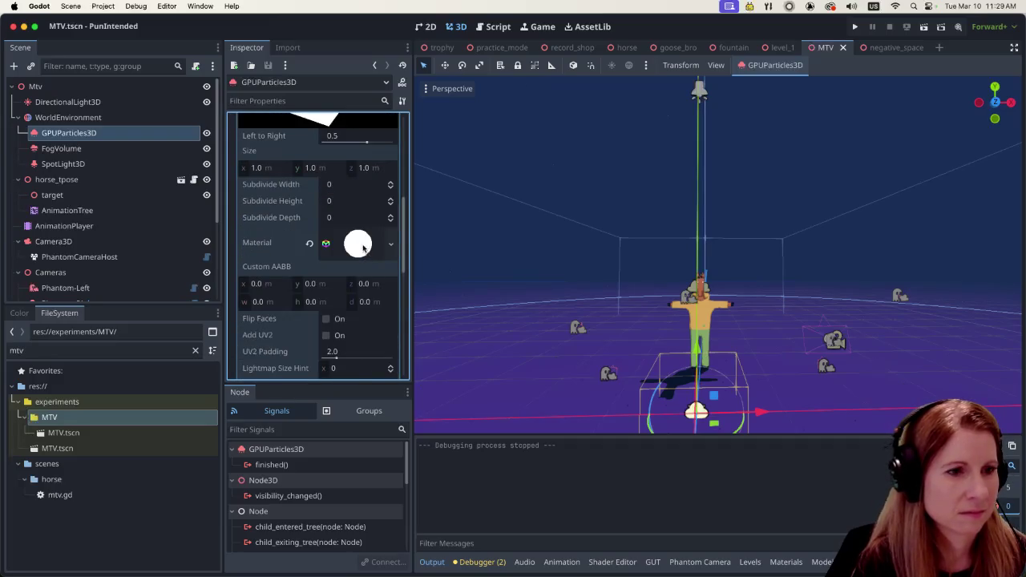
{"action": "scroll", "coordinate": [363, 248], "scroll_direction": "down", "scroll_amount": 5}
{"action": "scroll", "coordinate": [352, 186], "scroll_direction": "up", "scroll_amount": 3}
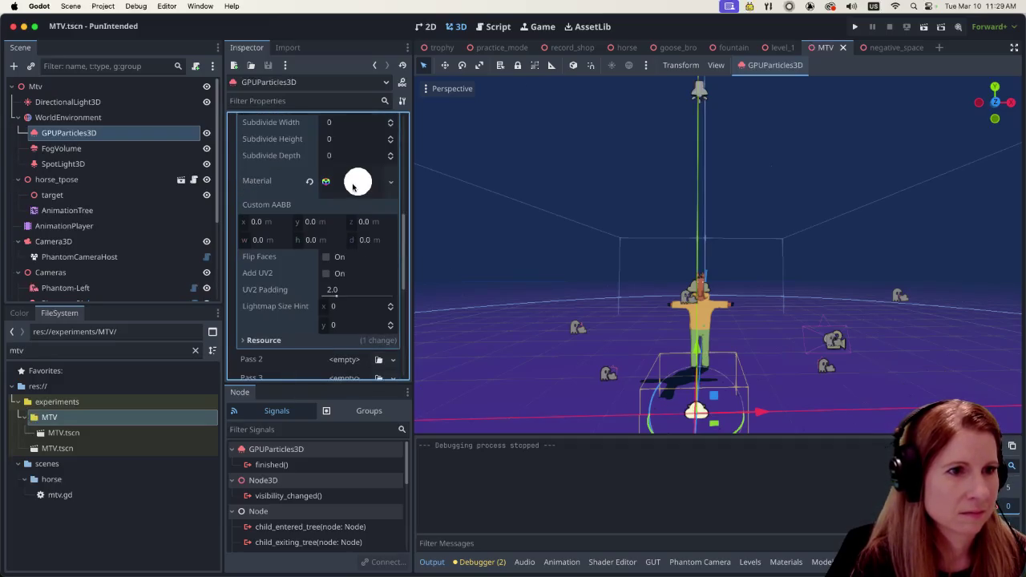
{"action": "left_click", "coordinate": [353, 187]}
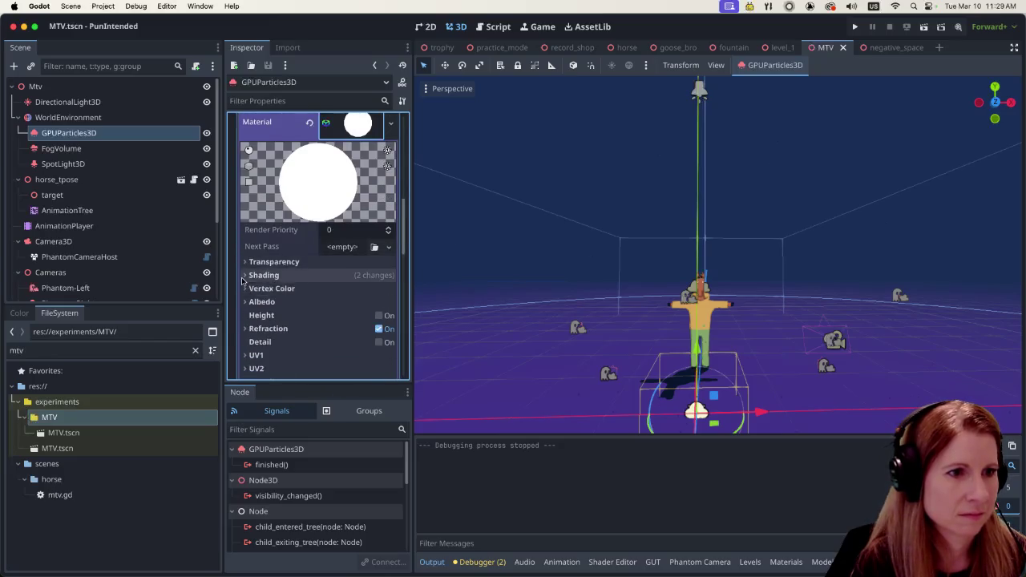
{"action": "left_click", "coordinate": [245, 276]}
Step: Choose Make Unique from the particle material's resource dropdown
{"action": "scroll", "coordinate": [261, 280], "scroll_direction": "down", "scroll_amount": 2}
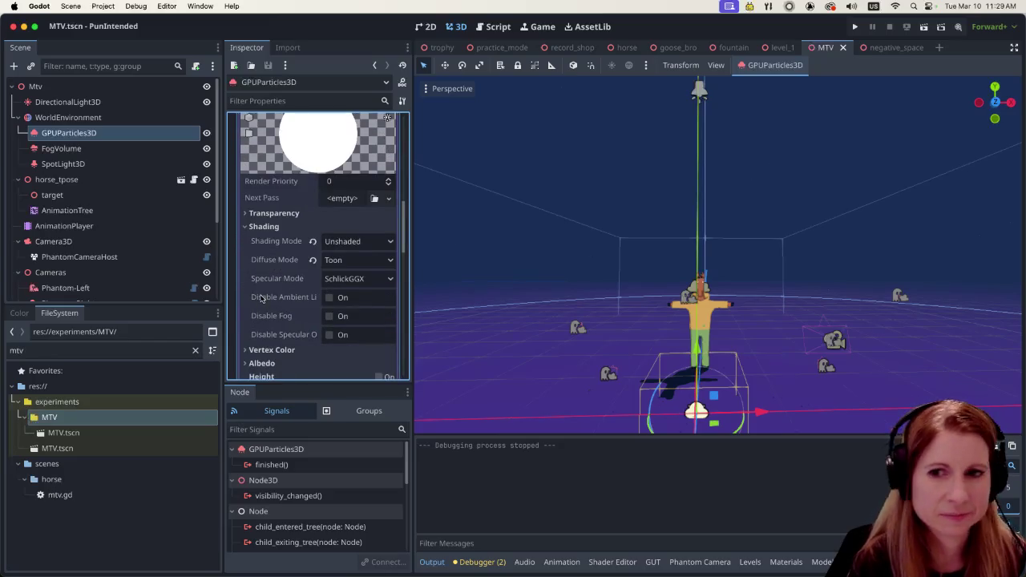
{"action": "scroll", "coordinate": [260, 295], "scroll_direction": "down", "scroll_amount": 1}
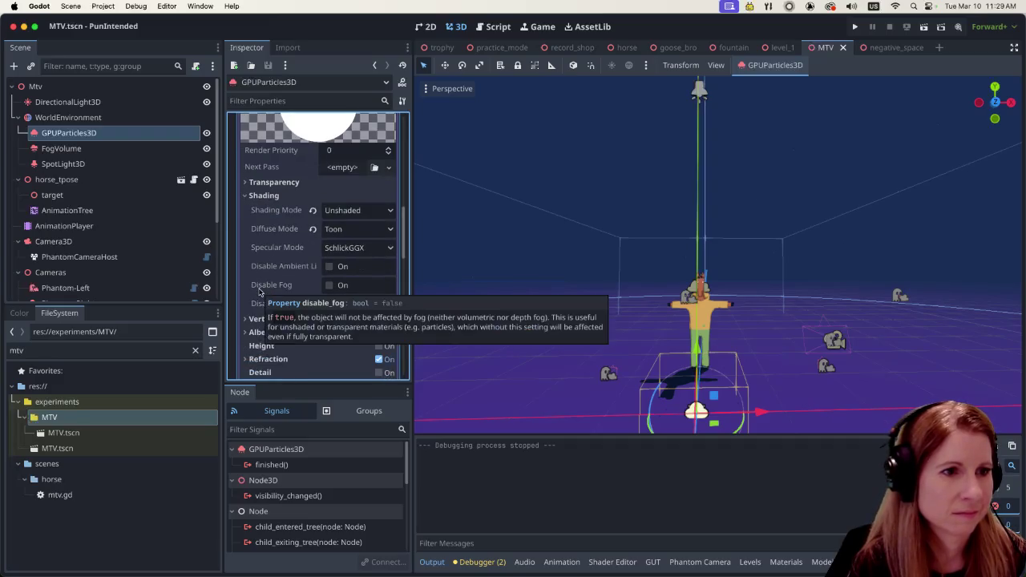
{"action": "scroll", "coordinate": [260, 292], "scroll_direction": "down", "scroll_amount": 1}
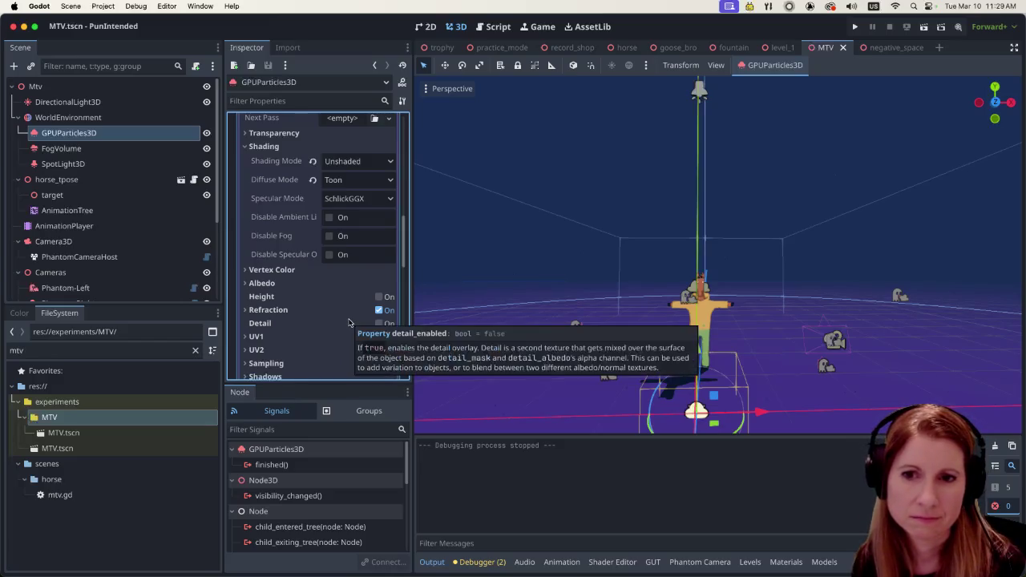
{"action": "scroll", "coordinate": [353, 273], "scroll_direction": "up", "scroll_amount": 3}
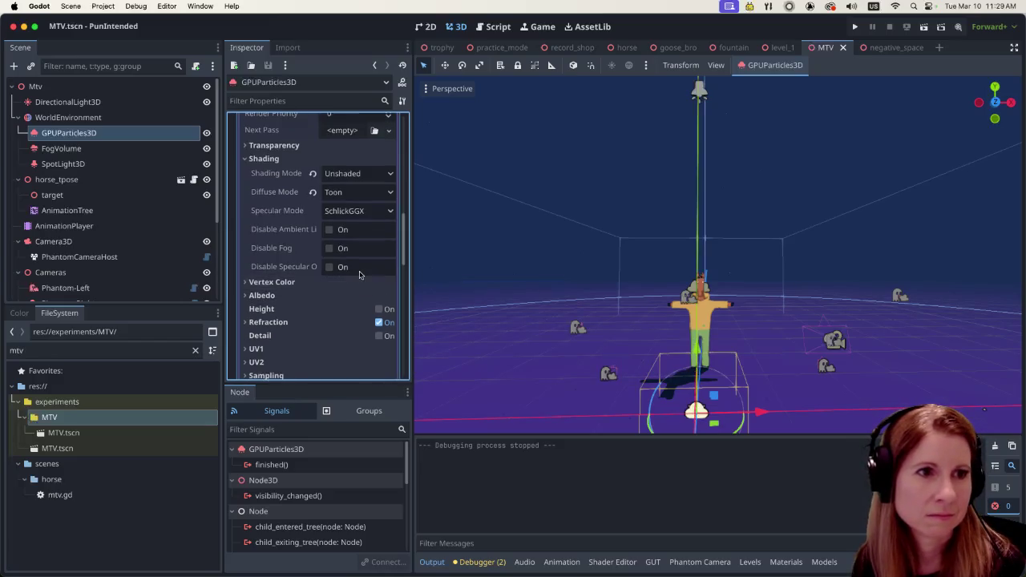
{"action": "scroll", "coordinate": [358, 275], "scroll_direction": "up", "scroll_amount": 2}
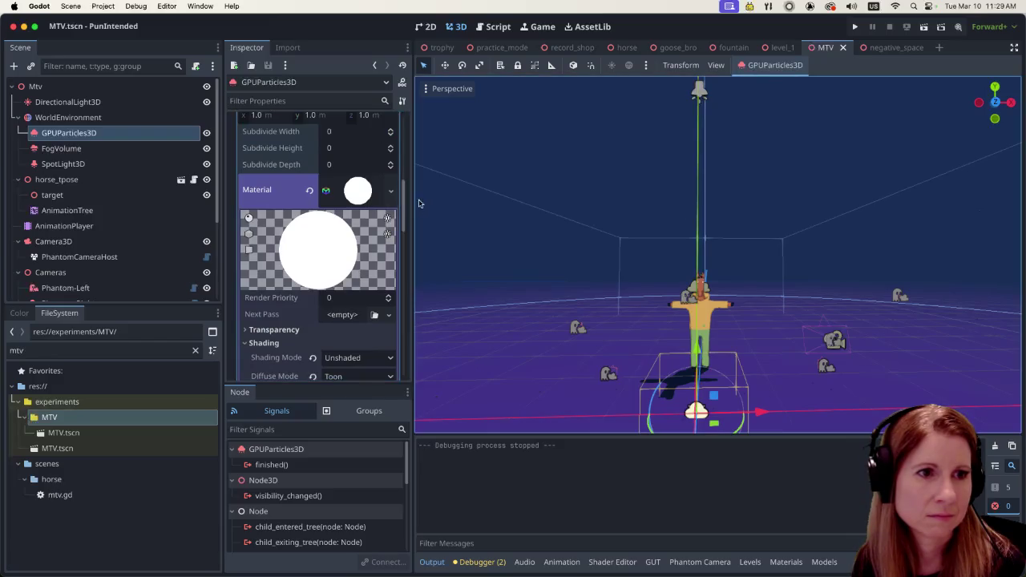
{"action": "left_click", "coordinate": [390, 191]}
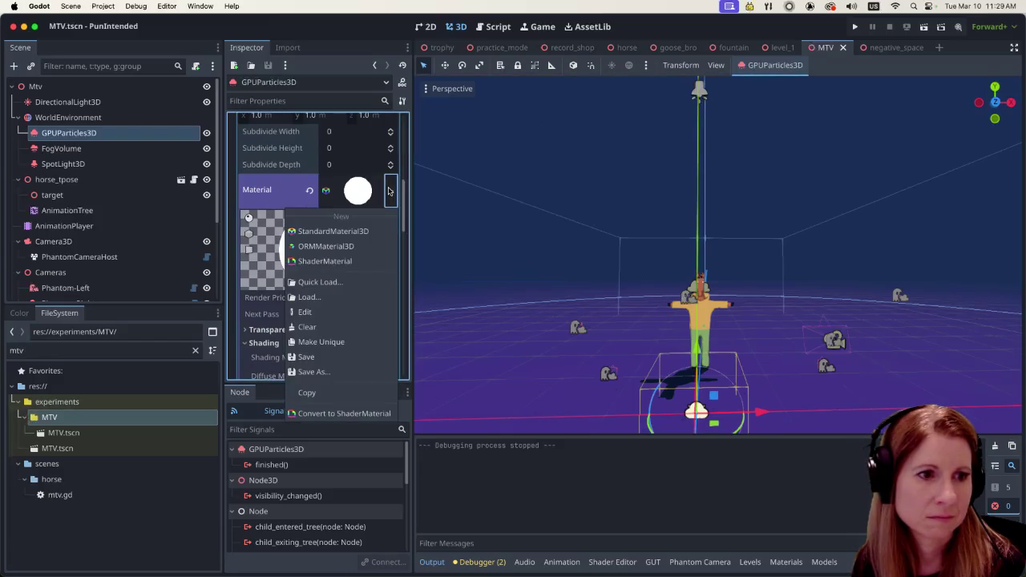
{"action": "left_click", "coordinate": [356, 347]}
{"action": "scroll", "coordinate": [333, 246], "scroll_direction": "down", "scroll_amount": 2}
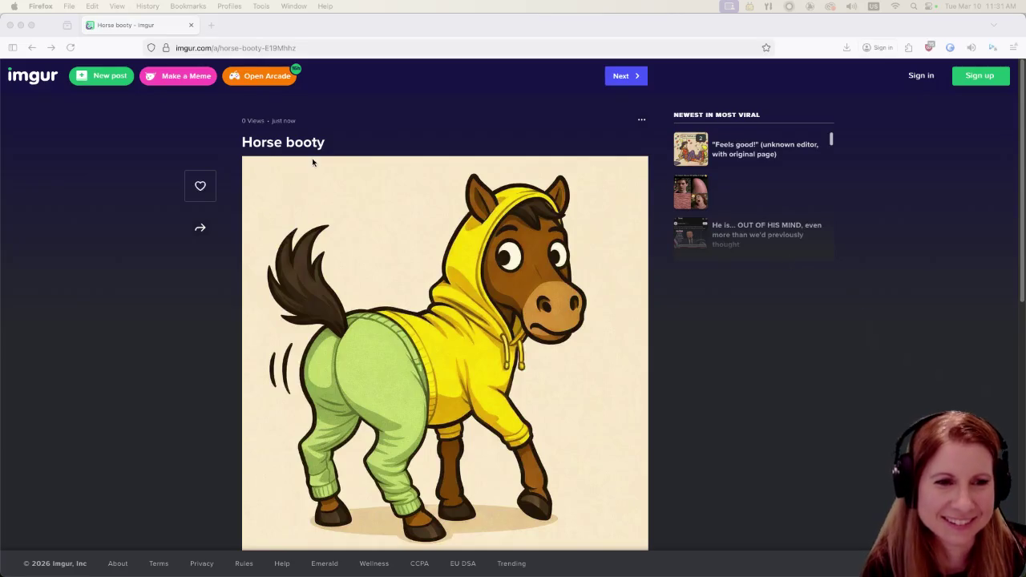
Step: Close the Firefox window showing the Horse booty image
{"action": "left_click", "coordinate": [10, 26]}
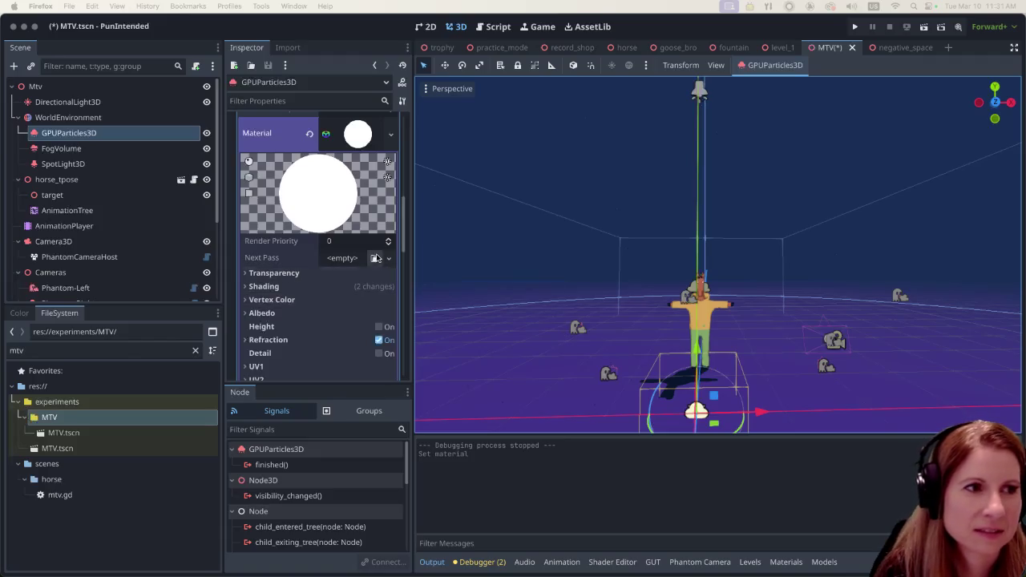
Step: Enable Vertex Color > Use as Albedo in the particle material
{"action": "left_click", "coordinate": [267, 300]}
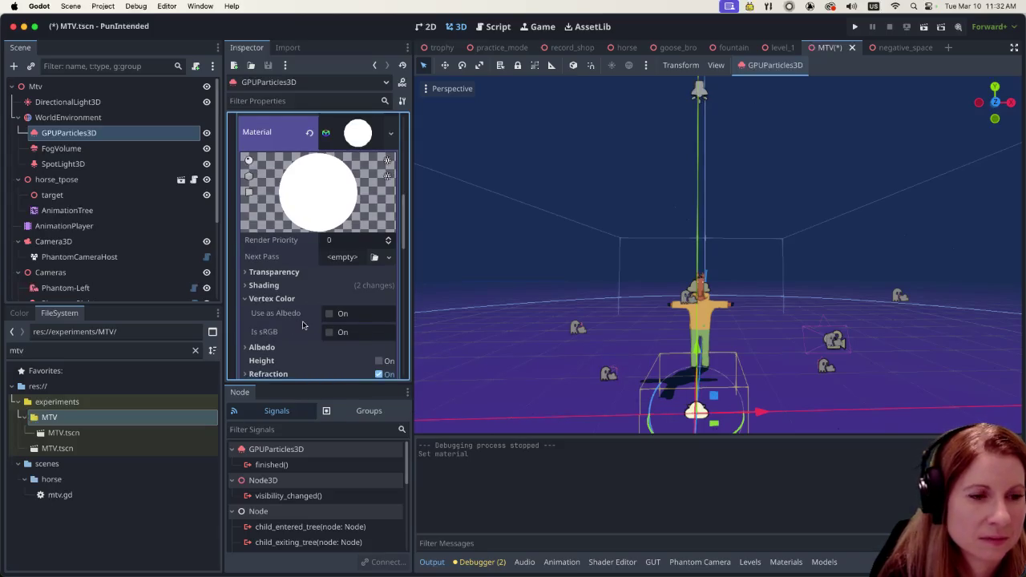
{"action": "left_click", "coordinate": [328, 314]}
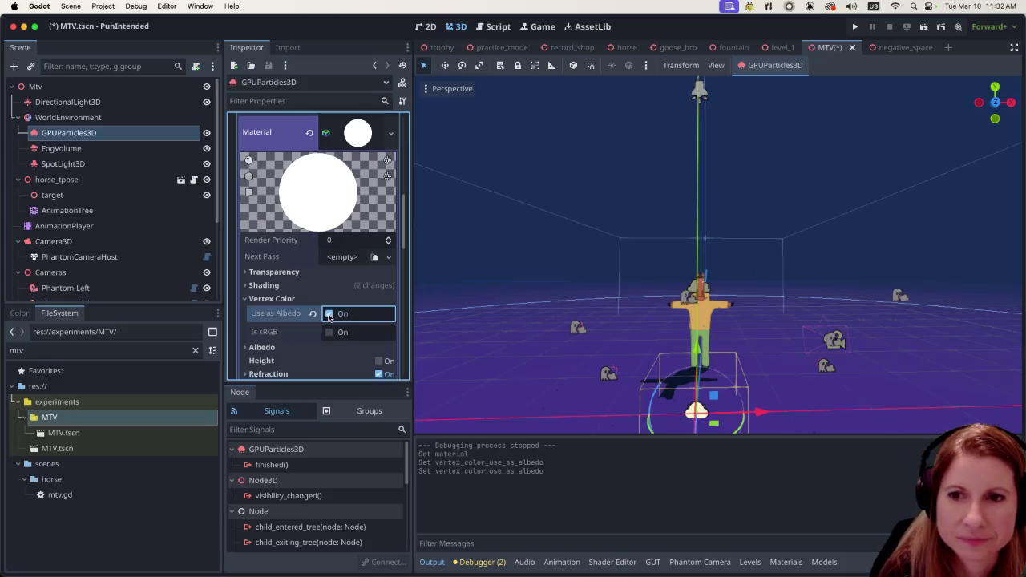
{"action": "scroll", "coordinate": [856, 345], "scroll_direction": "up", "scroll_amount": 5}
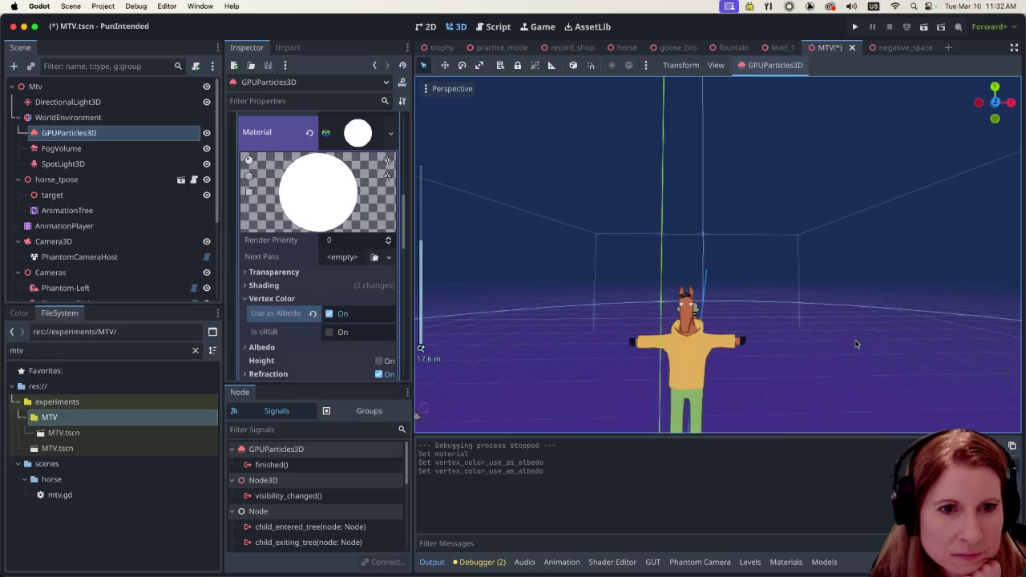
{"action": "scroll", "coordinate": [856, 337], "scroll_direction": "down", "scroll_amount": 5}
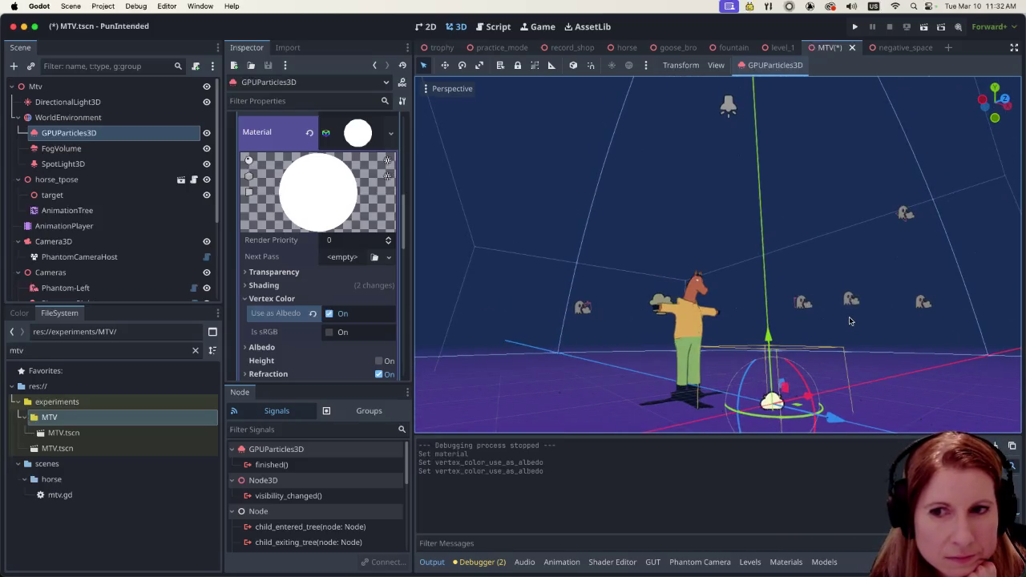
Step: Orbit around the horse to check the particles, then save the scene with Cmd+S
{"action": "mouse_move", "coordinate": [845, 354]}
{"action": "left_mouse_down"}
{"action": "mouse_move", "coordinate": [766, 372]}
{"action": "mouse_move", "coordinate": [812, 386]}
{"action": "left_mouse_up"}
{"action": "scroll", "coordinate": [765, 372], "scroll_direction": "up", "scroll_amount": 4}
{"action": "scroll", "coordinate": [811, 379], "scroll_direction": "up", "scroll_amount": 8}
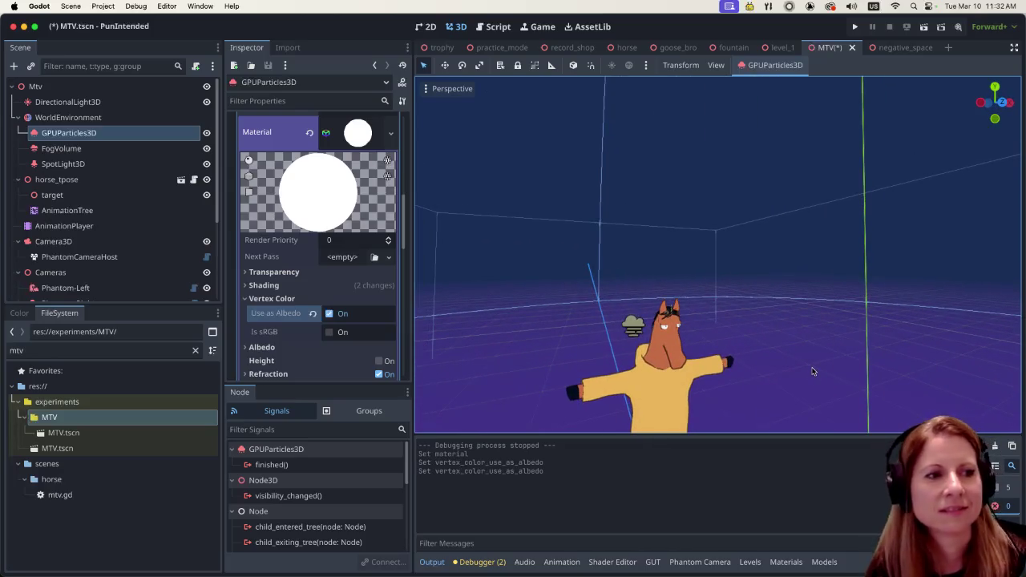
{"action": "scroll", "coordinate": [812, 371], "scroll_direction": "down", "scroll_amount": 8}
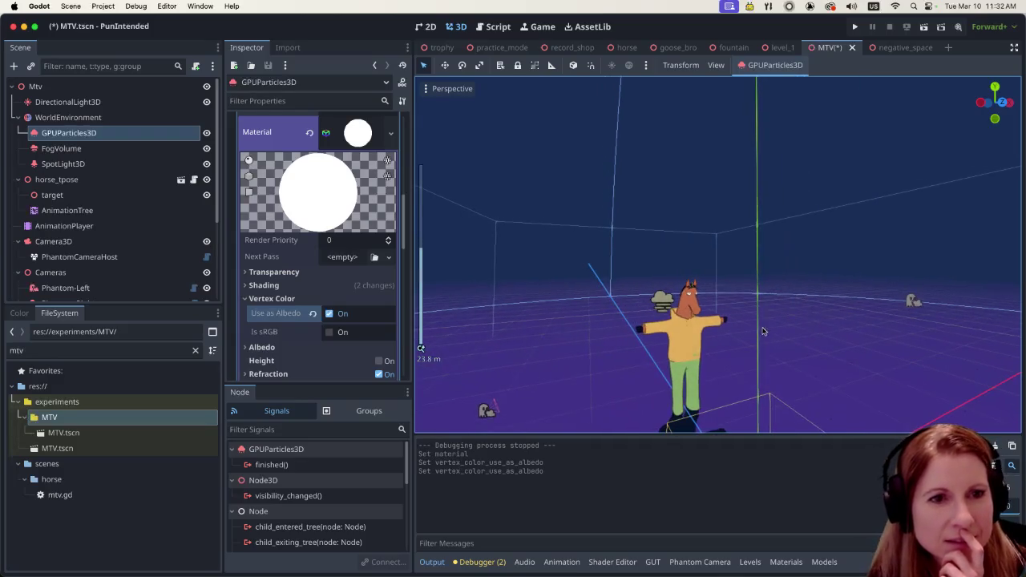
{"action": "key", "text": "super+s"}
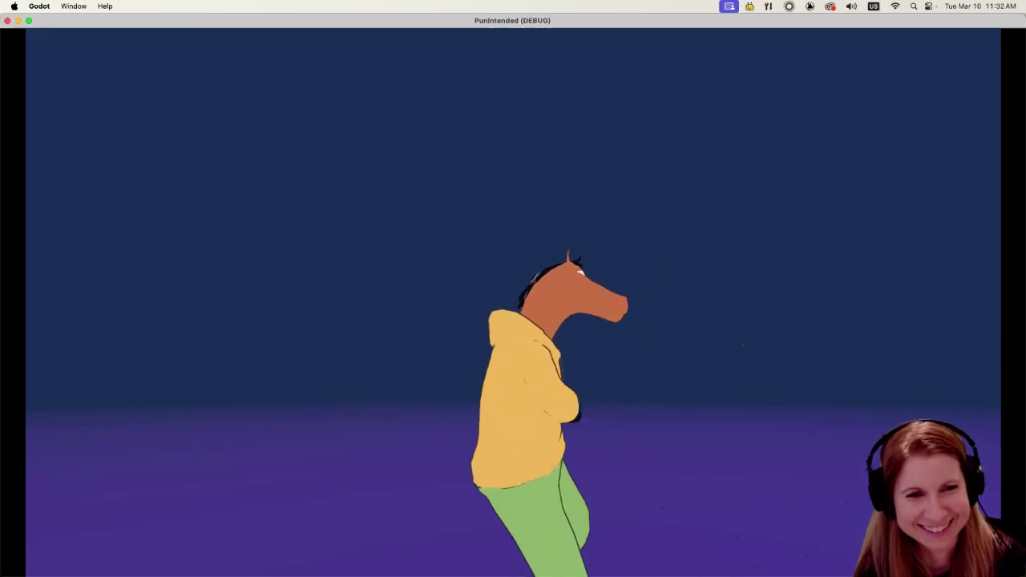
{"action": "key", "text": "super+q"}
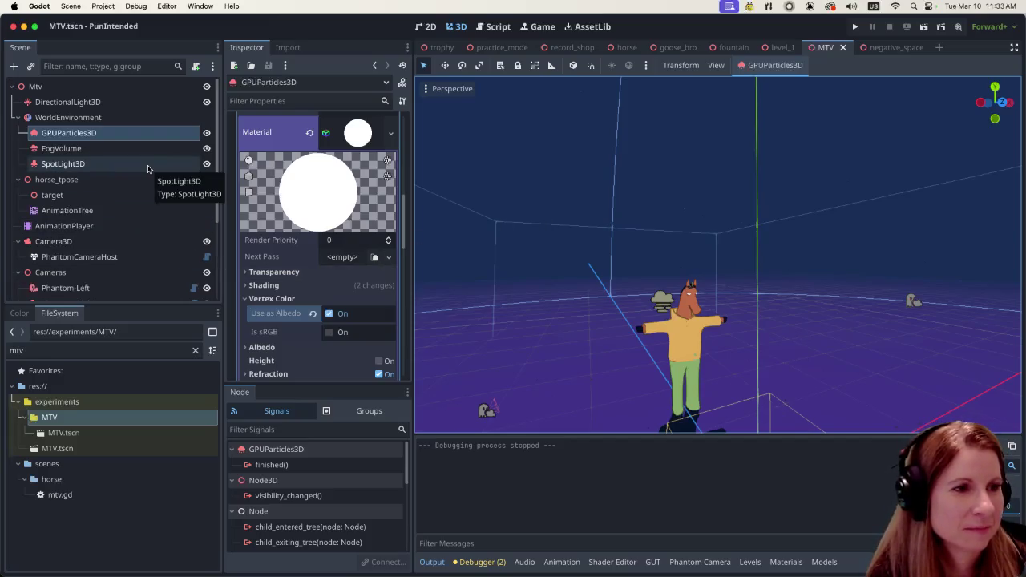
Step: Frame the view on the GPUParticles3D emitter and keep it selected in the Scene dock
{"action": "scroll", "coordinate": [147, 169], "scroll_direction": "down", "scroll_amount": 5}
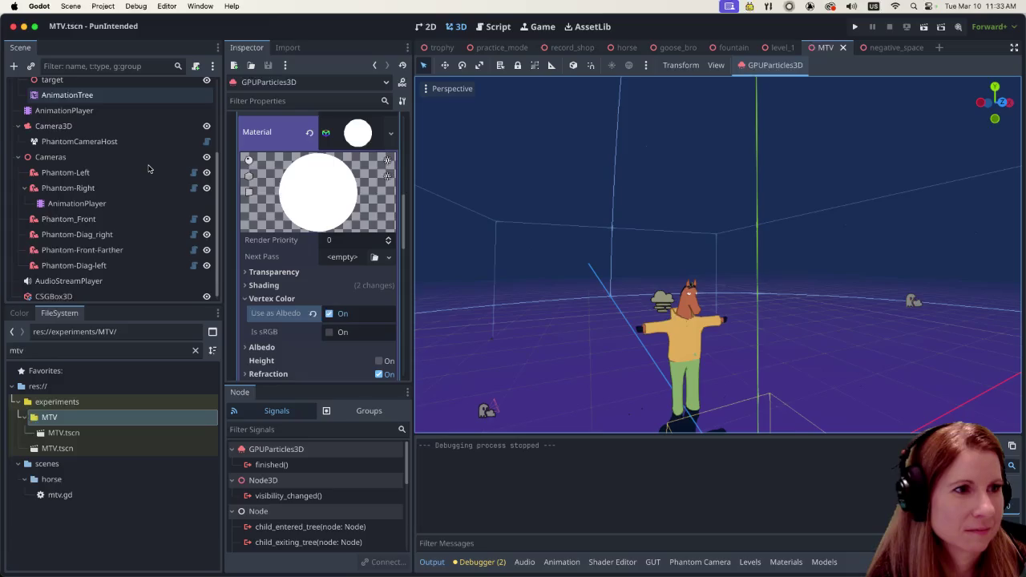
{"action": "scroll", "coordinate": [148, 170], "scroll_direction": "up", "scroll_amount": 5}
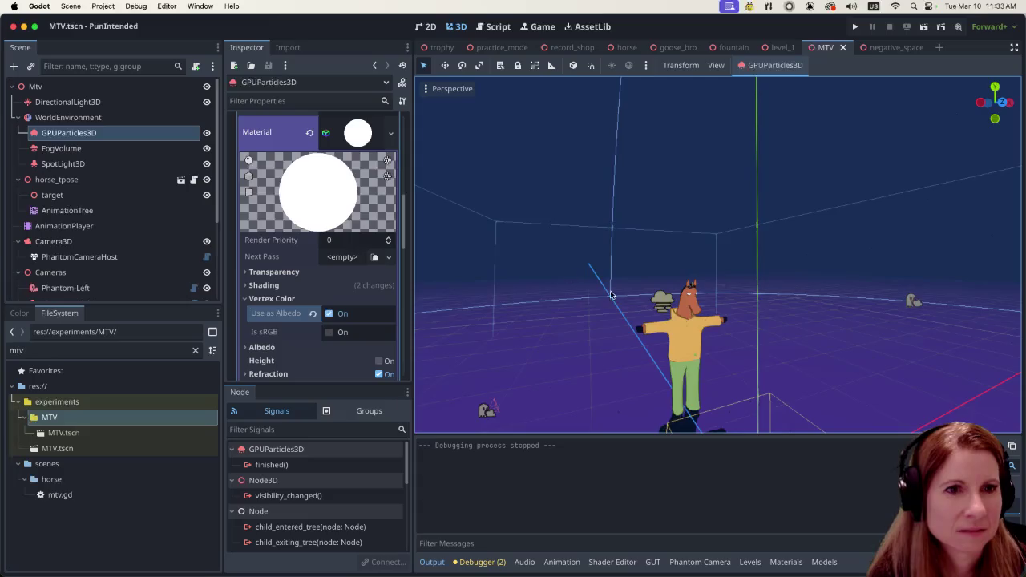
{"action": "key", "text": "f"}
{"action": "scroll", "coordinate": [792, 309], "scroll_direction": "down", "scroll_amount": 1}
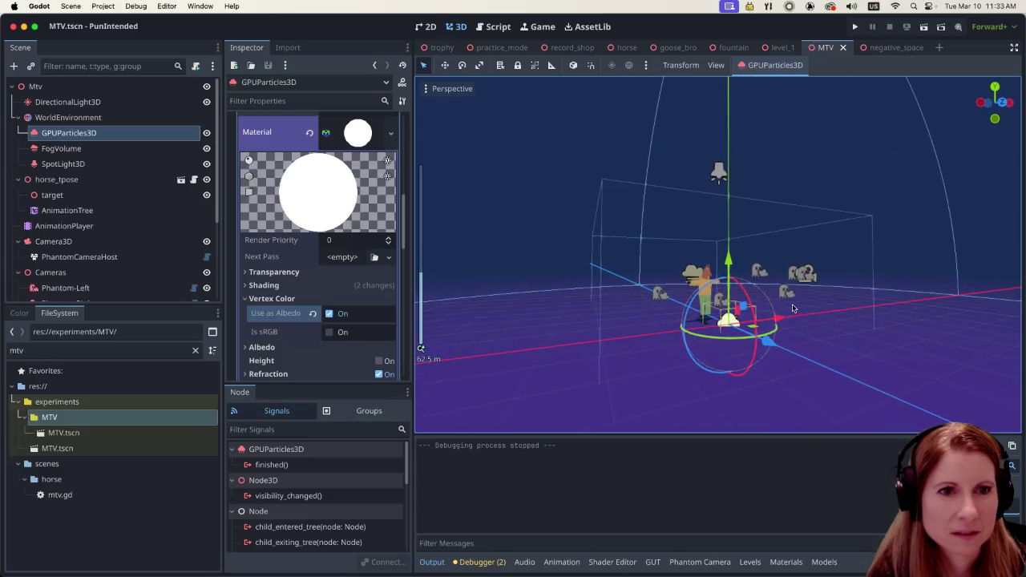
{"action": "scroll", "coordinate": [791, 308], "scroll_direction": "down", "scroll_amount": 5}
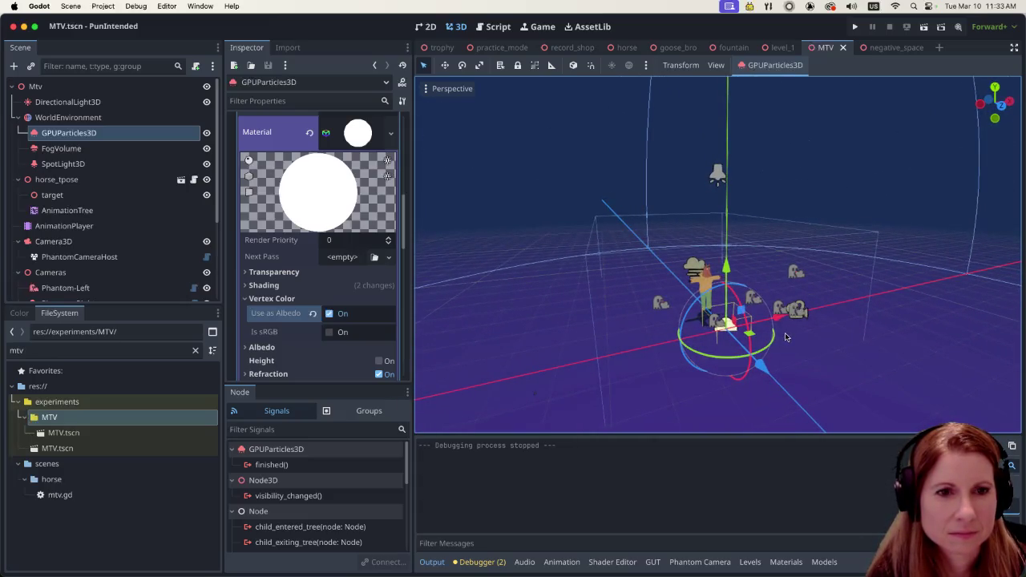
{"action": "left_click", "coordinate": [127, 149]}
{"action": "left_click", "coordinate": [130, 136]}
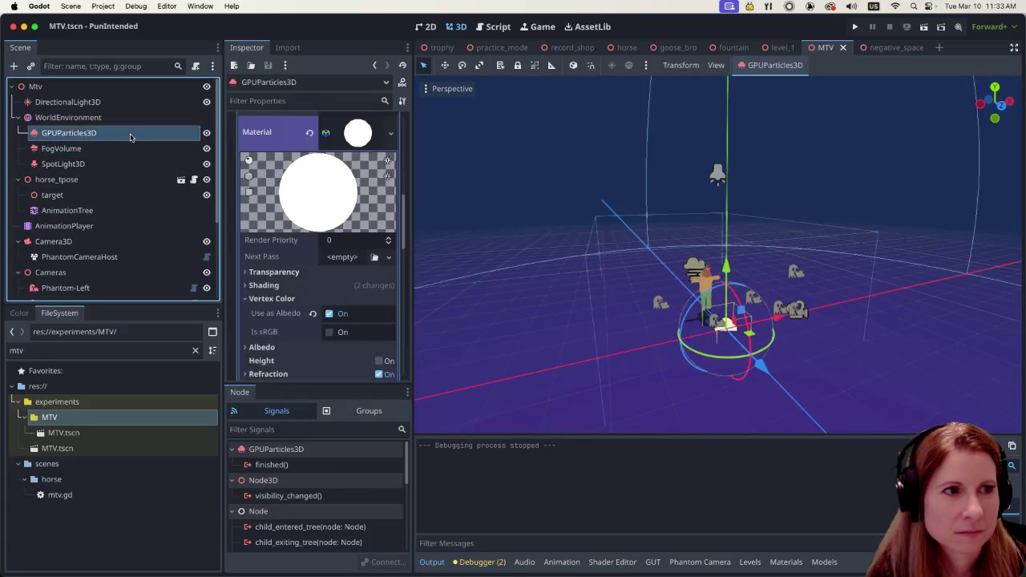
Step: Drag the emitter up the Y axis twice so it sits high above the scene
{"action": "mouse_move", "coordinate": [725, 265]}
{"action": "left_mouse_down"}
{"action": "mouse_move", "coordinate": [744, 85]}
{"action": "mouse_move", "coordinate": [698, 289]}
{"action": "mouse_move", "coordinate": [717, 89]}
{"action": "left_mouse_up"}
{"action": "scroll", "coordinate": [724, 216], "scroll_direction": "down", "scroll_amount": 4}
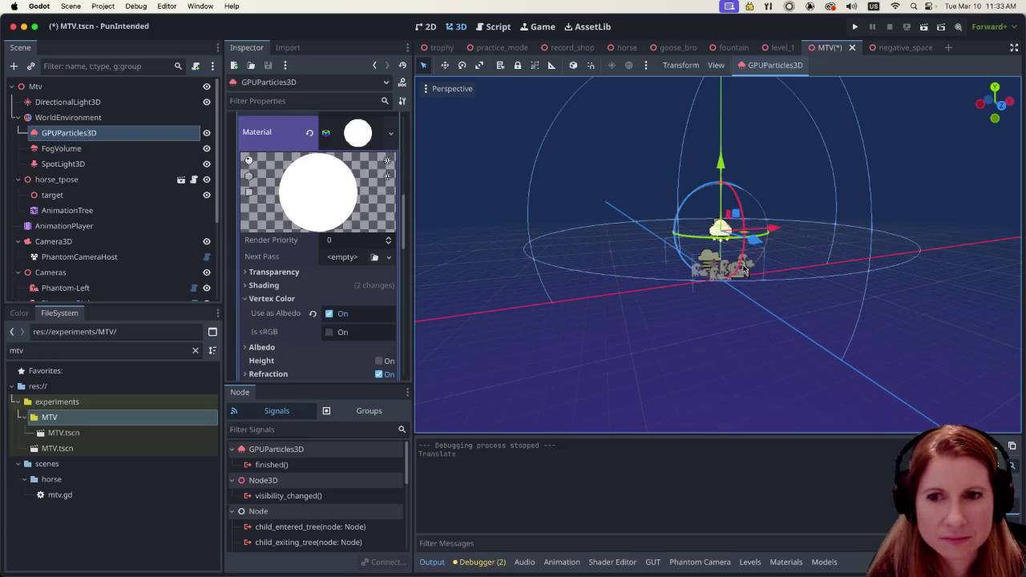
{"action": "scroll", "coordinate": [745, 272], "scroll_direction": "up", "scroll_amount": 2}
{"action": "left_click_drag", "start_coordinate": [721, 158], "coordinate": [724, 56]}
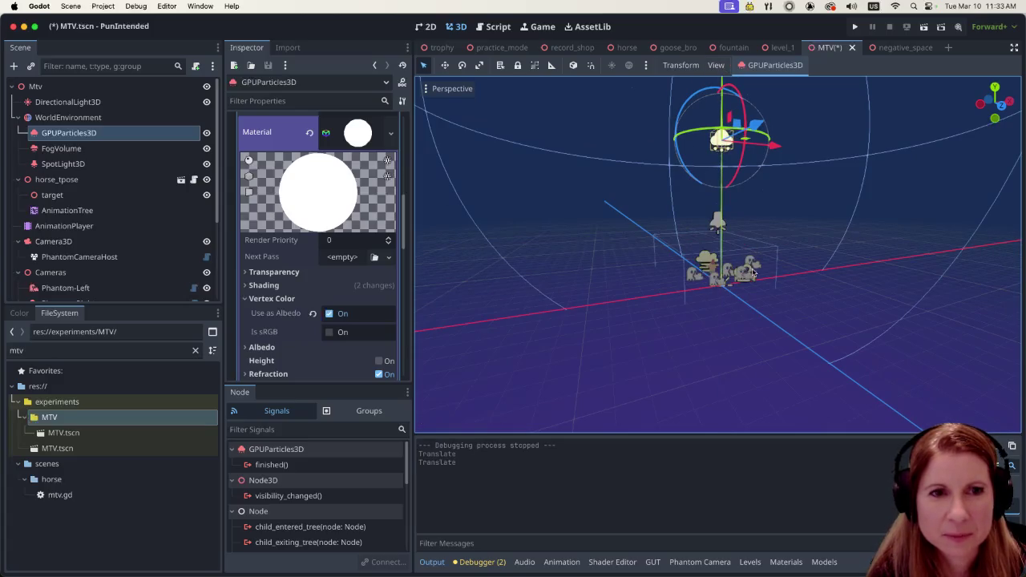
{"action": "scroll", "coordinate": [834, 309], "scroll_direction": "up", "scroll_amount": 3}
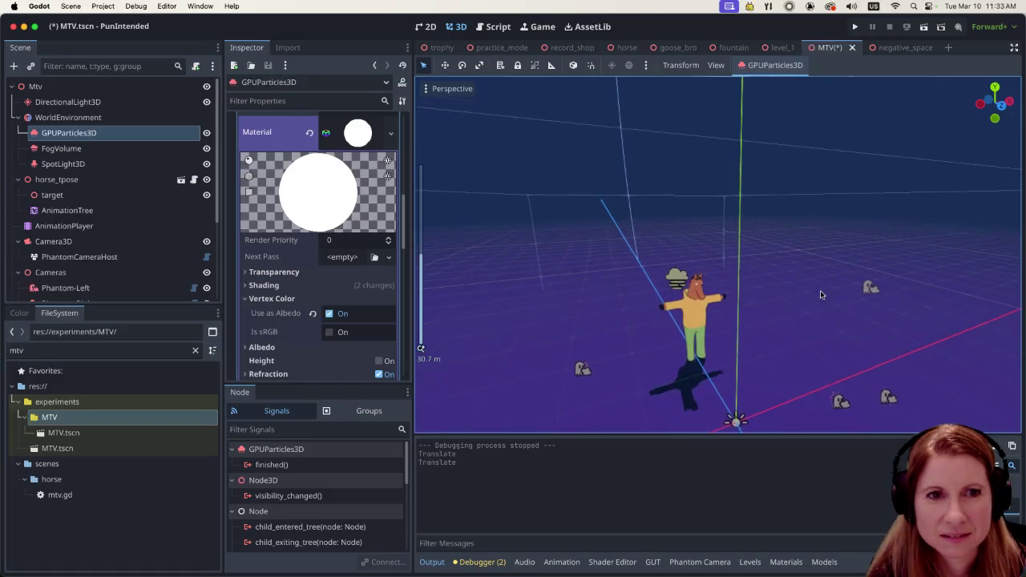
{"action": "scroll", "coordinate": [804, 342], "scroll_direction": "up", "scroll_amount": 1}
{"action": "scroll", "coordinate": [804, 342], "scroll_direction": "left", "scroll_amount": 3}
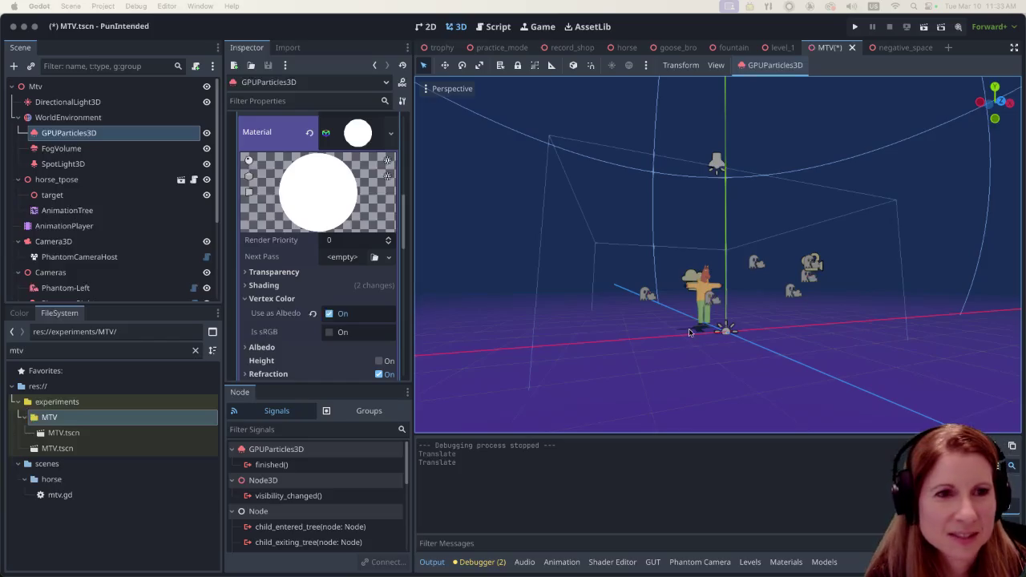
Step: Expand the process material's Spawn and Angle settings and look through them
{"action": "scroll", "coordinate": [368, 307], "scroll_direction": "up", "scroll_amount": 4}
{"action": "scroll", "coordinate": [371, 306], "scroll_direction": "up", "scroll_amount": 4}
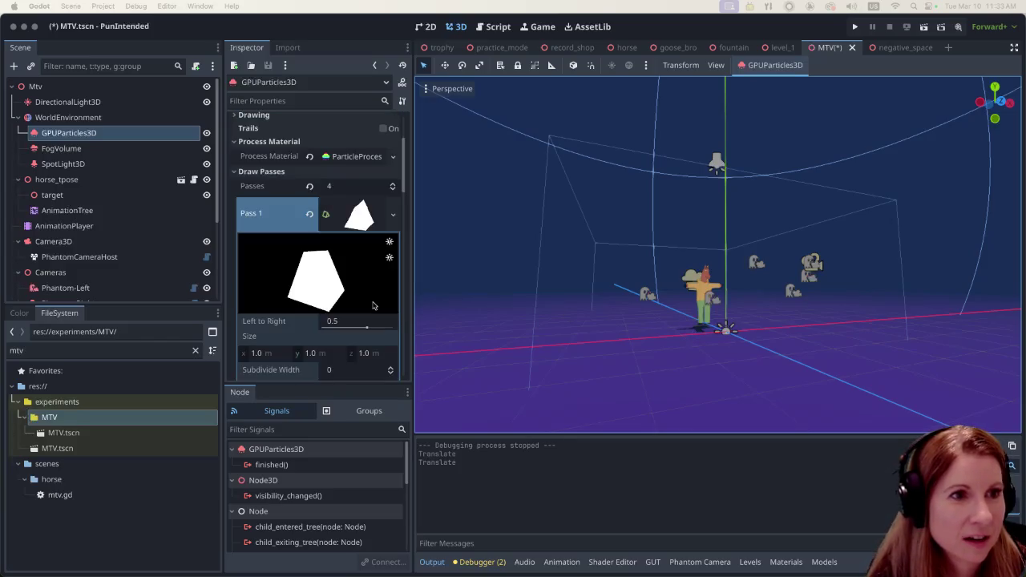
{"action": "scroll", "coordinate": [372, 305], "scroll_direction": "up", "scroll_amount": 3}
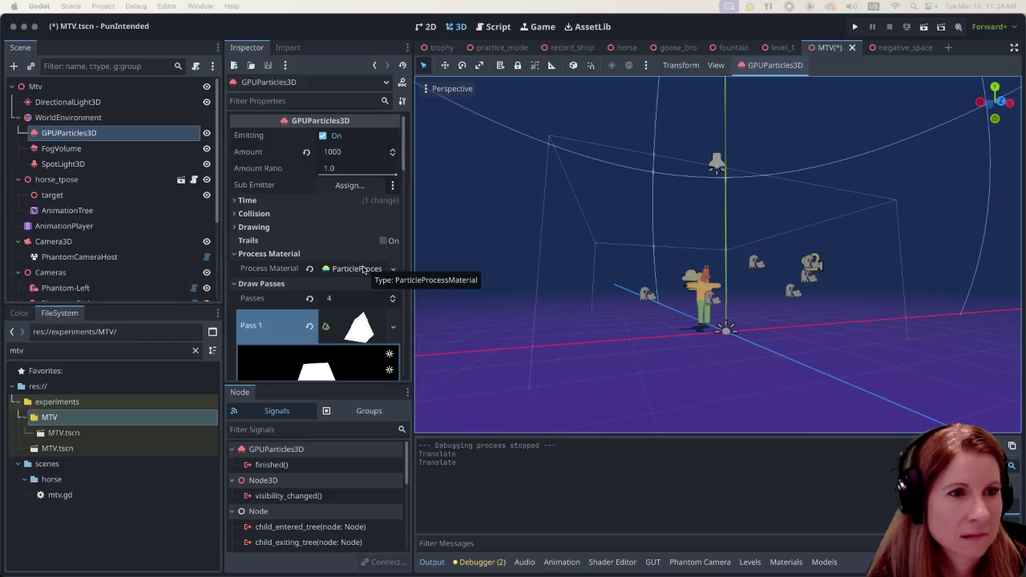
{"action": "left_click", "coordinate": [363, 269]}
{"action": "left_click", "coordinate": [240, 316]}
{"action": "scroll", "coordinate": [285, 282], "scroll_direction": "down", "scroll_amount": 2}
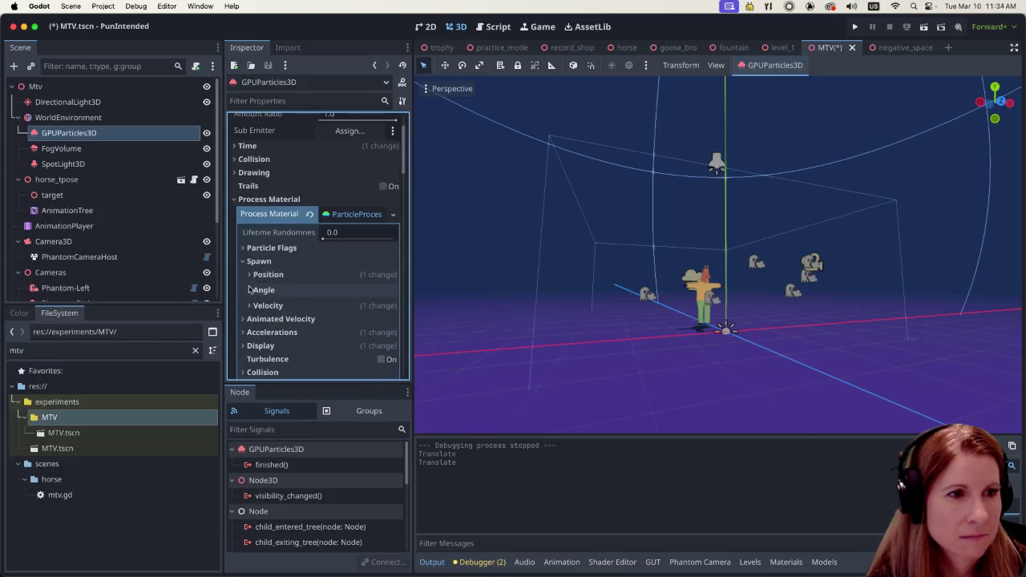
{"action": "left_click", "coordinate": [249, 290]}
{"action": "scroll", "coordinate": [252, 290], "scroll_direction": "down", "scroll_amount": 2}
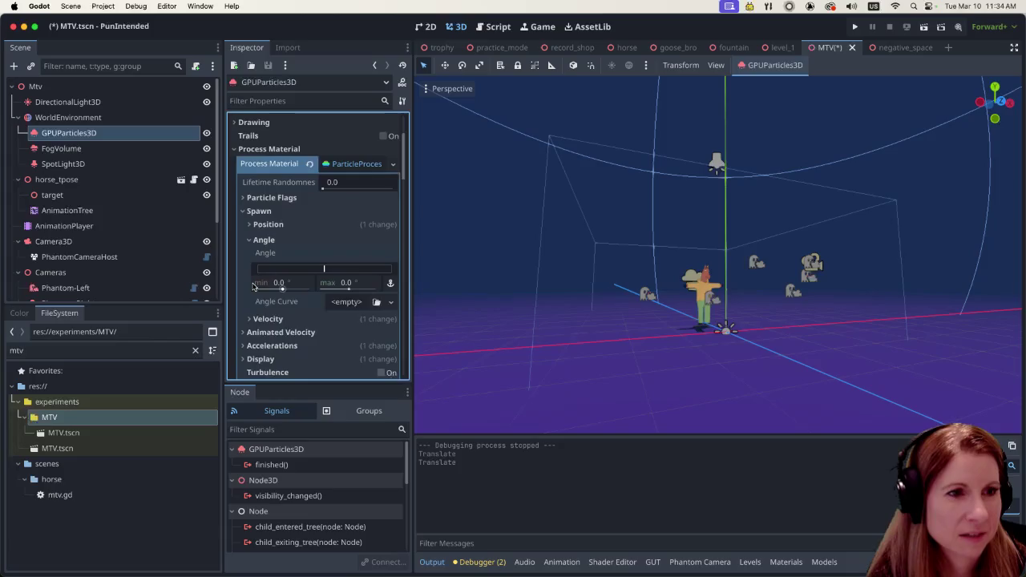
{"action": "scroll", "coordinate": [288, 227], "scroll_direction": "down", "scroll_amount": 7}
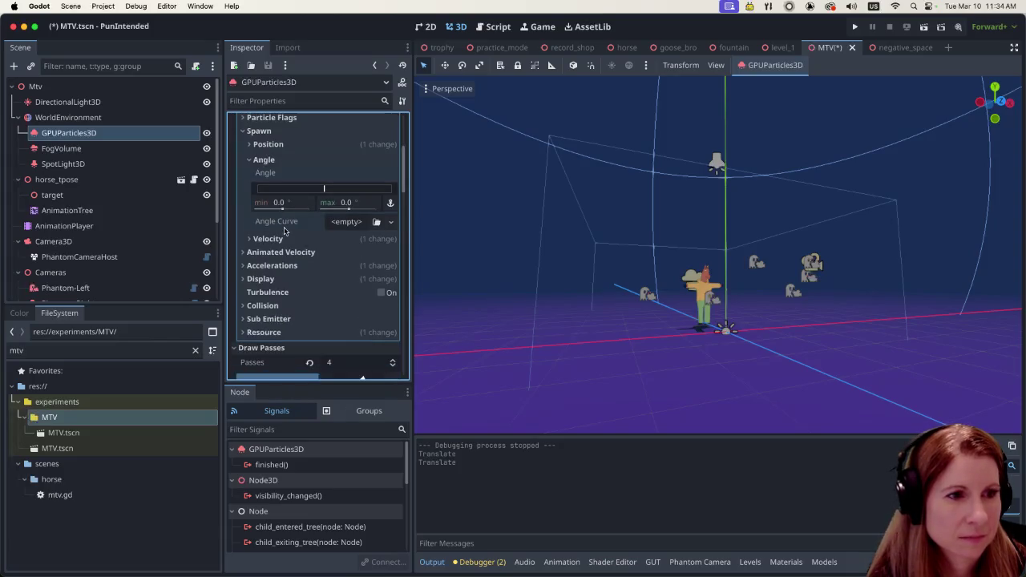
{"action": "scroll", "coordinate": [281, 234], "scroll_direction": "down", "scroll_amount": 5}
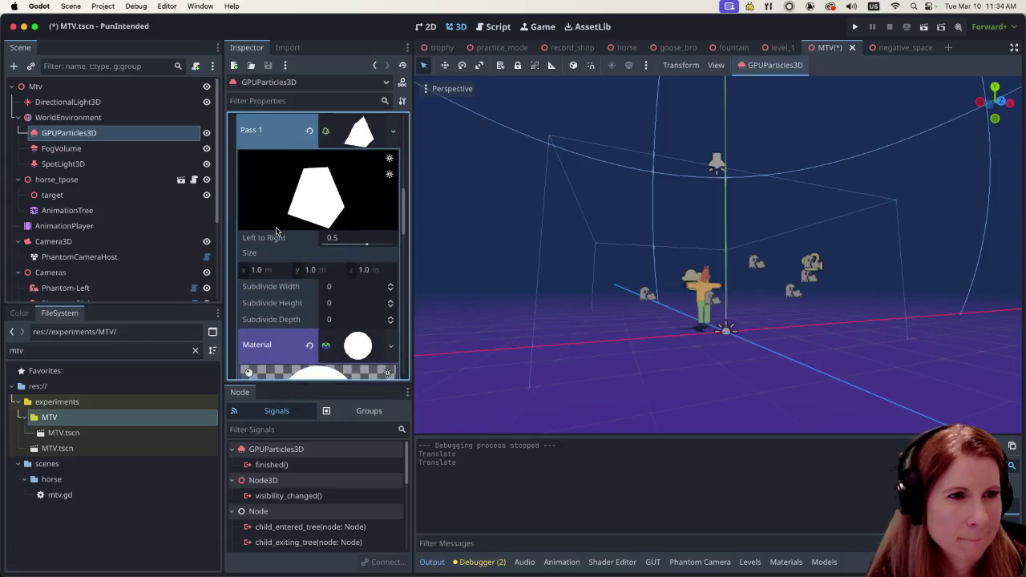
{"action": "scroll", "coordinate": [290, 284], "scroll_direction": "down", "scroll_amount": 4}
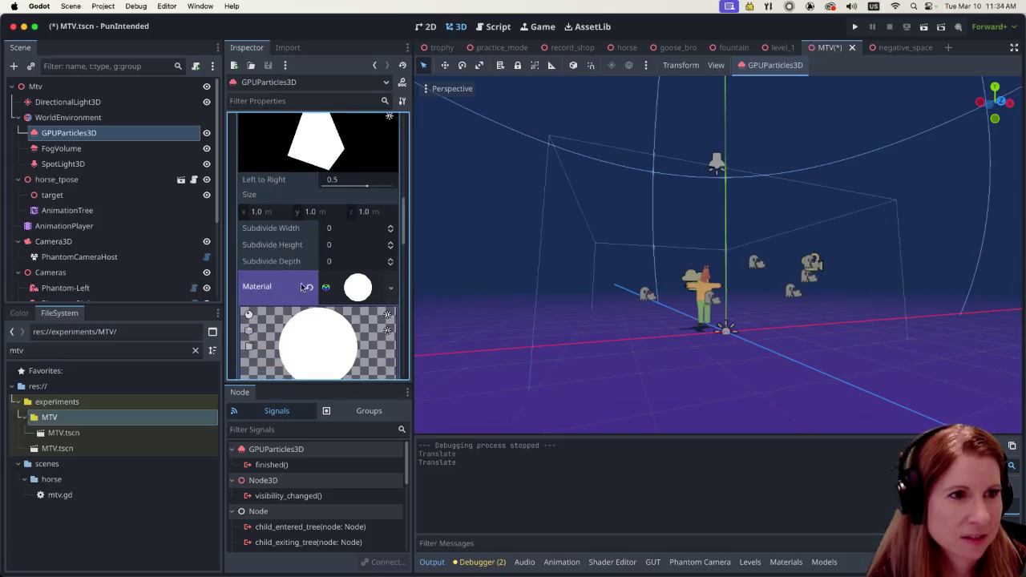
{"action": "scroll", "coordinate": [305, 268], "scroll_direction": "down", "scroll_amount": 9}
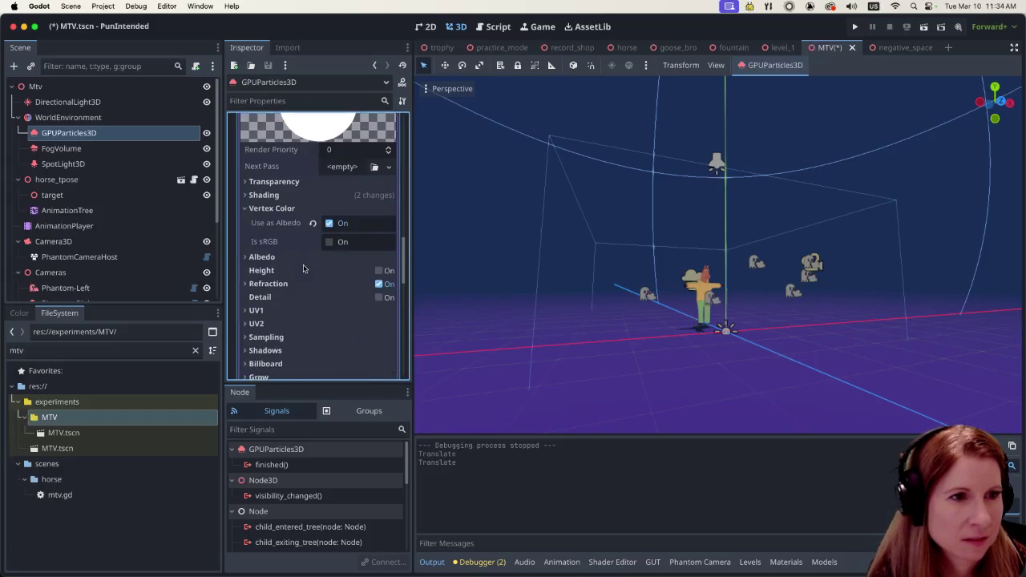
{"action": "scroll", "coordinate": [299, 262], "scroll_direction": "down", "scroll_amount": 10}
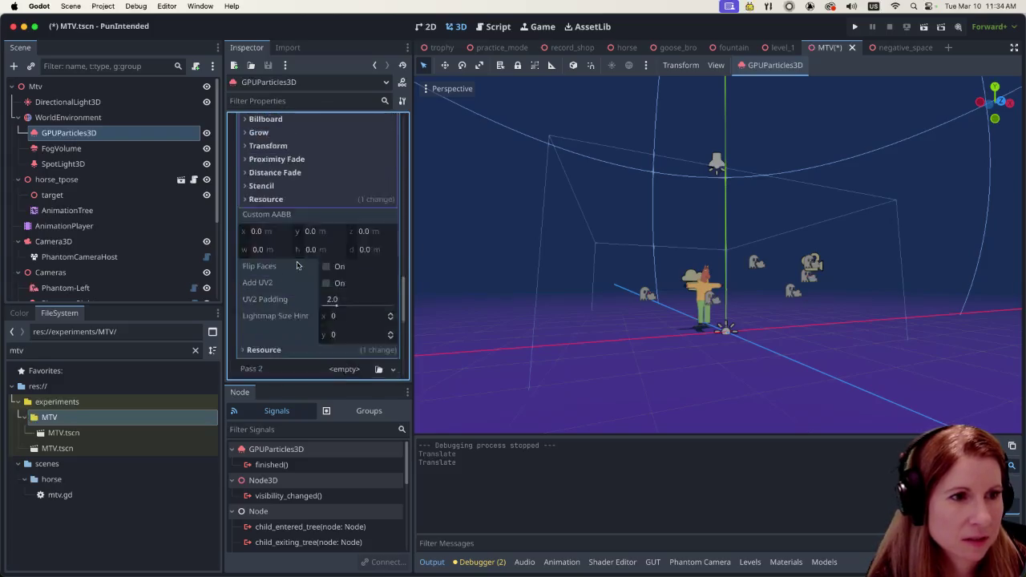
{"action": "scroll", "coordinate": [291, 254], "scroll_direction": "down", "scroll_amount": 5}
{"action": "scroll", "coordinate": [301, 254], "scroll_direction": "up", "scroll_amount": 20}
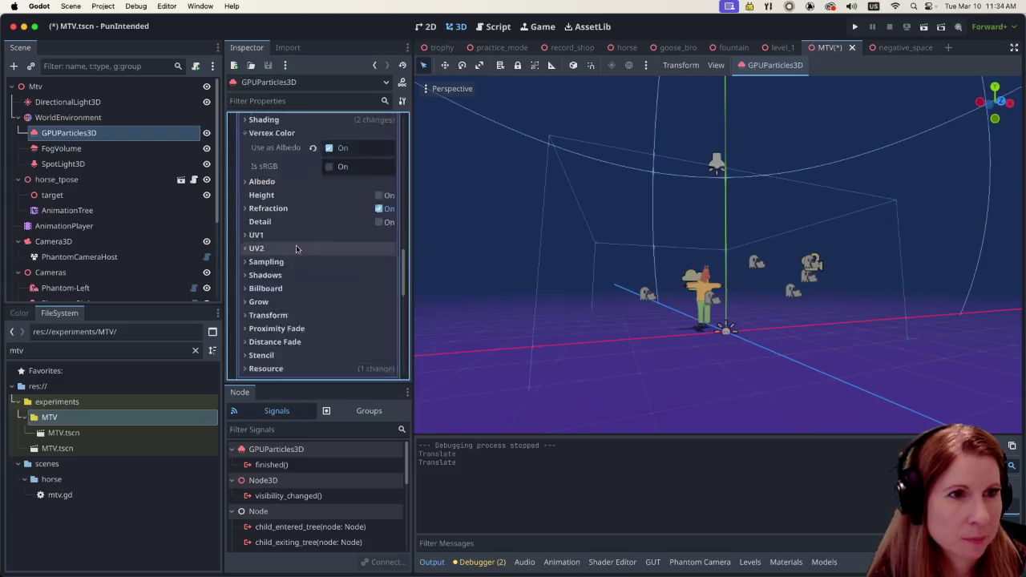
{"action": "scroll", "coordinate": [306, 254], "scroll_direction": "up", "scroll_amount": 1}
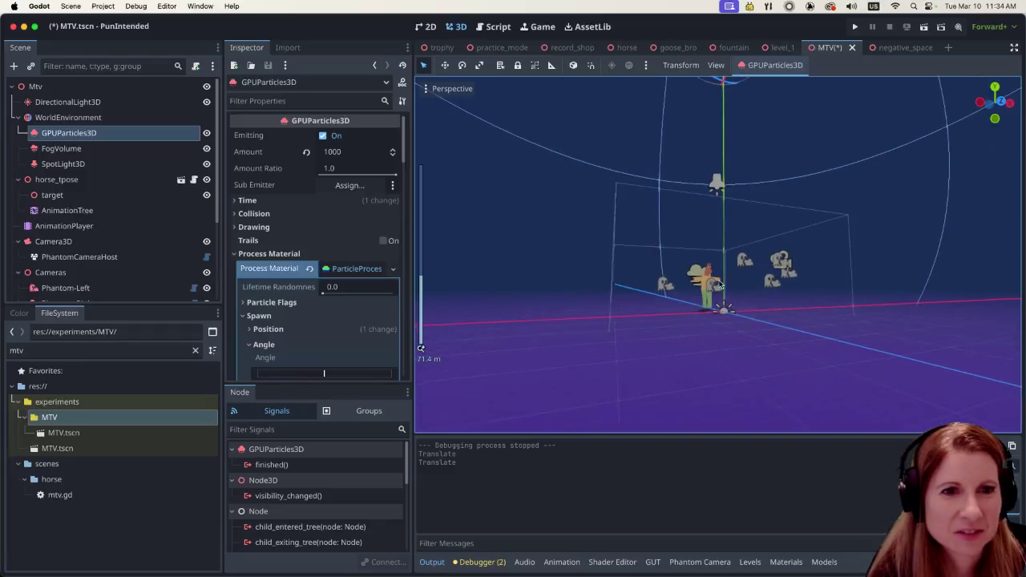
{"action": "scroll", "coordinate": [793, 304], "scroll_direction": "down", "scroll_amount": 5}
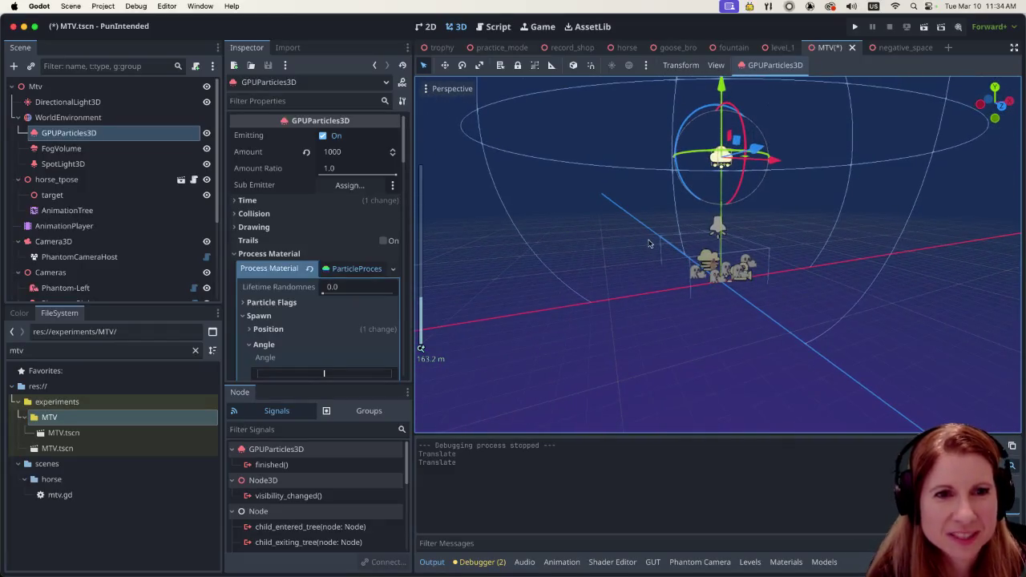
{"action": "scroll", "coordinate": [778, 297], "scroll_direction": "up", "scroll_amount": 3}
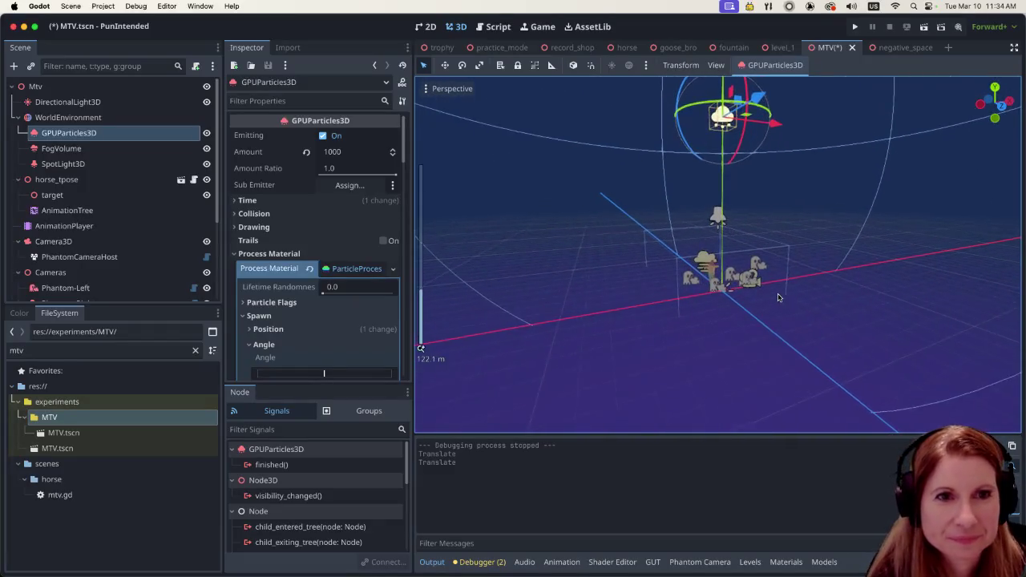
{"action": "scroll", "coordinate": [721, 269], "scroll_direction": "up", "scroll_amount": 8}
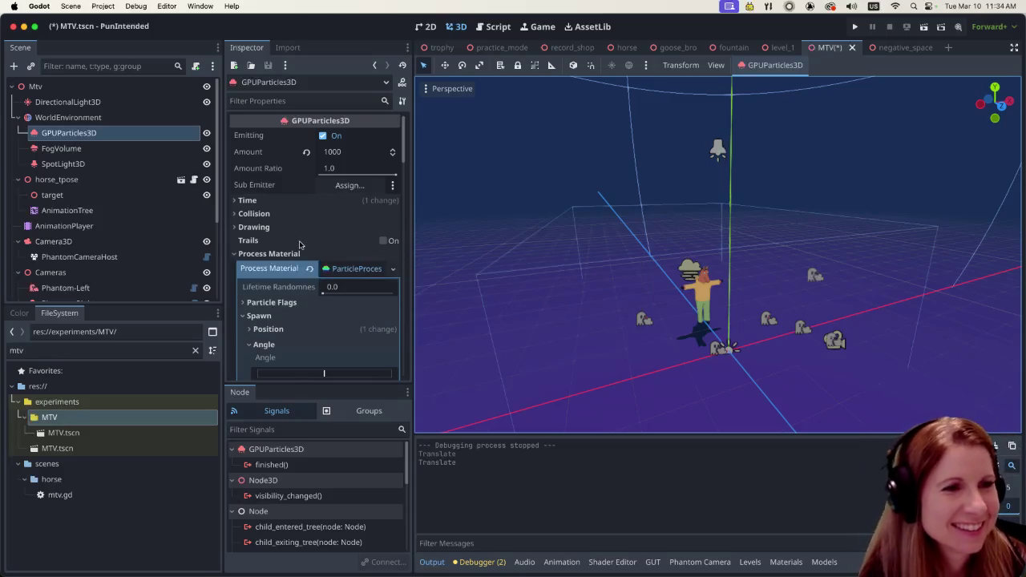
{"action": "scroll", "coordinate": [308, 245], "scroll_direction": "down", "scroll_amount": 3}
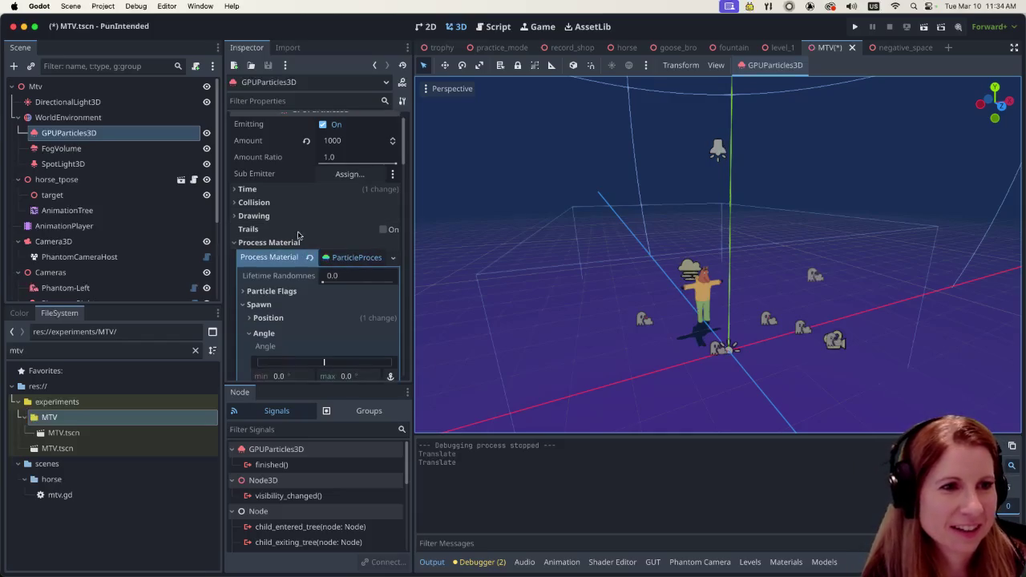
{"action": "scroll", "coordinate": [313, 248], "scroll_direction": "down", "scroll_amount": 2}
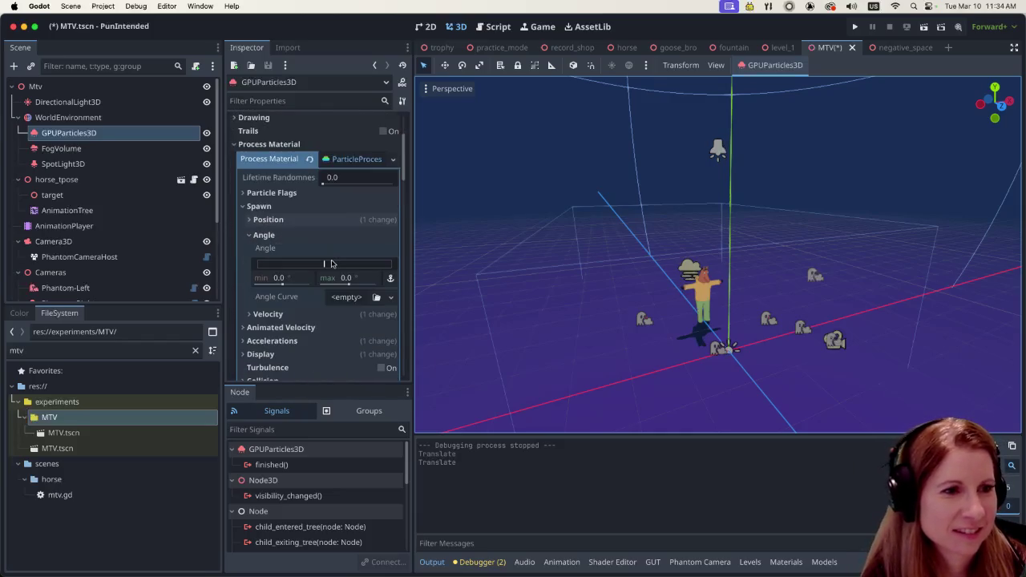
Step: Collapse the process material and start filtering the GPUParticles3D properties
{"action": "left_click", "coordinate": [351, 159]}
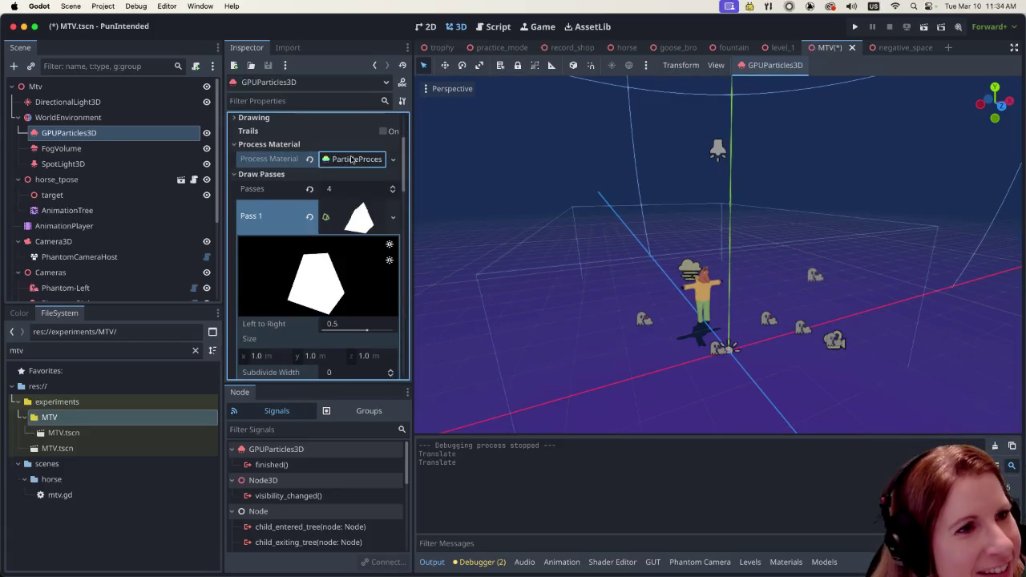
{"action": "scroll", "coordinate": [330, 231], "scroll_direction": "down", "scroll_amount": 6}
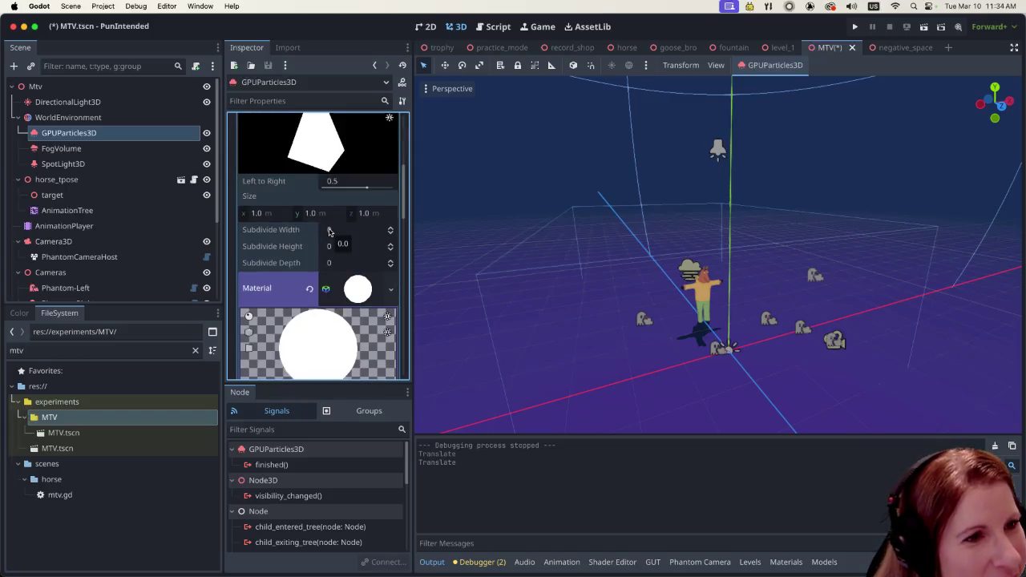
{"action": "scroll", "coordinate": [328, 231], "scroll_direction": "down", "scroll_amount": 5}
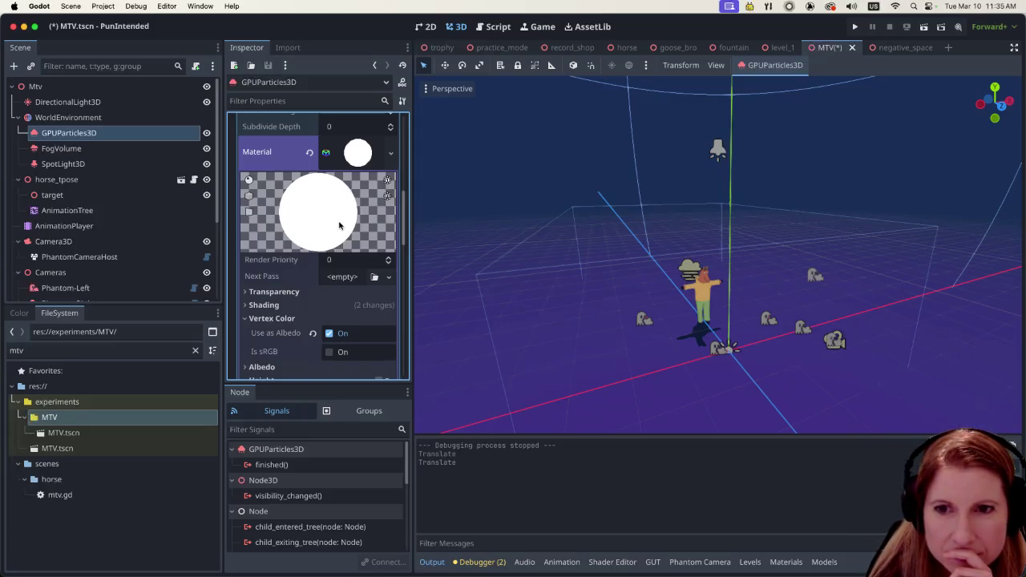
{"action": "scroll", "coordinate": [371, 272], "scroll_direction": "down", "scroll_amount": 2}
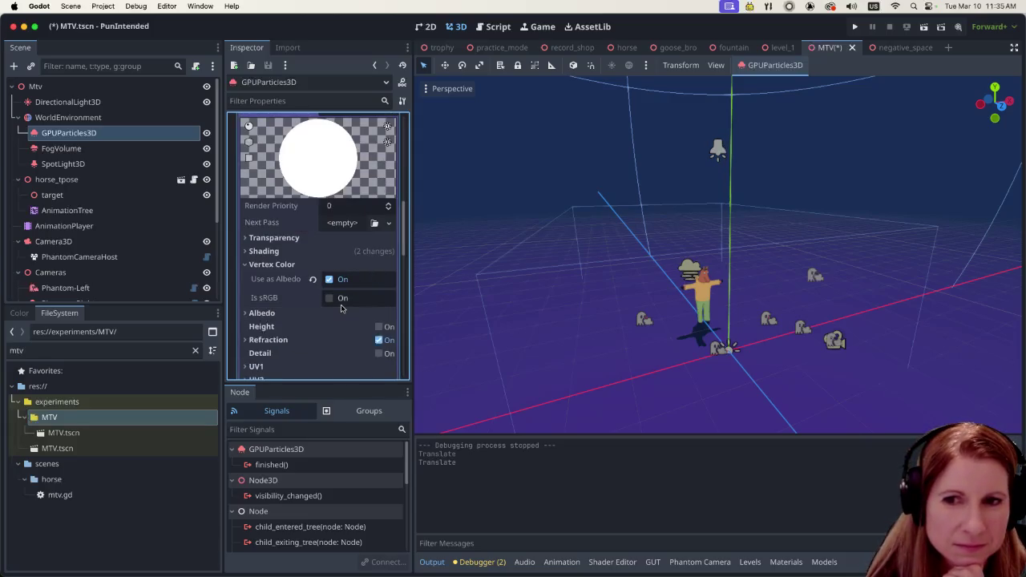
{"action": "scroll", "coordinate": [324, 312], "scroll_direction": "down", "scroll_amount": 2}
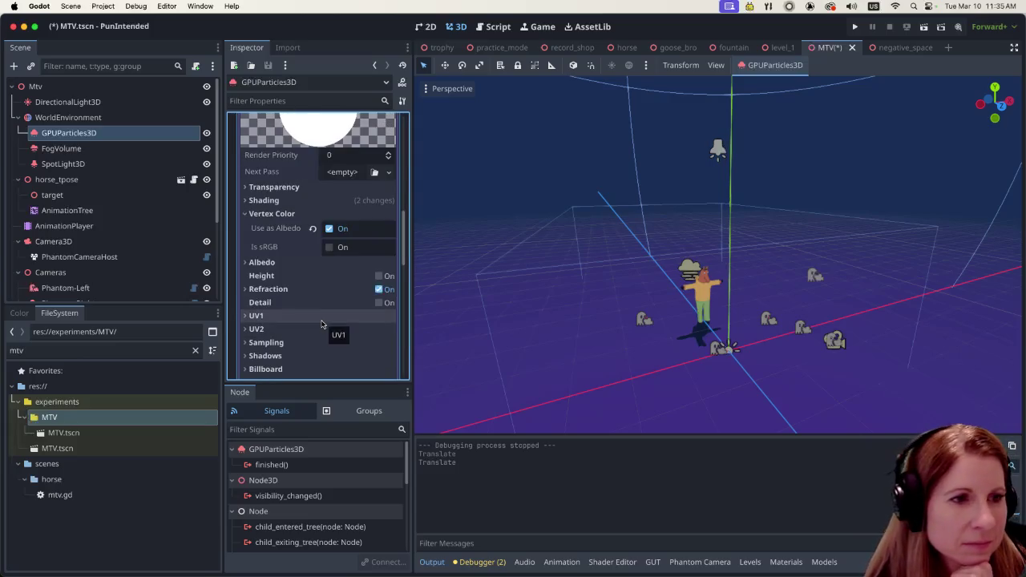
{"action": "scroll", "coordinate": [321, 323], "scroll_direction": "up", "scroll_amount": 10}
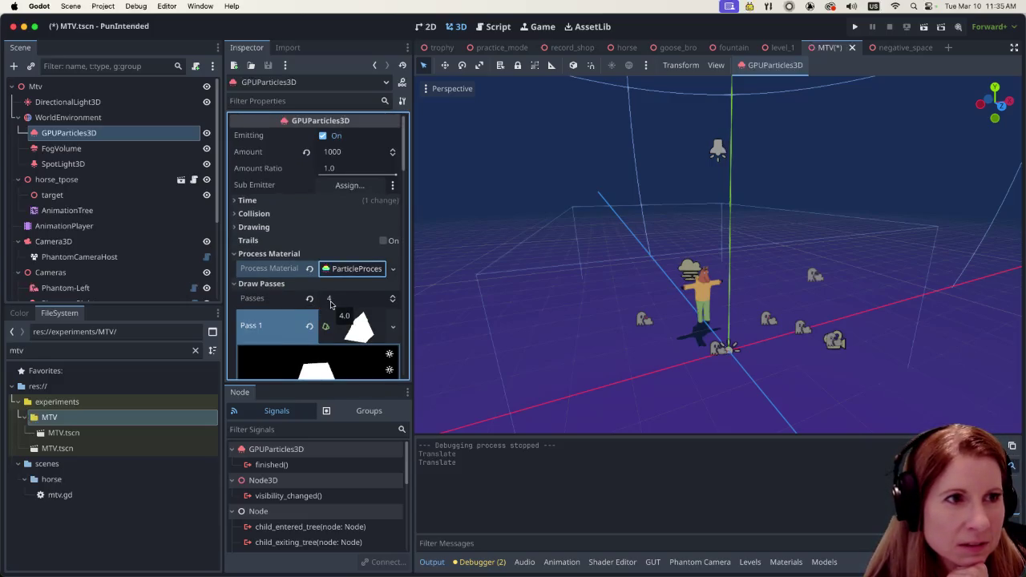
{"action": "left_click", "coordinate": [306, 98]}
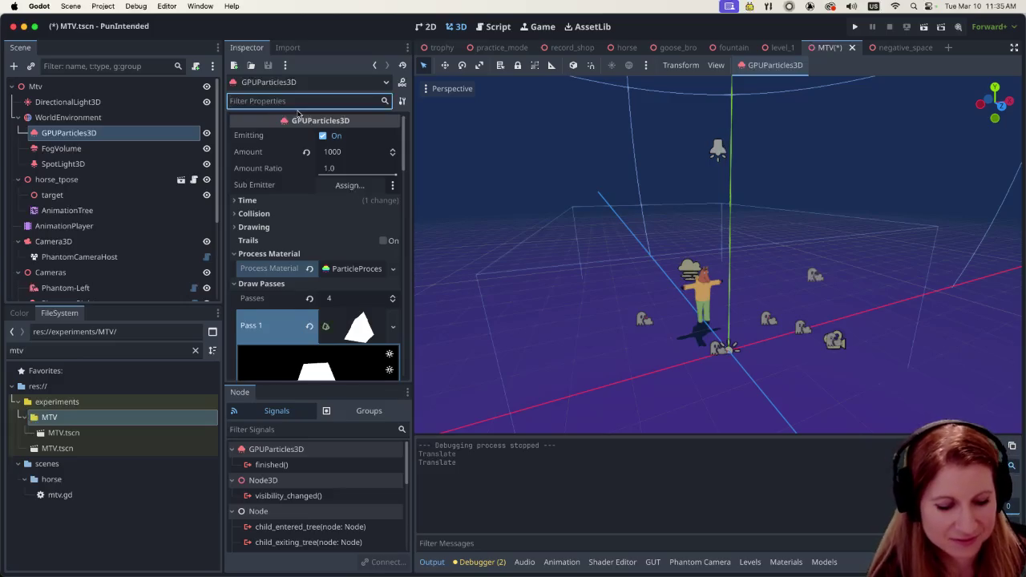
Step: Try property filters 'spawn', 'shape' and 'q', then clear the filter
{"action": "type", "text": "spawn"}
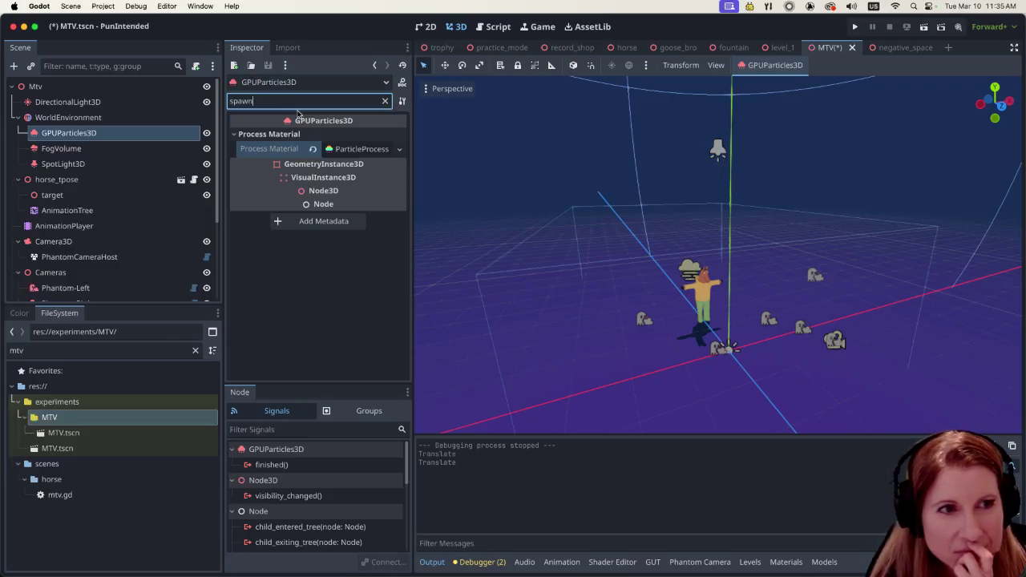
{"action": "key", "text": "BackSpace"}
{"action": "key", "text": "BackSpace"}
{"action": "key", "text": "BackSpace"}
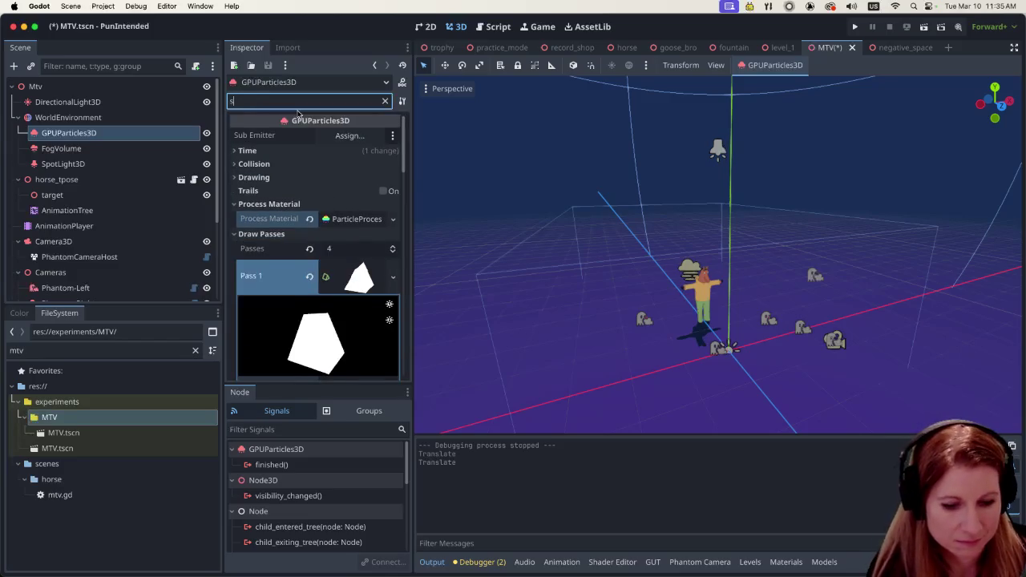
{"action": "type", "text": "hape"}
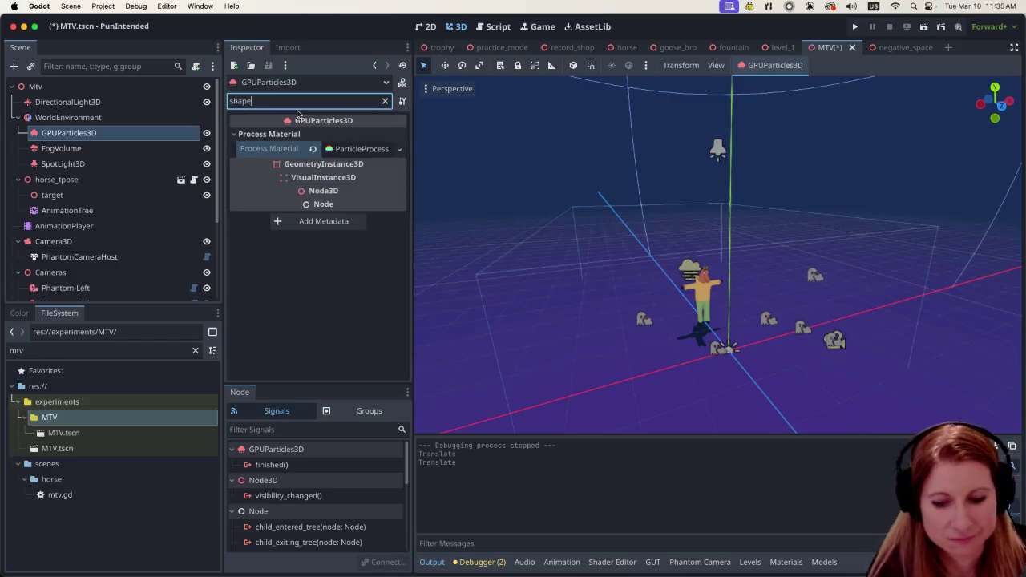
{"action": "key", "text": "BackSpace"}
{"action": "key", "text": "BackSpace"}
{"action": "key", "text": "BackSpace"}
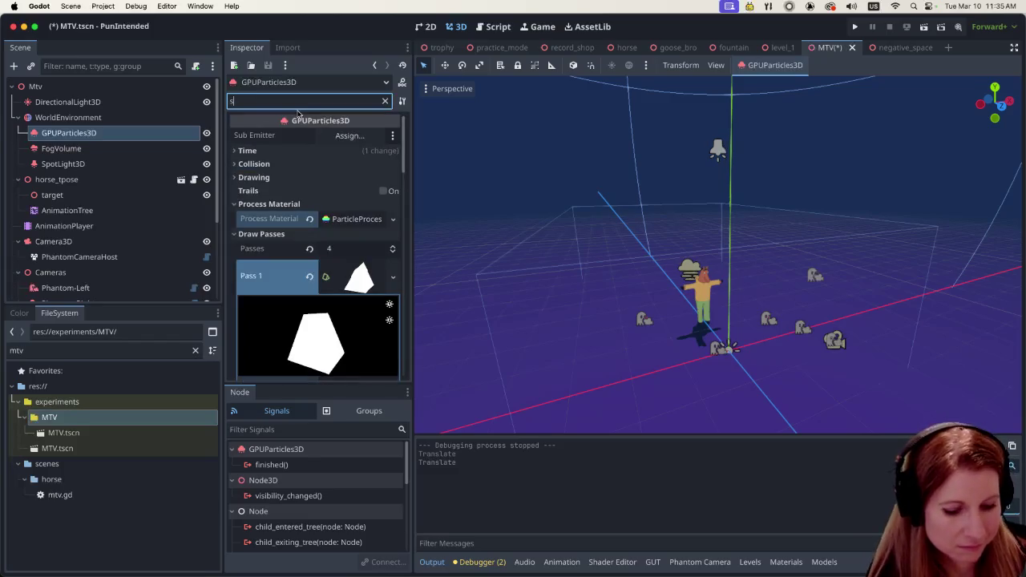
{"action": "type", "text": "quare"}
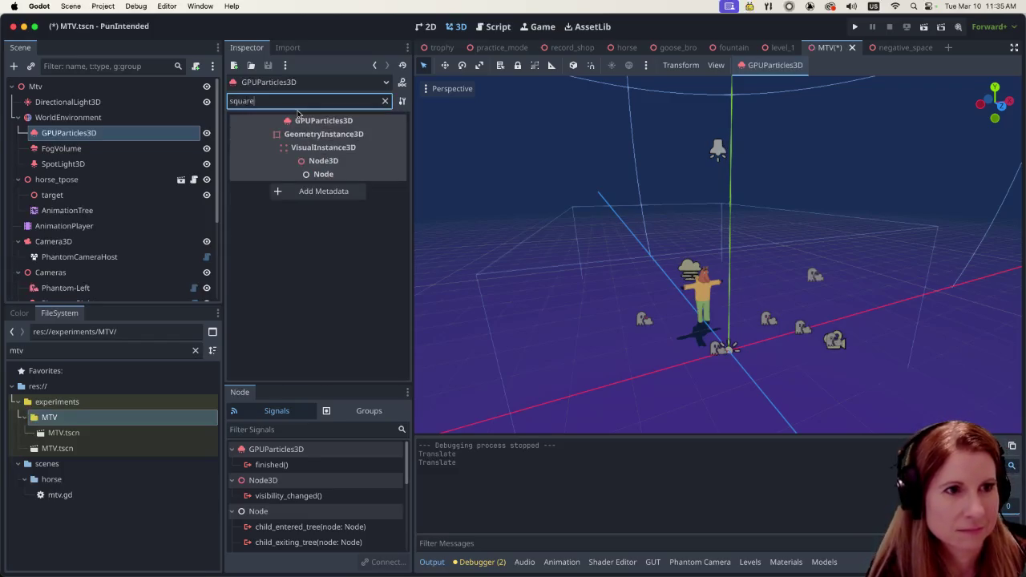
{"action": "key", "text": "BackSpace"}
{"action": "key", "text": "BackSpace"}
{"action": "key", "text": "BackSpace"}
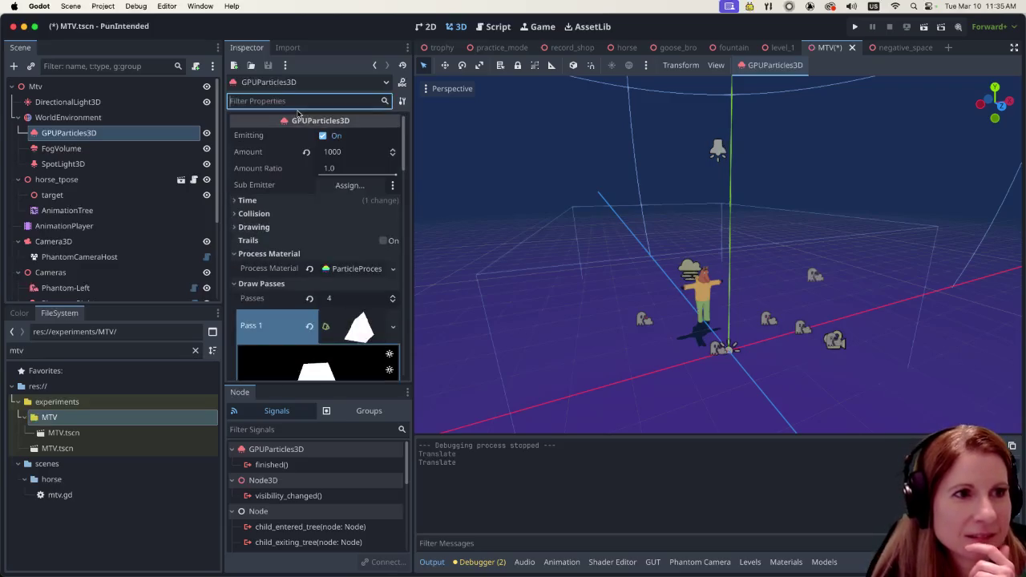
Step: Expand the ParticleProcessMaterial resource to reveal its settings
{"action": "left_click", "coordinate": [358, 271]}
{"action": "scroll", "coordinate": [354, 269], "scroll_direction": "down", "scroll_amount": 2}
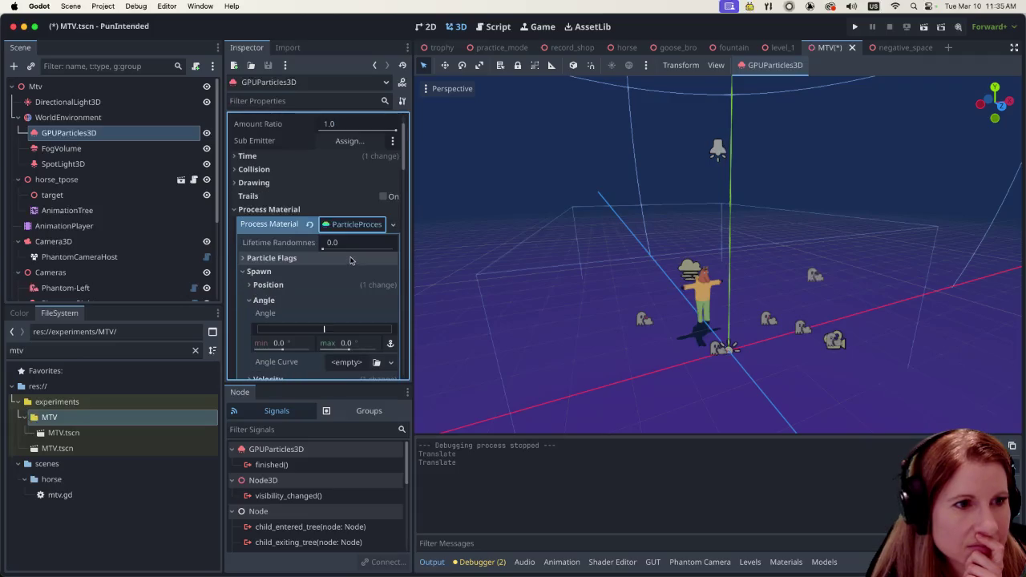
{"action": "scroll", "coordinate": [345, 260], "scroll_direction": "down", "scroll_amount": 4}
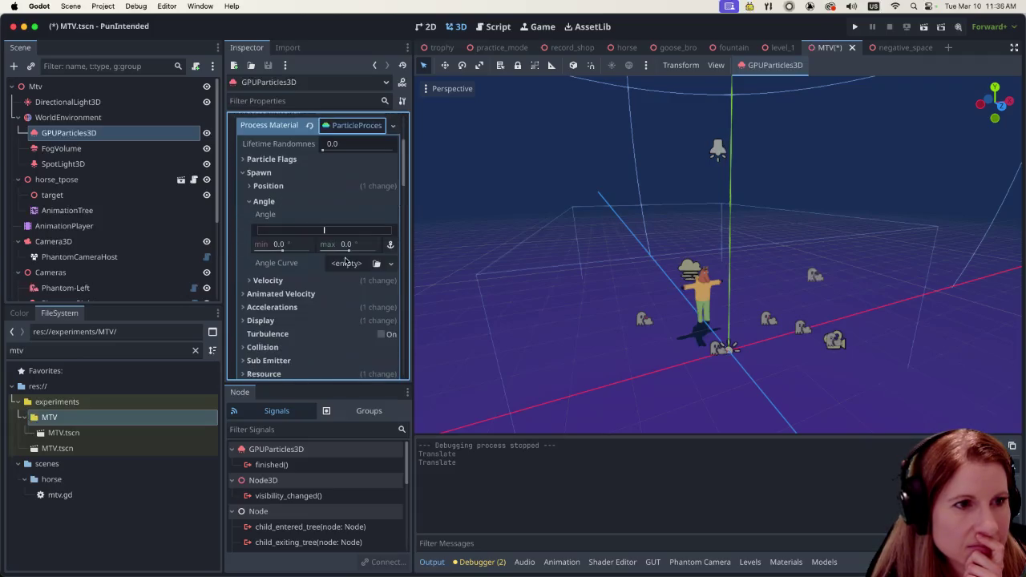
Step: Set Emission Shape under Spawn > Position to Box
{"action": "left_click", "coordinate": [248, 186]}
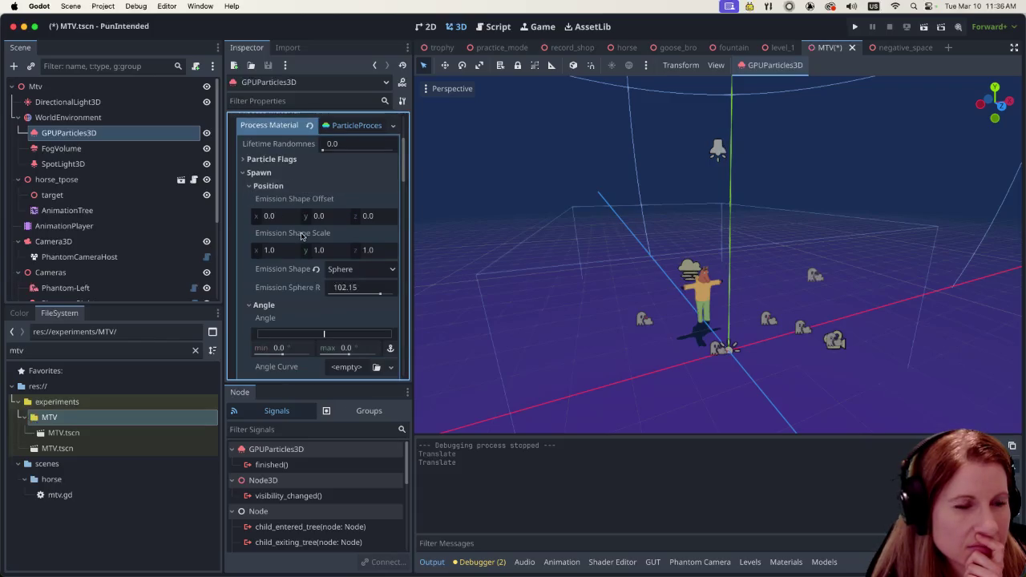
{"action": "left_click", "coordinate": [339, 271]}
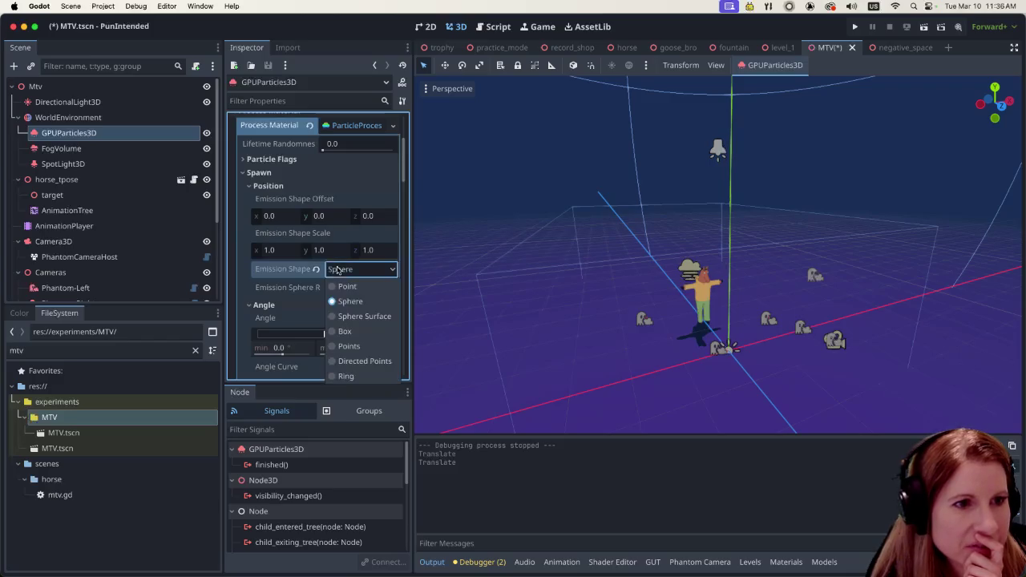
{"action": "left_click", "coordinate": [370, 333]}
{"action": "scroll", "coordinate": [703, 307], "scroll_direction": "down", "scroll_amount": 5}
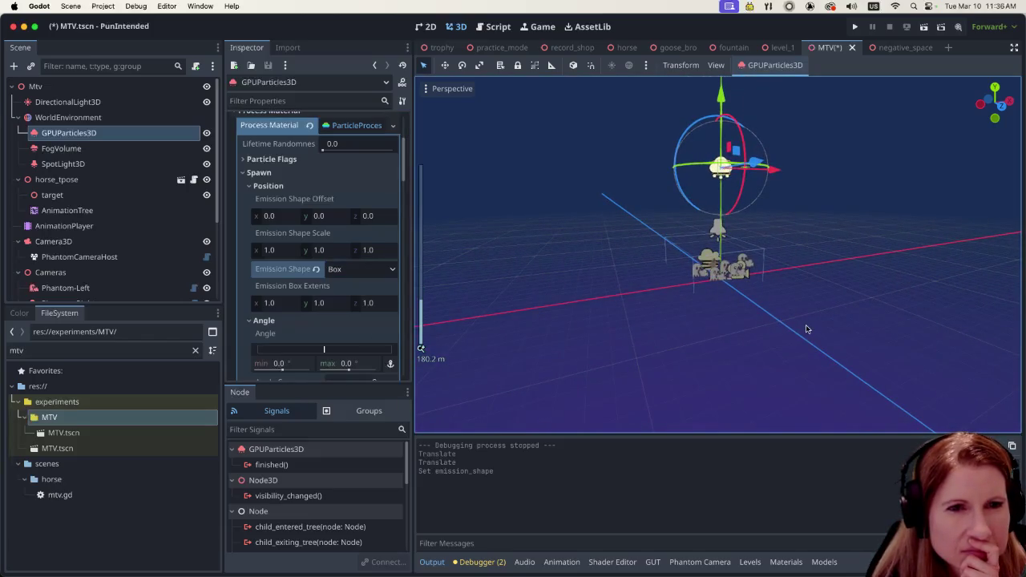
{"action": "scroll", "coordinate": [807, 328], "scroll_direction": "up", "scroll_amount": 5}
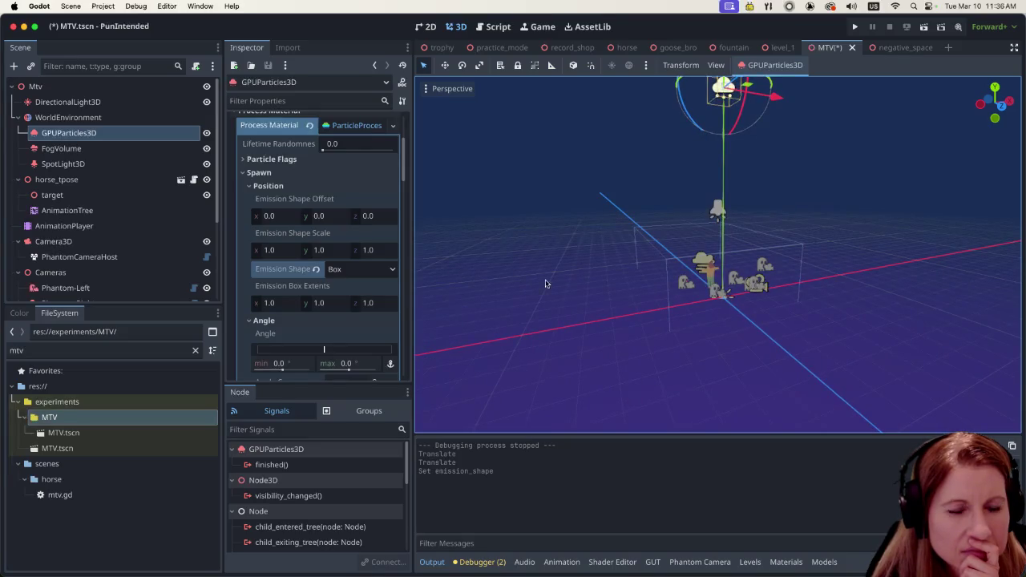
{"action": "scroll", "coordinate": [729, 312], "scroll_direction": "down", "scroll_amount": 5}
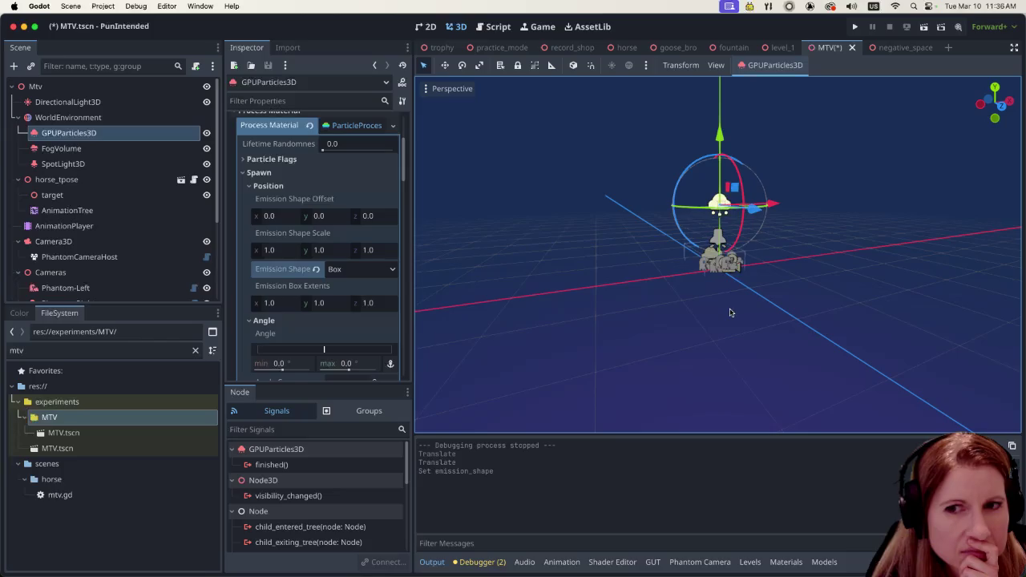
Step: Lift the emitter along Y and shift it sideways, reframing the view on it
{"action": "mouse_move", "coordinate": [719, 134]}
{"action": "left_mouse_down"}
{"action": "mouse_move", "coordinate": [718, 102]}
{"action": "mouse_move", "coordinate": [719, 176]}
{"action": "left_mouse_up"}
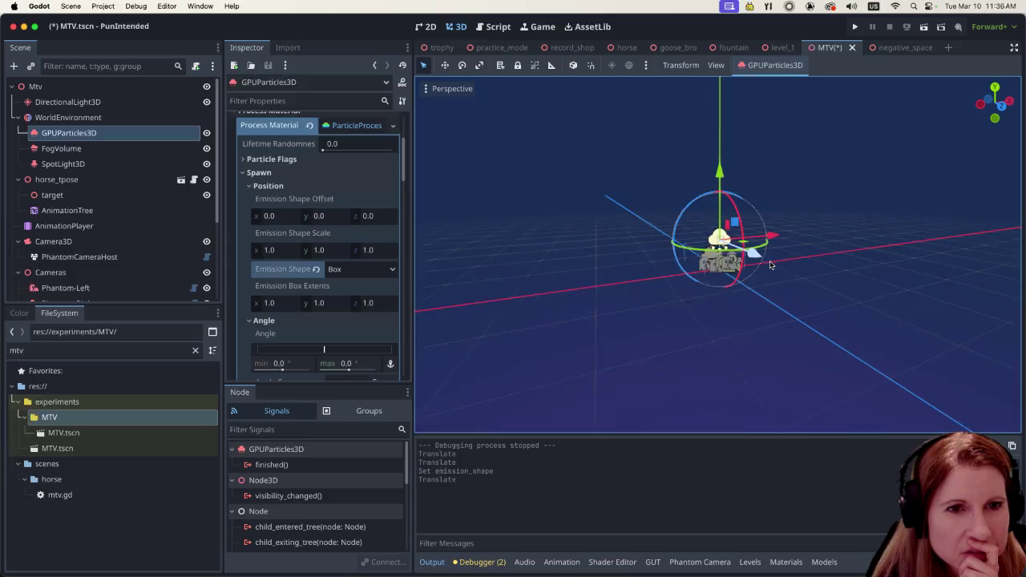
{"action": "scroll", "coordinate": [769, 264], "scroll_direction": "up", "scroll_amount": 10}
{"action": "scroll", "coordinate": [761, 207], "scroll_direction": "up", "scroll_amount": 10}
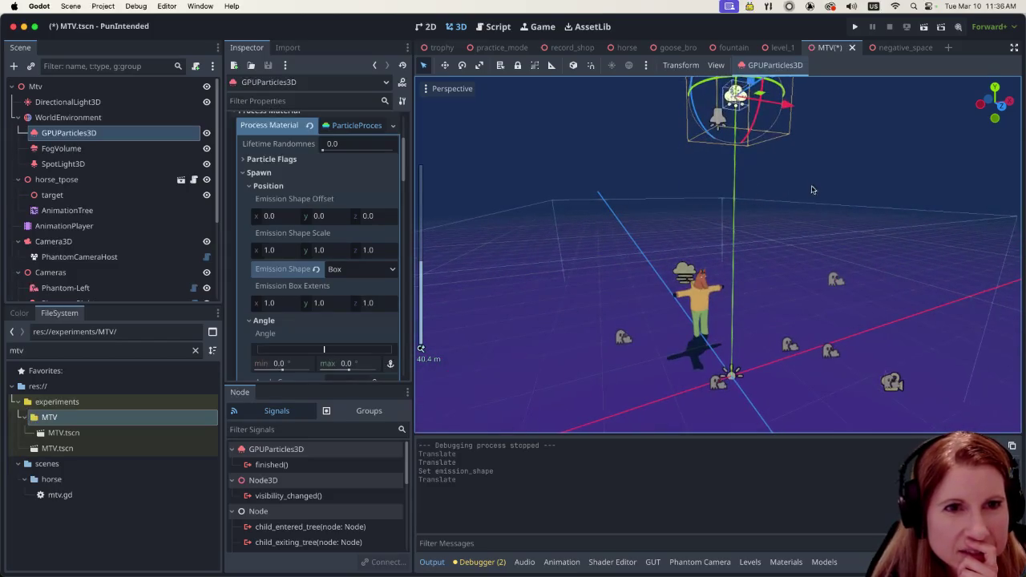
{"action": "scroll", "coordinate": [802, 200], "scroll_direction": "up", "scroll_amount": 3}
{"action": "mouse_move", "coordinate": [783, 211]}
{"action": "left_mouse_down"}
{"action": "mouse_move", "coordinate": [796, 259]}
{"action": "mouse_move", "coordinate": [772, 270]}
{"action": "mouse_move", "coordinate": [778, 229]}
{"action": "mouse_move", "coordinate": [773, 238]}
{"action": "left_mouse_up"}
{"action": "scroll", "coordinate": [772, 238], "scroll_direction": "up", "scroll_amount": 3}
{"action": "scroll", "coordinate": [733, 244], "scroll_direction": "up", "scroll_amount": 2}
{"action": "key", "text": "f"}
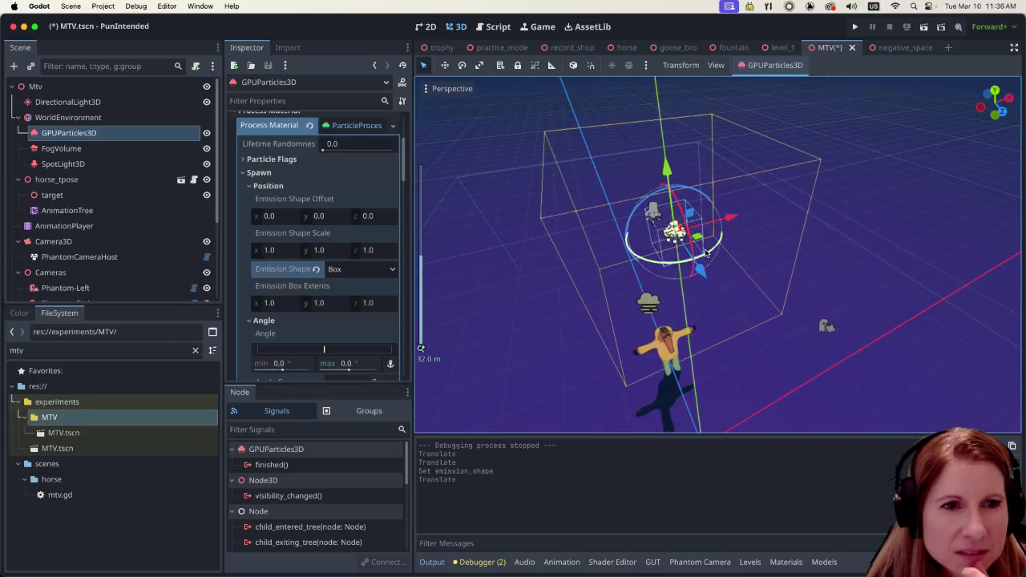
{"action": "mouse_move", "coordinate": [706, 253]}
{"action": "left_mouse_down"}
{"action": "mouse_move", "coordinate": [721, 248]}
{"action": "mouse_move", "coordinate": [681, 236]}
{"action": "left_mouse_up"}
{"action": "scroll", "coordinate": [737, 286], "scroll_direction": "up", "scroll_amount": 3}
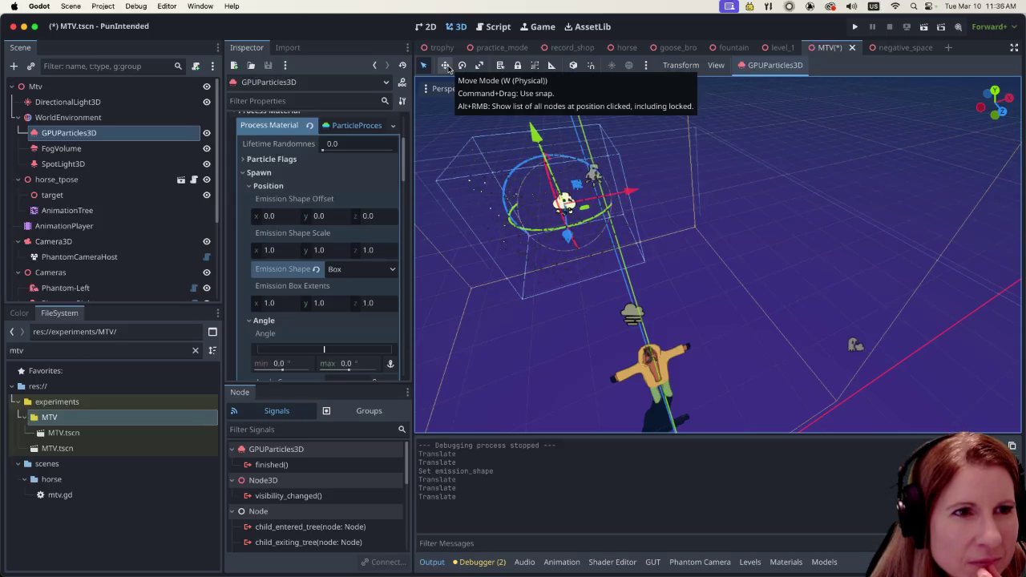
Step: Scale the GPUParticles3D emitter wide along X and flat along Y with the Scale tool
{"action": "left_click", "coordinate": [478, 66]}
{"action": "left_click_drag", "start_coordinate": [572, 235], "coordinate": [633, 281]}
{"action": "scroll", "coordinate": [691, 298], "scroll_direction": "down", "scroll_amount": 3}
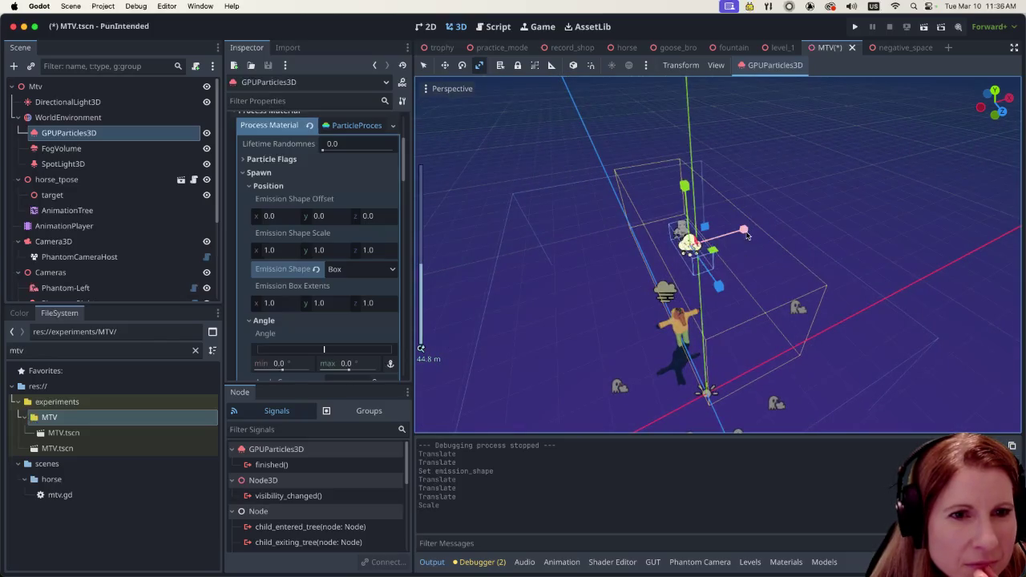
{"action": "left_click_drag", "start_coordinate": [743, 229], "coordinate": [862, 198]}
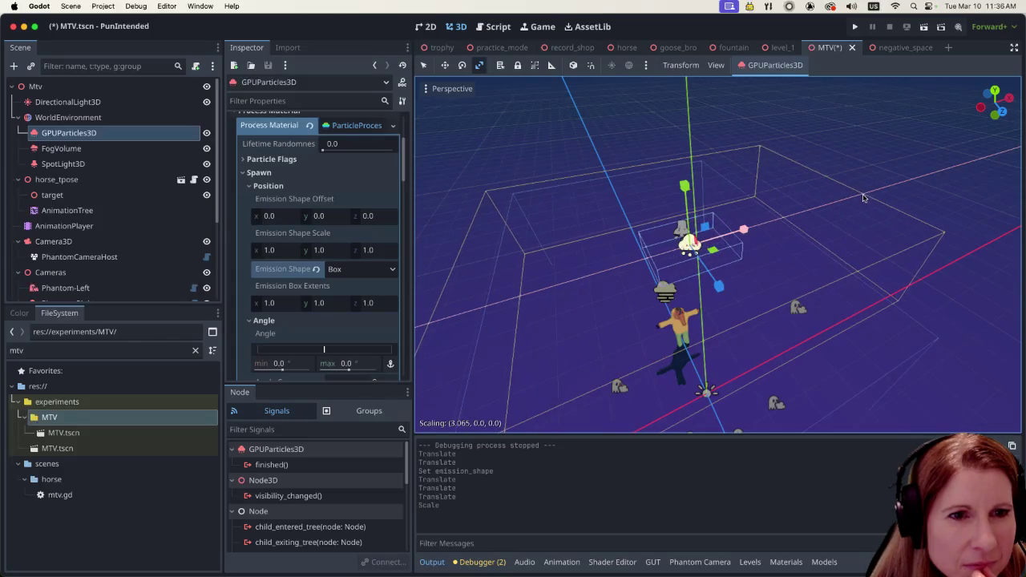
{"action": "left_click_drag", "start_coordinate": [683, 186], "coordinate": [694, 161]}
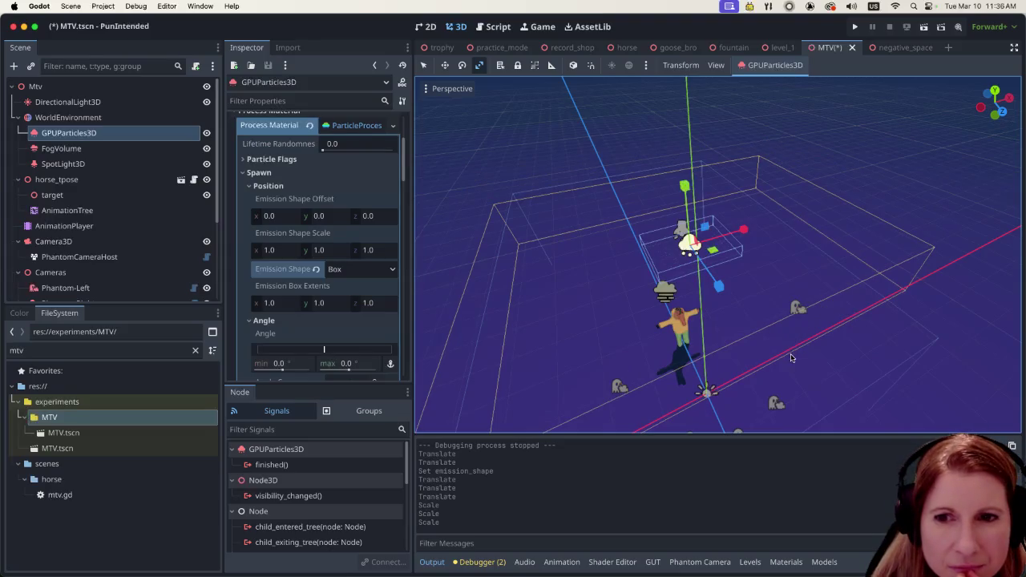
{"action": "left_click_drag", "start_coordinate": [781, 340], "coordinate": [782, 291]}
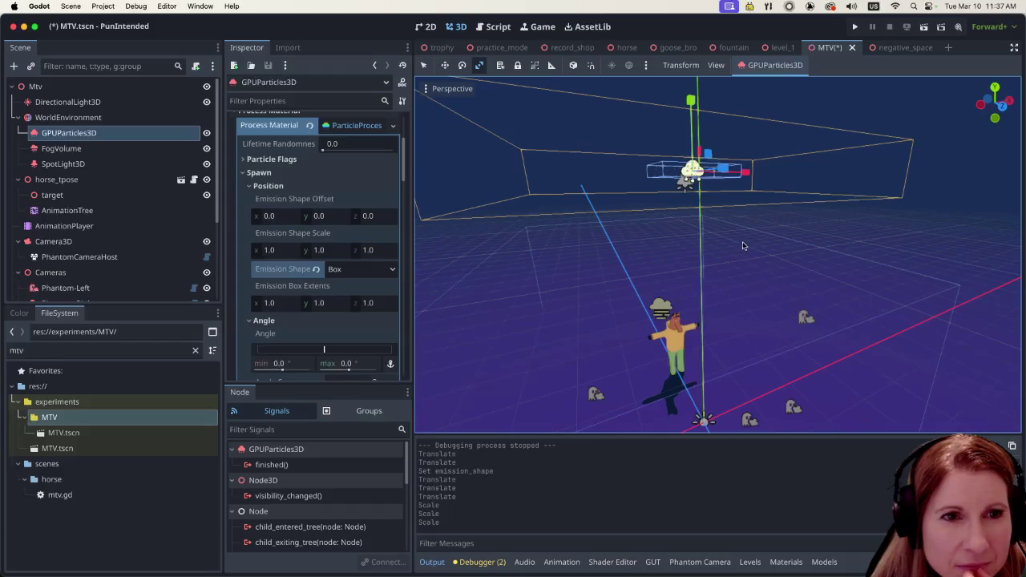
{"action": "left_click_drag", "start_coordinate": [690, 100], "coordinate": [690, 96]}
{"action": "mouse_move", "coordinate": [755, 282]}
{"action": "left_mouse_down"}
{"action": "mouse_move", "coordinate": [753, 203]}
{"action": "mouse_move", "coordinate": [762, 256]}
{"action": "left_mouse_up"}
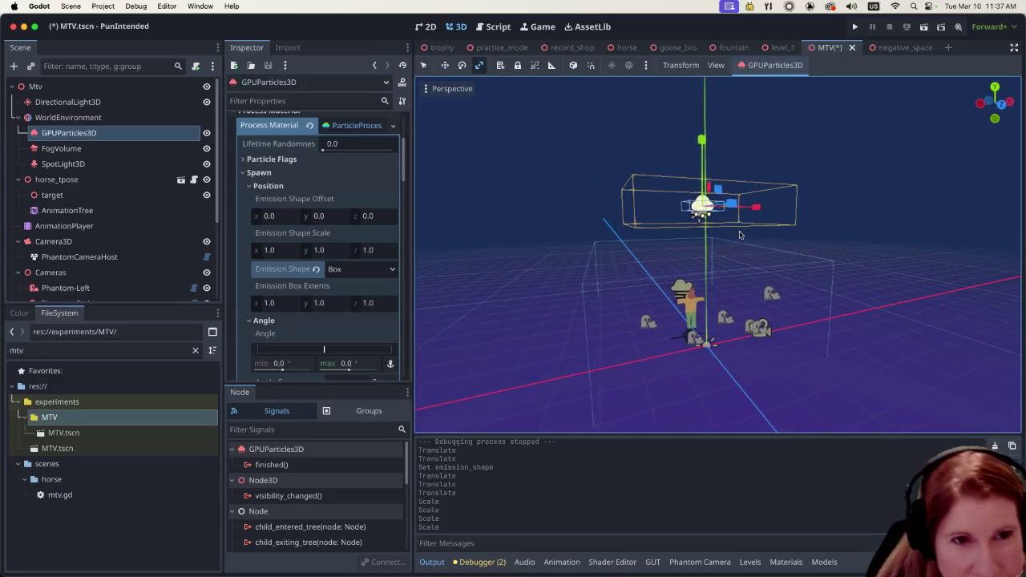
{"action": "mouse_move", "coordinate": [756, 209]}
{"action": "left_mouse_down"}
{"action": "mouse_move", "coordinate": [832, 270]}
{"action": "mouse_move", "coordinate": [753, 207]}
{"action": "mouse_move", "coordinate": [813, 282]}
{"action": "left_mouse_up"}
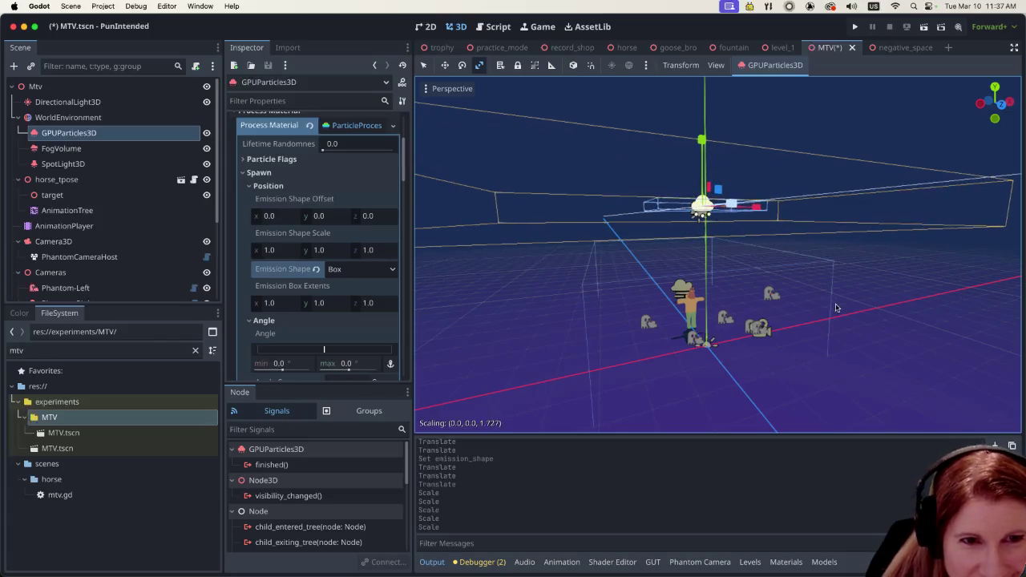
{"action": "scroll", "coordinate": [819, 292], "scroll_direction": "down", "scroll_amount": 3}
{"action": "scroll", "coordinate": [827, 304], "scroll_direction": "up", "scroll_amount": 5}
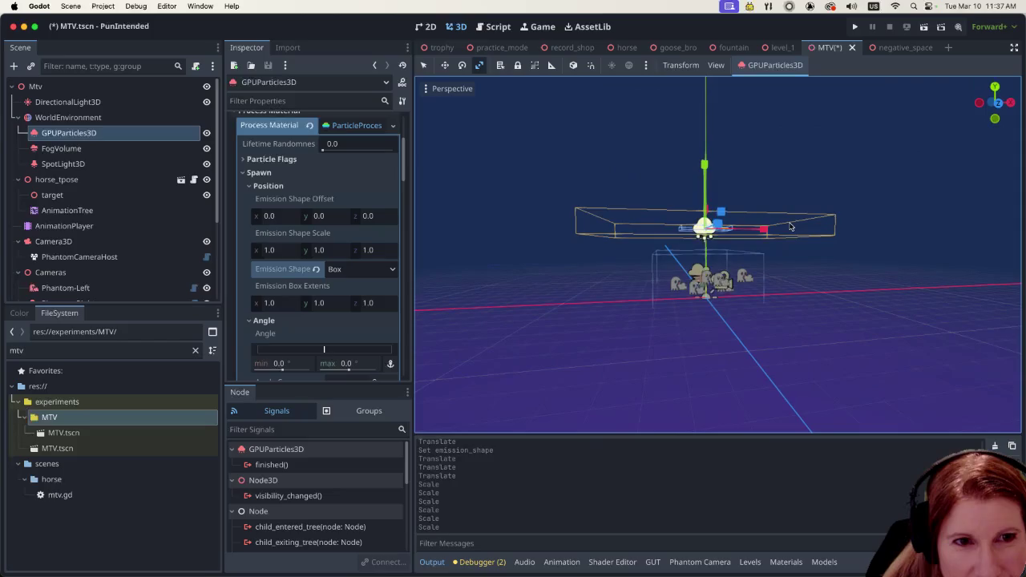
{"action": "scroll", "coordinate": [781, 253], "scroll_direction": "up", "scroll_amount": 3}
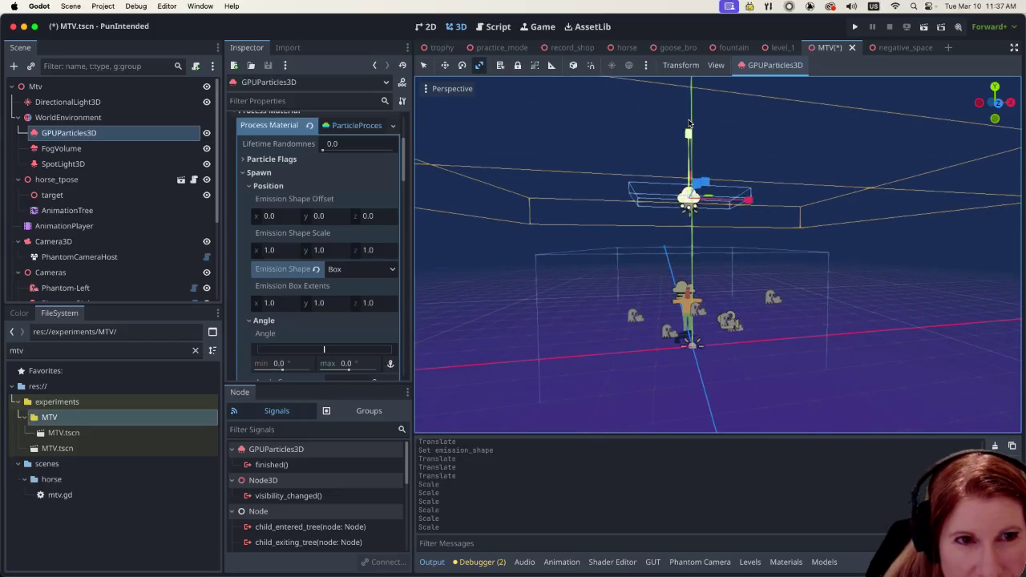
{"action": "left_click", "coordinate": [423, 64]}
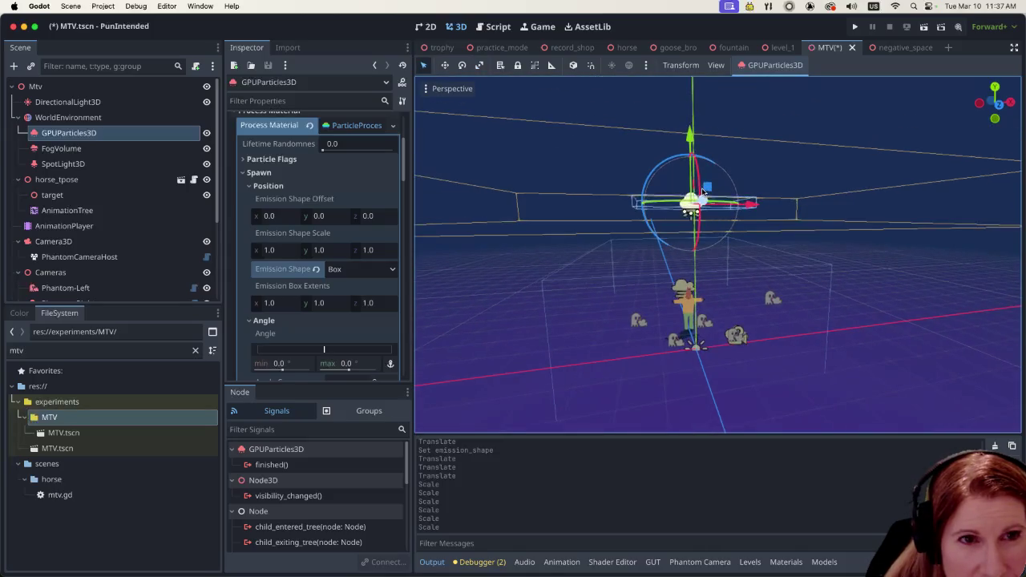
{"action": "left_click_drag", "start_coordinate": [688, 133], "coordinate": [690, 202]}
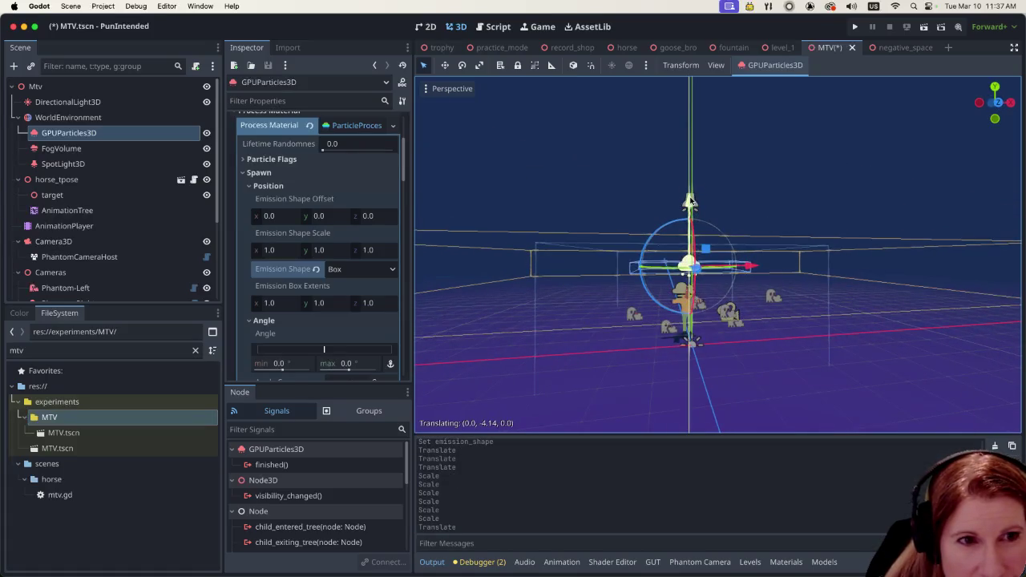
{"action": "scroll", "coordinate": [784, 285], "scroll_direction": "up", "scroll_amount": 1}
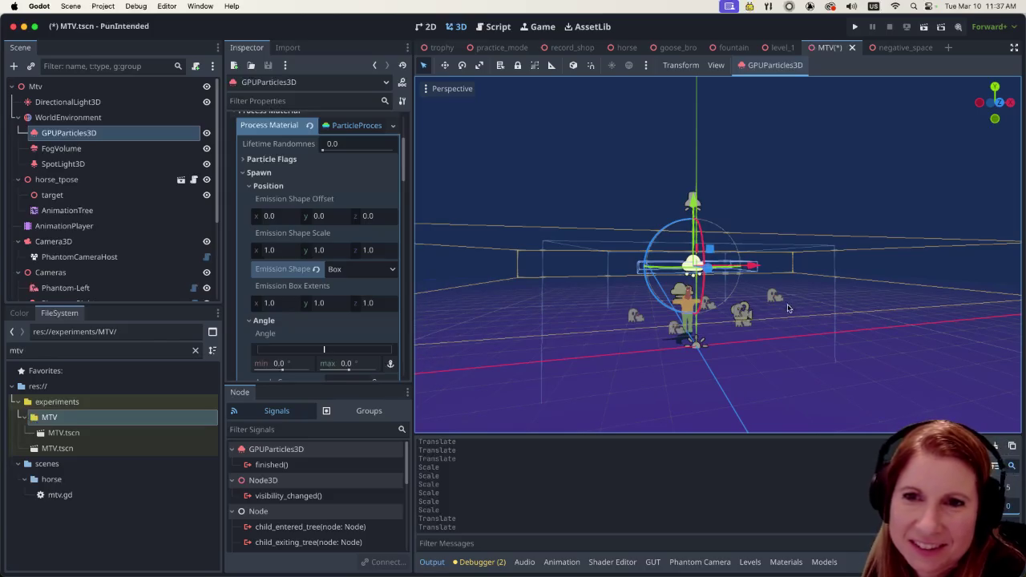
{"action": "scroll", "coordinate": [795, 315], "scroll_direction": "down", "scroll_amount": 5}
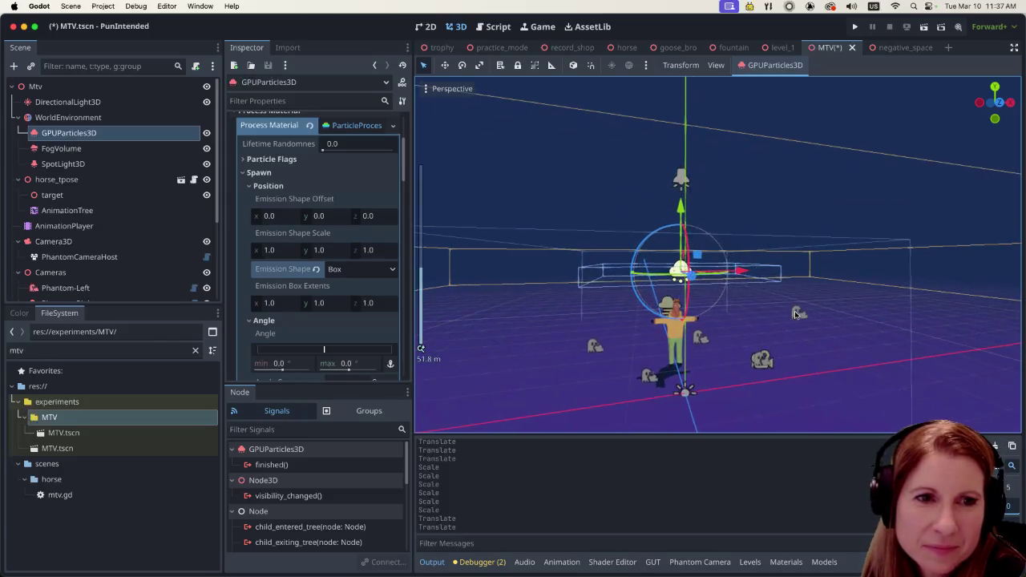
{"action": "scroll", "coordinate": [789, 328], "scroll_direction": "left", "scroll_amount": 5}
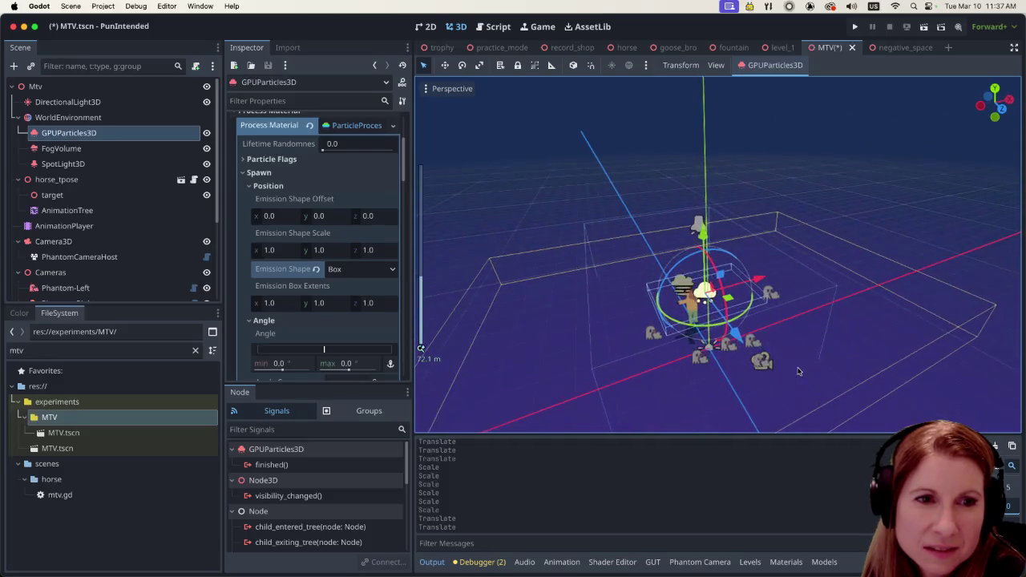
Step: Run the current scene, which saves it, then quit the game to return to the editor
{"action": "left_click", "coordinate": [923, 26]}
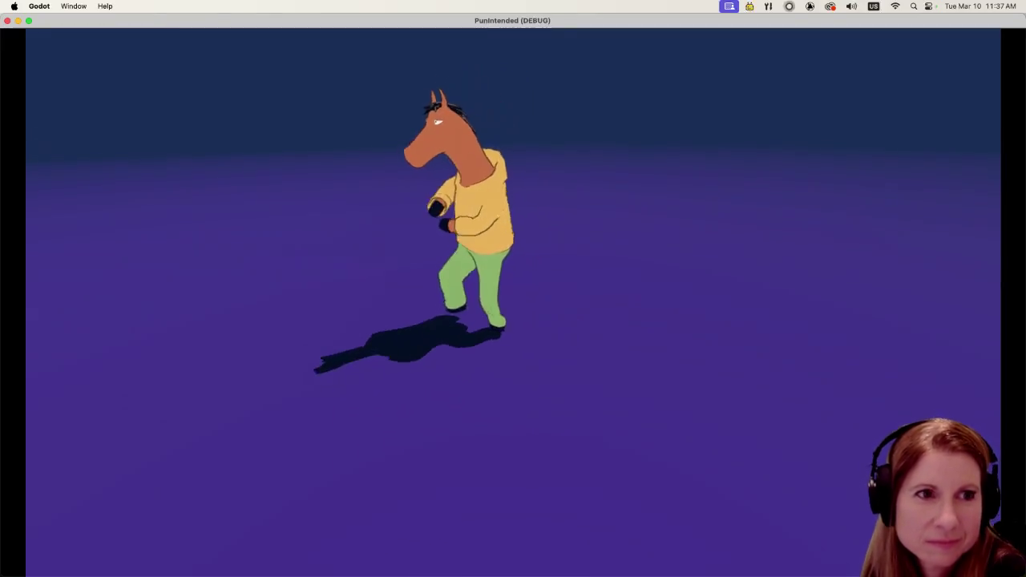
{"action": "key", "text": "super+q"}
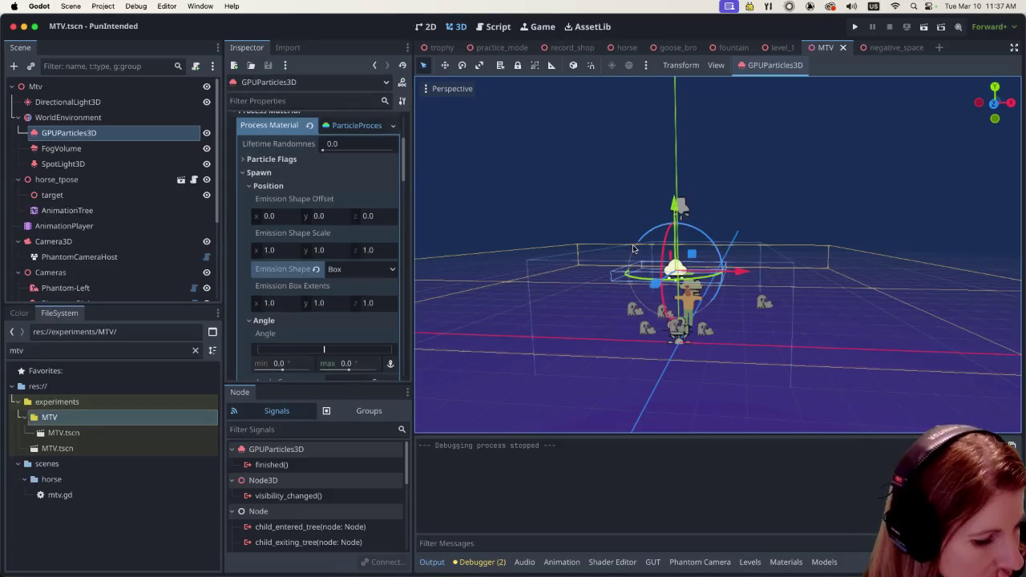
Step: Rescale the GPUParticles3D node along Z and Y with the Scale tool
{"action": "scroll", "coordinate": [665, 281], "scroll_direction": "right", "scroll_amount": 5}
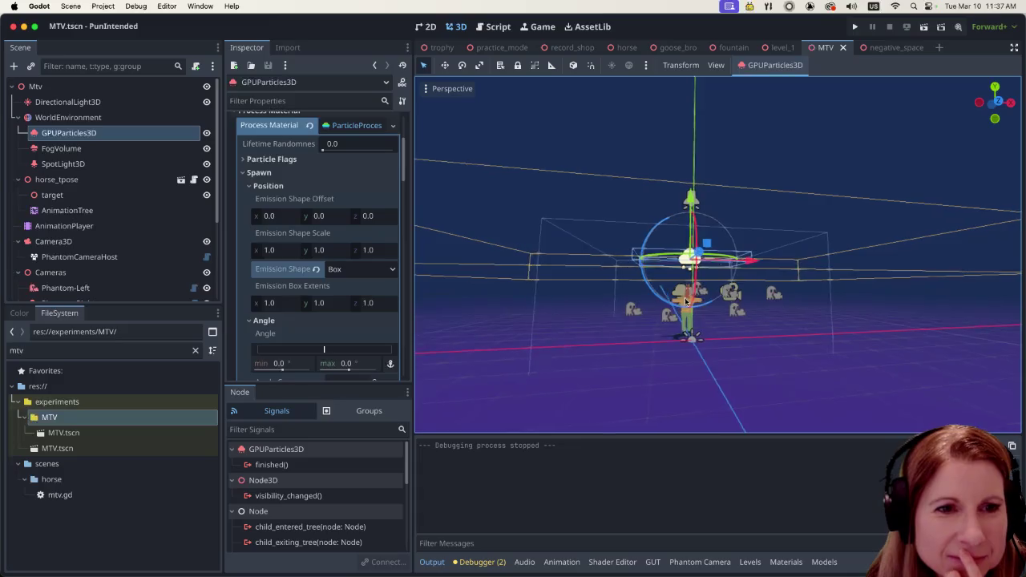
{"action": "scroll", "coordinate": [730, 295], "scroll_direction": "right", "scroll_amount": 2}
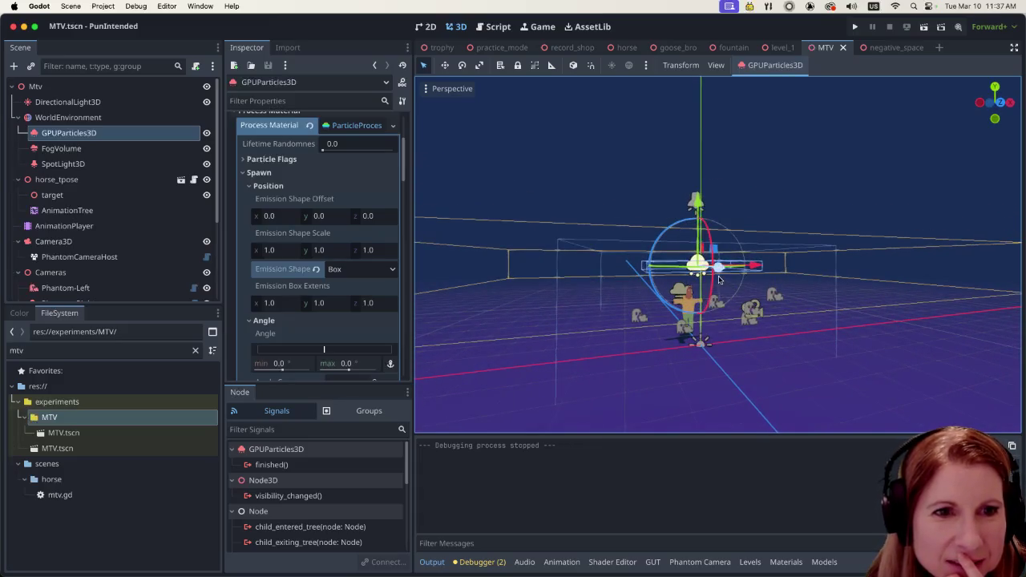
{"action": "key", "text": "r"}
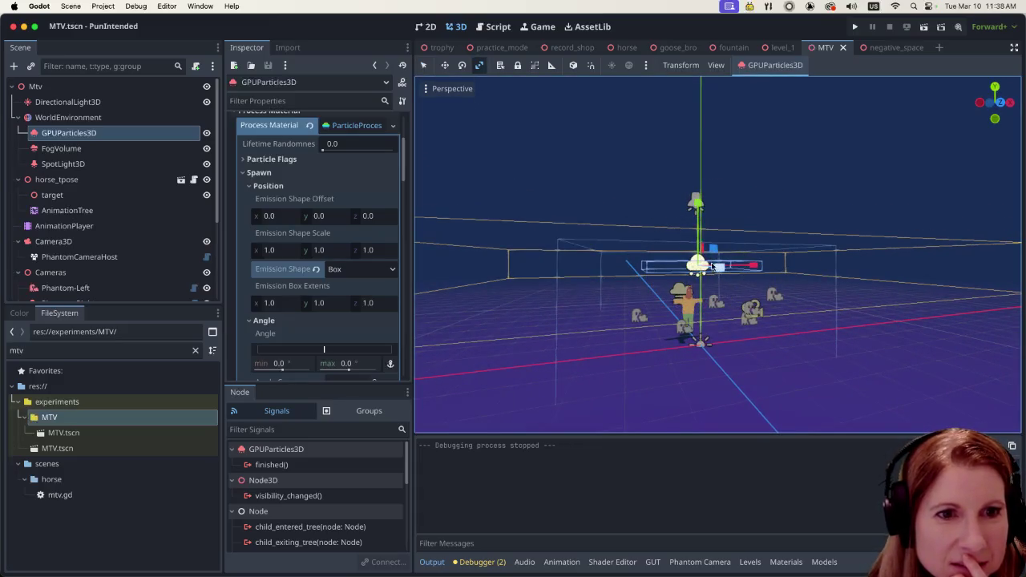
{"action": "mouse_move", "coordinate": [719, 272]}
{"action": "left_mouse_down"}
{"action": "mouse_move", "coordinate": [850, 303]}
{"action": "mouse_move", "coordinate": [821, 297]}
{"action": "left_mouse_up"}
{"action": "scroll", "coordinate": [822, 296], "scroll_direction": "left", "scroll_amount": 4}
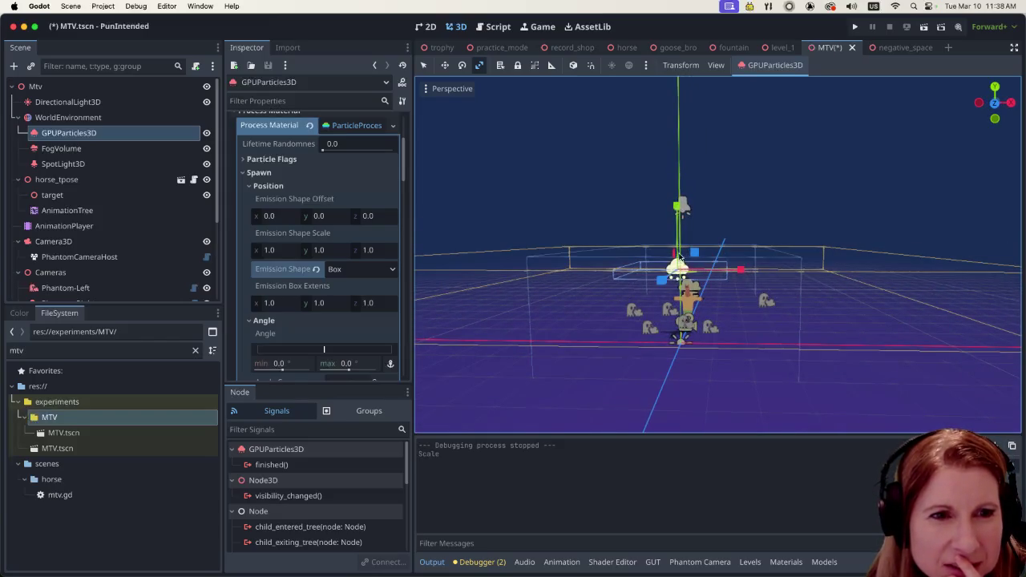
{"action": "mouse_move", "coordinate": [677, 207]}
{"action": "left_mouse_down"}
{"action": "mouse_move", "coordinate": [686, 147]}
{"action": "mouse_move", "coordinate": [686, 156]}
{"action": "left_mouse_up"}
{"action": "scroll", "coordinate": [688, 329], "scroll_direction": "left", "scroll_amount": 2}
{"action": "scroll", "coordinate": [688, 329], "scroll_direction": "down", "scroll_amount": 2}
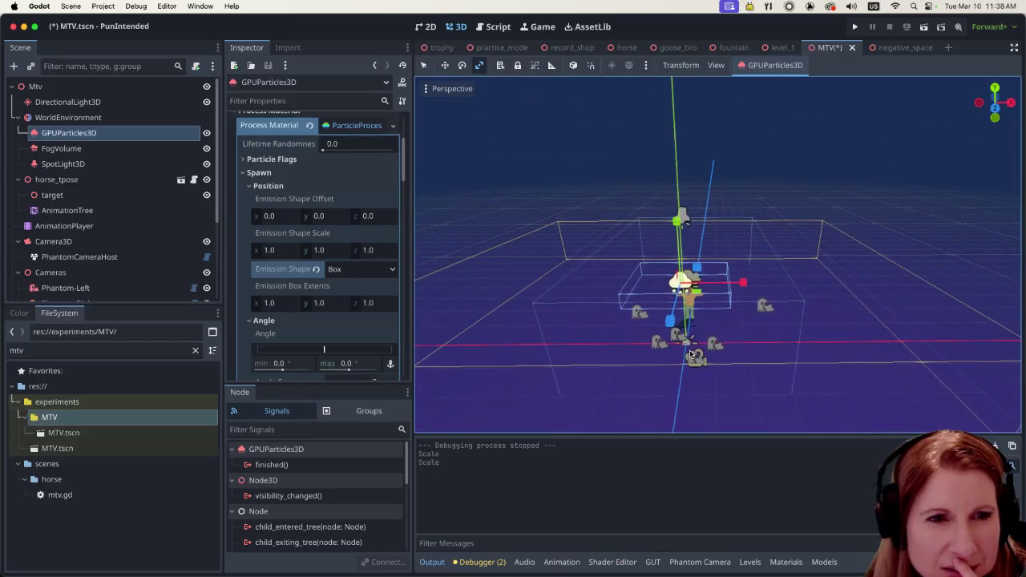
{"action": "scroll", "coordinate": [690, 353], "scroll_direction": "up", "scroll_amount": 2}
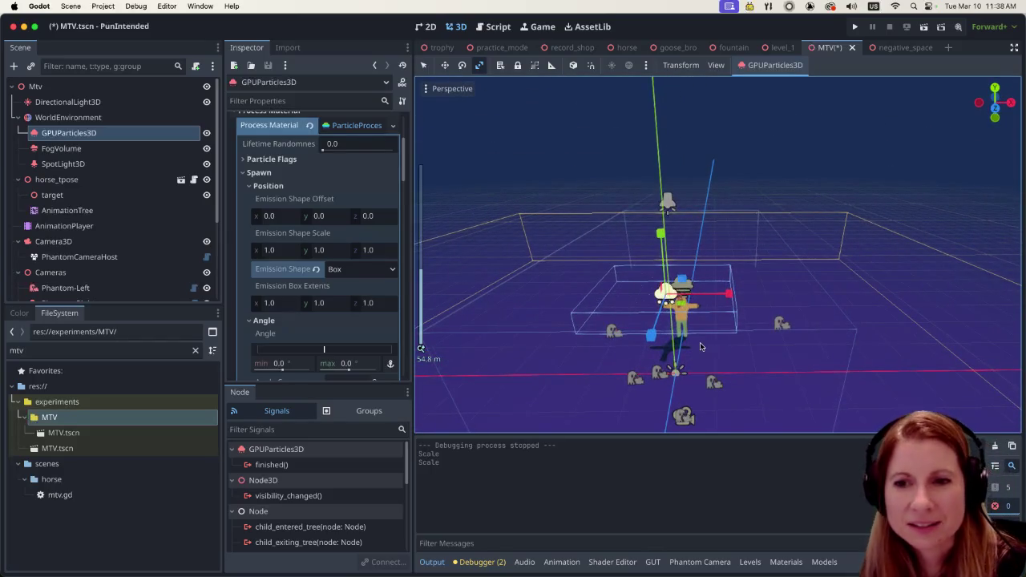
{"action": "scroll", "coordinate": [785, 343], "scroll_direction": "down", "scroll_amount": 3}
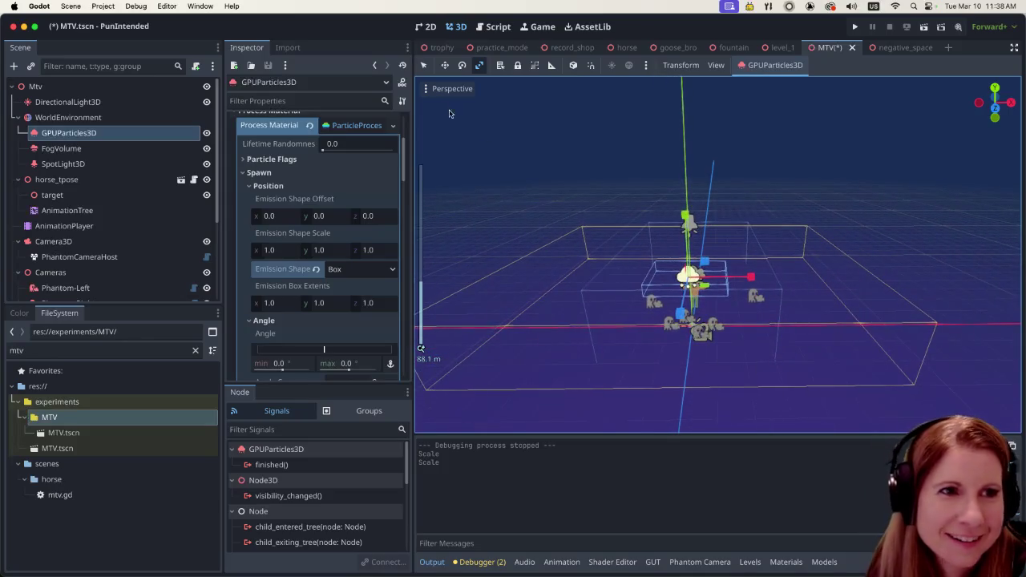
Step: Return to Select mode and revert Emission Shape to its default Point
{"action": "left_click", "coordinate": [424, 65]}
{"action": "scroll", "coordinate": [669, 298], "scroll_direction": "up", "scroll_amount": 10}
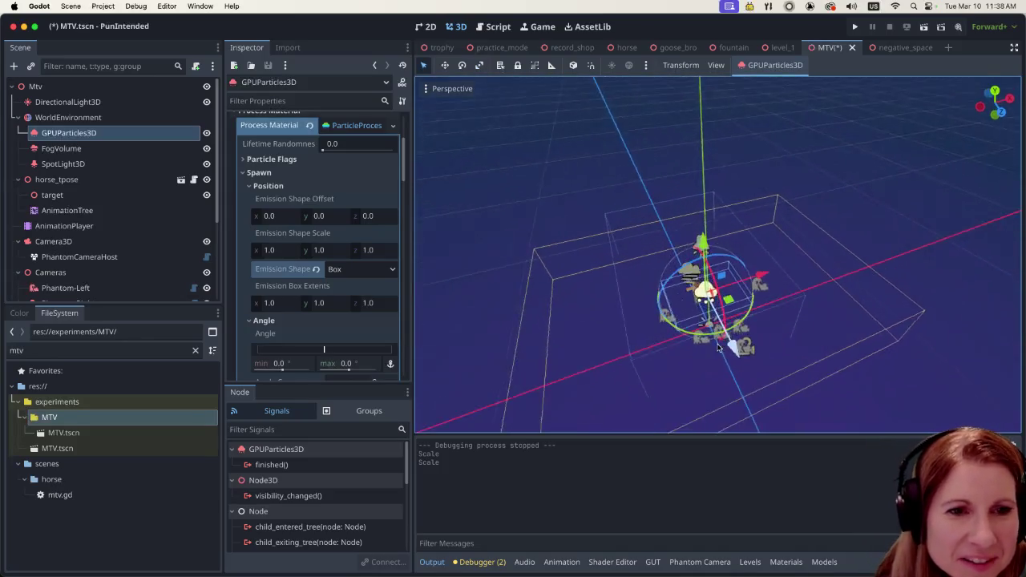
{"action": "scroll", "coordinate": [697, 240], "scroll_direction": "up", "scroll_amount": 5}
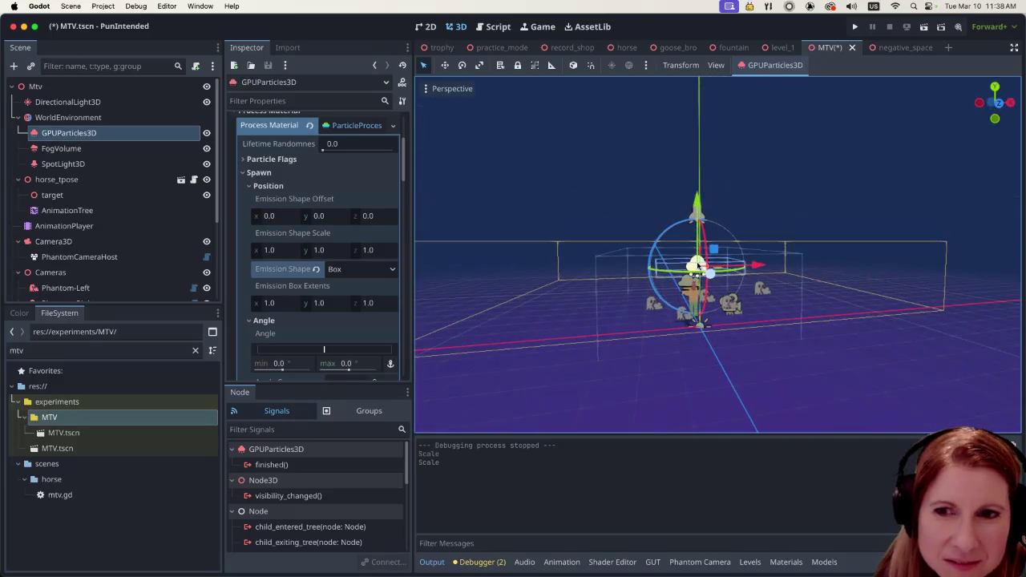
{"action": "scroll", "coordinate": [702, 287], "scroll_direction": "up", "scroll_amount": 1}
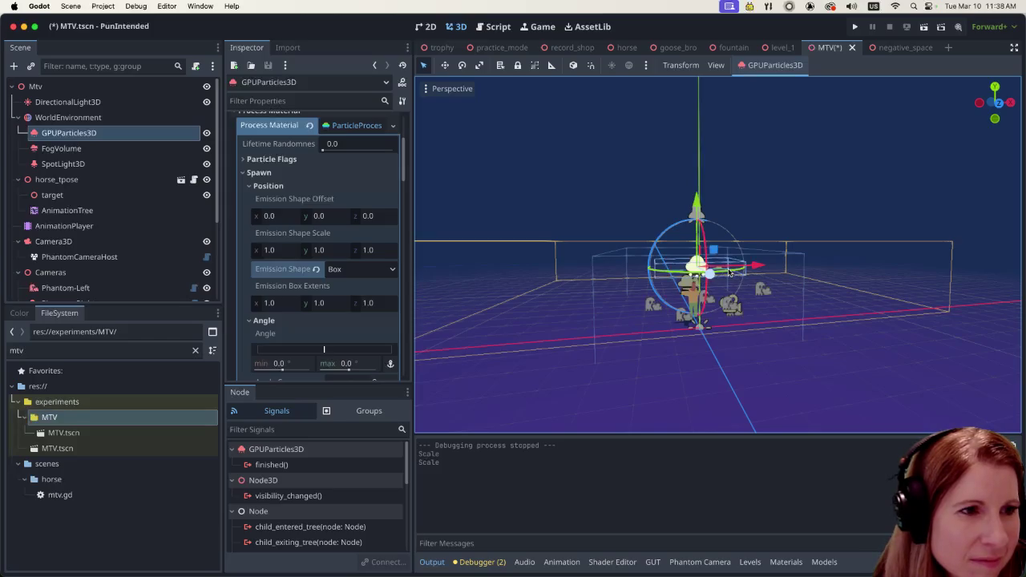
{"action": "left_click", "coordinate": [316, 270]}
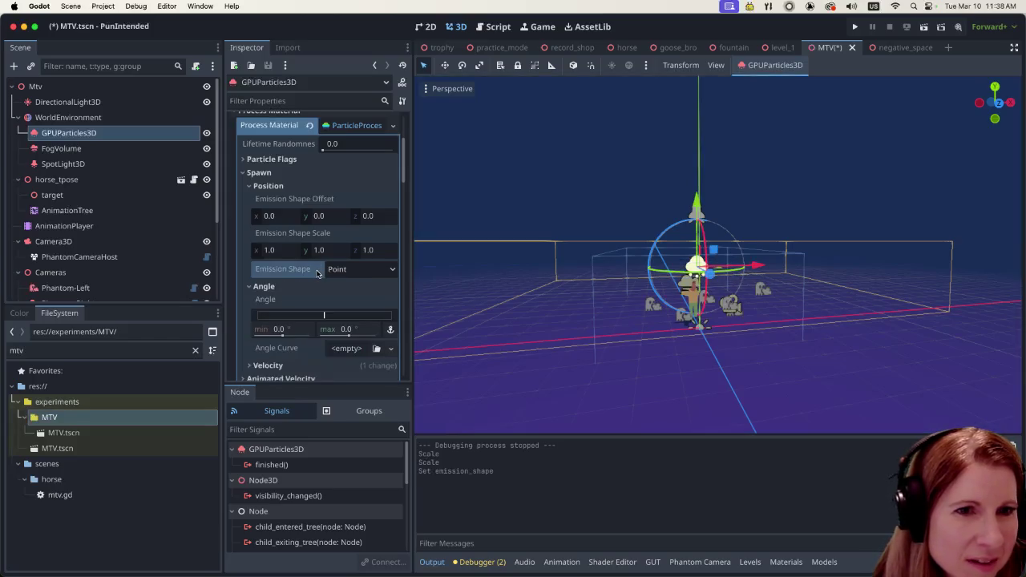
Step: Switch Emission Shape to Sphere and then back to Box
{"action": "left_click", "coordinate": [347, 271]}
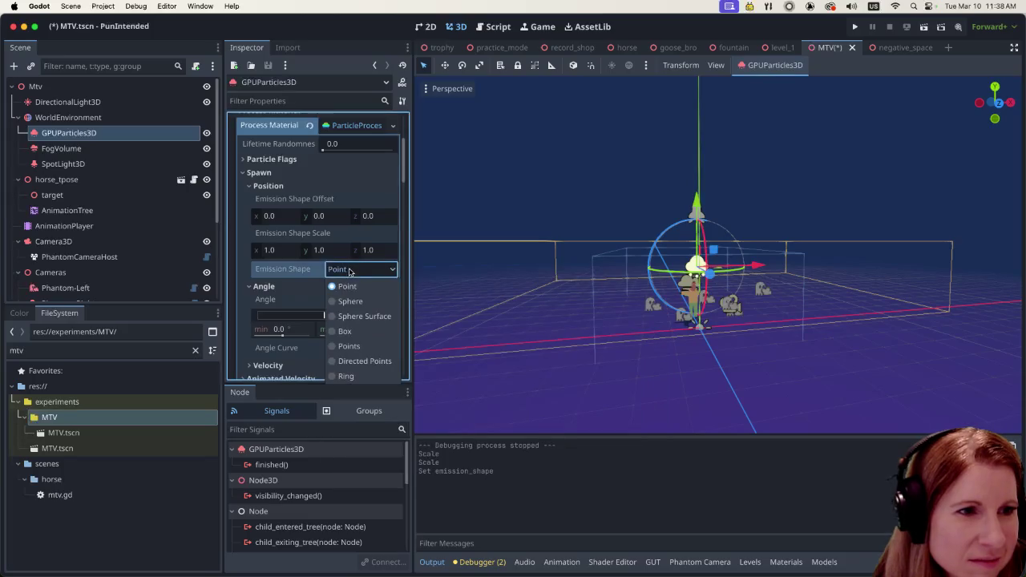
{"action": "left_click", "coordinate": [353, 301]}
{"action": "left_click", "coordinate": [363, 271]}
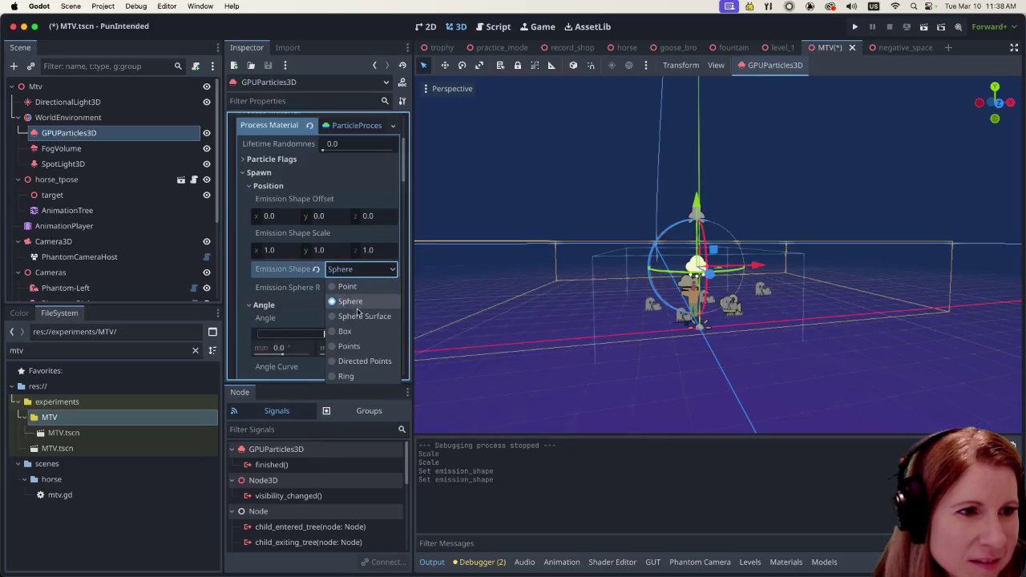
{"action": "left_click", "coordinate": [344, 331]}
Step: Undo twice with Cmd+Z to revert the recent scale and move edits
{"action": "scroll", "coordinate": [681, 306], "scroll_direction": "down", "scroll_amount": 5}
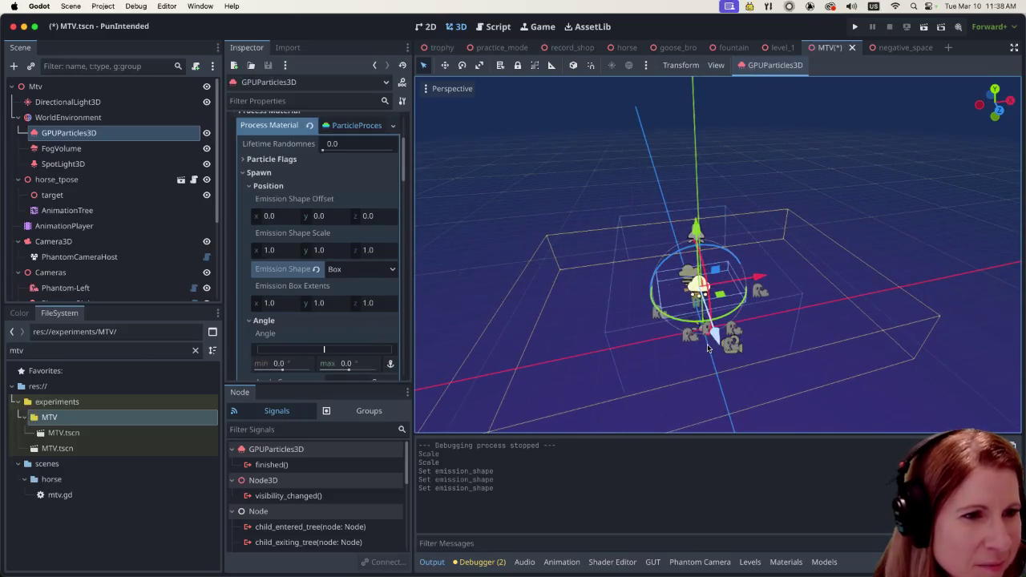
{"action": "scroll", "coordinate": [705, 352], "scroll_direction": "down", "scroll_amount": 2}
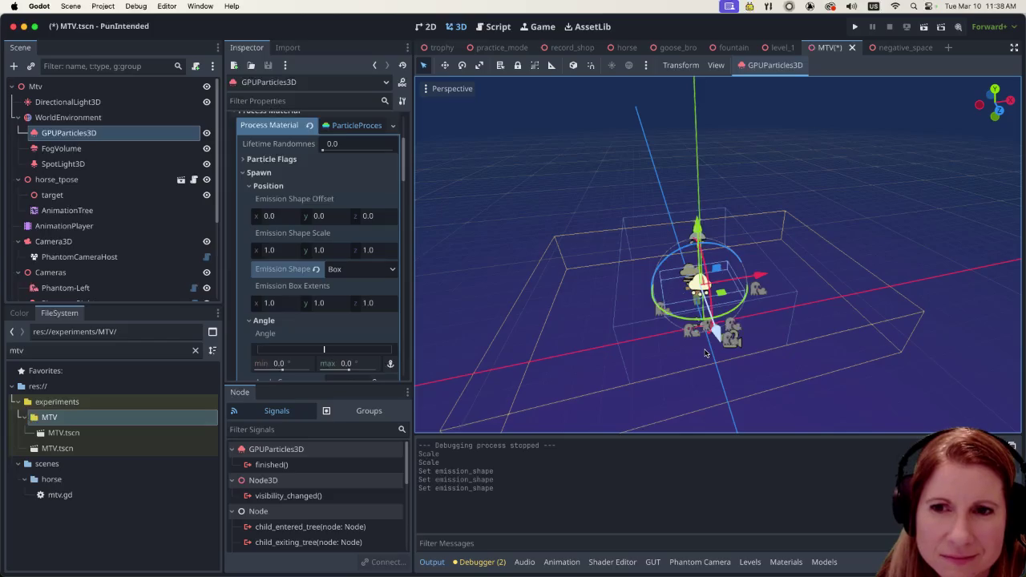
{"action": "scroll", "coordinate": [699, 339], "scroll_direction": "down", "scroll_amount": 1}
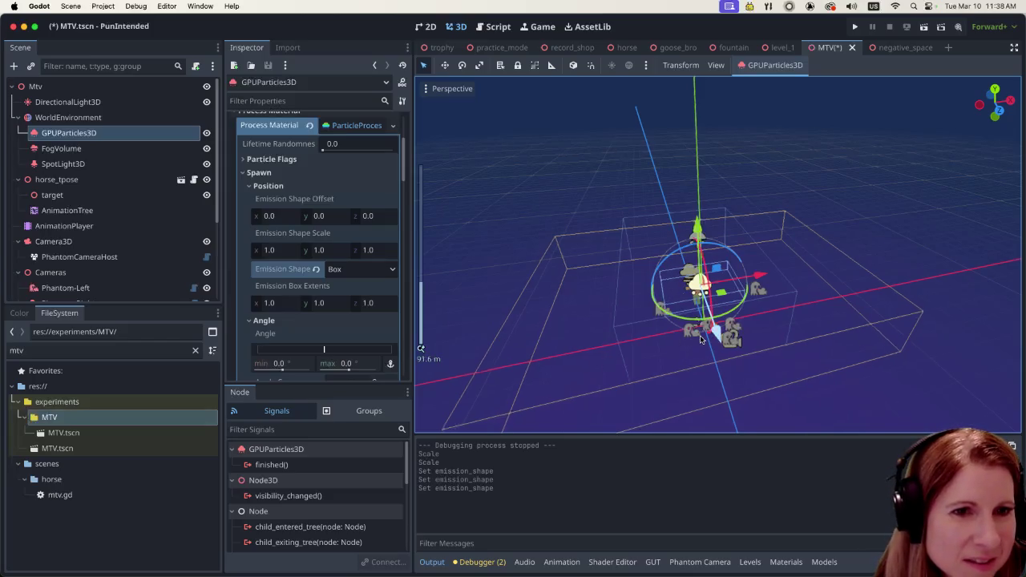
{"action": "scroll", "coordinate": [650, 318], "scroll_direction": "up", "scroll_amount": 5}
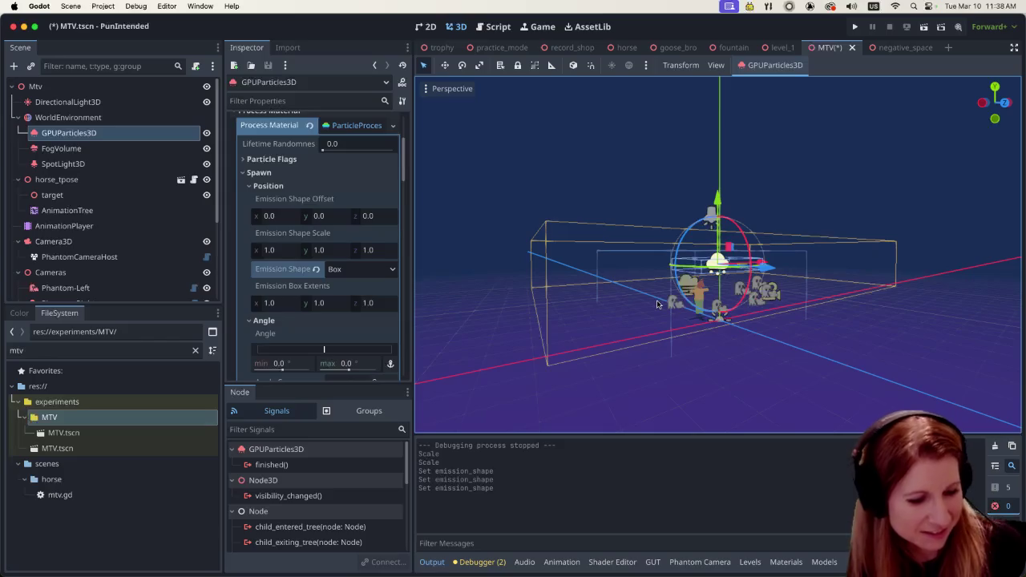
{"action": "key", "text": "super+z"}
{"action": "key", "text": "super+z"}
{"action": "key", "text": "super+z"}
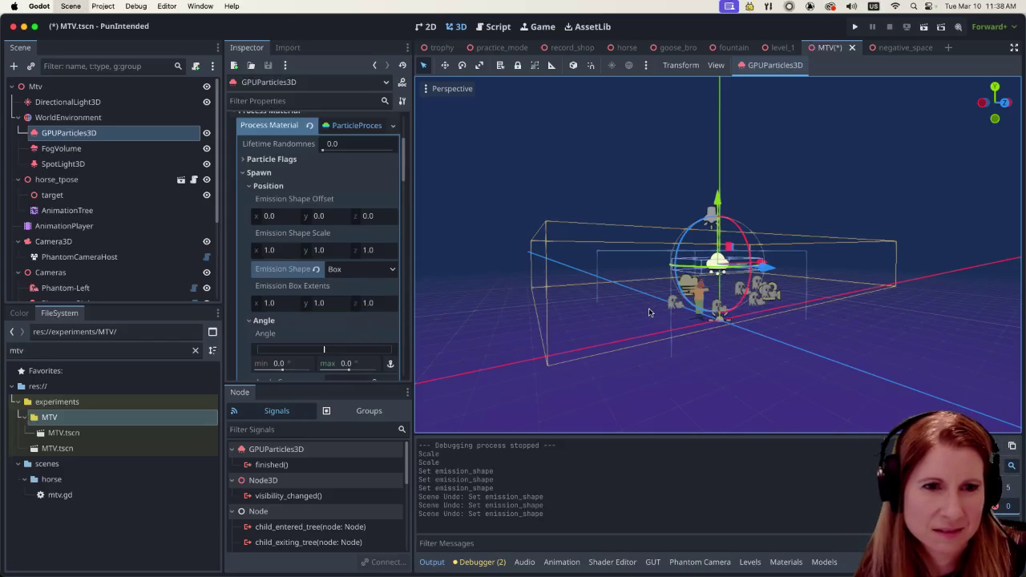
{"action": "key", "text": "super+z"}
{"action": "key", "text": "super+z"}
{"action": "key", "text": "super+z"}
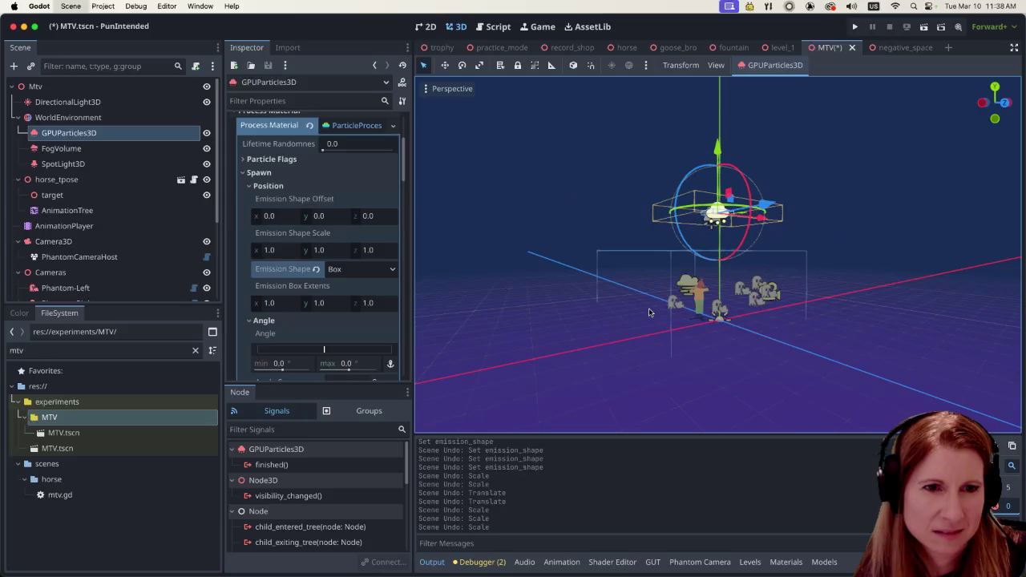
Step: Undo one more scaling step and scroll back to the emission settings
{"action": "key", "text": "super+z"}
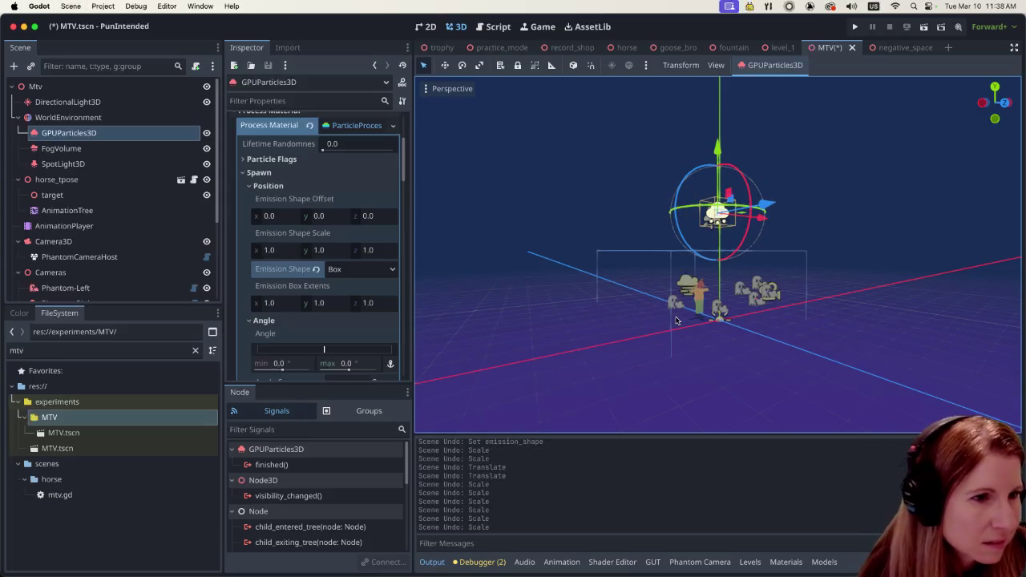
{"action": "scroll", "coordinate": [346, 306], "scroll_direction": "down", "scroll_amount": 3}
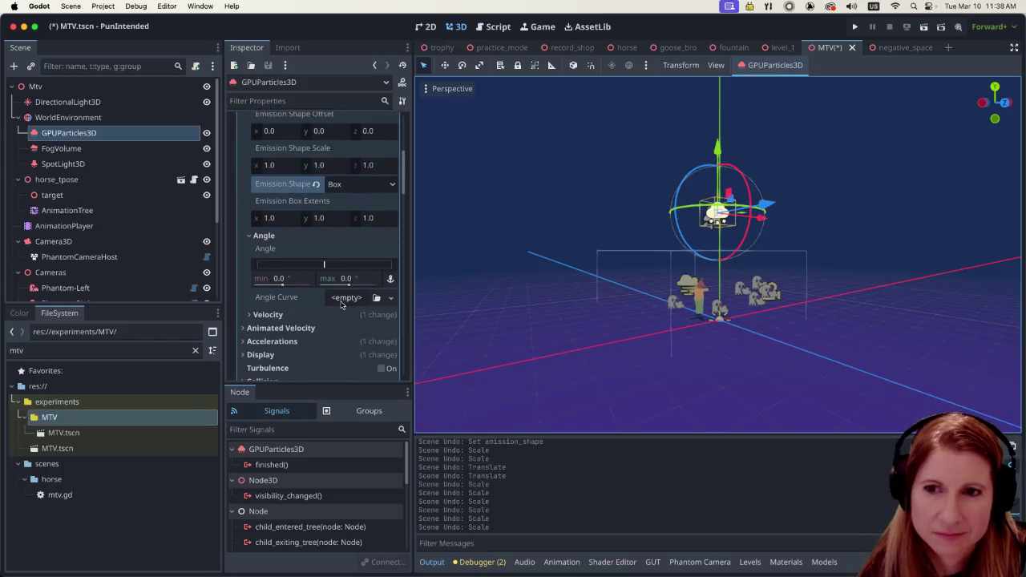
{"action": "scroll", "coordinate": [735, 273], "scroll_direction": "up", "scroll_amount": 4}
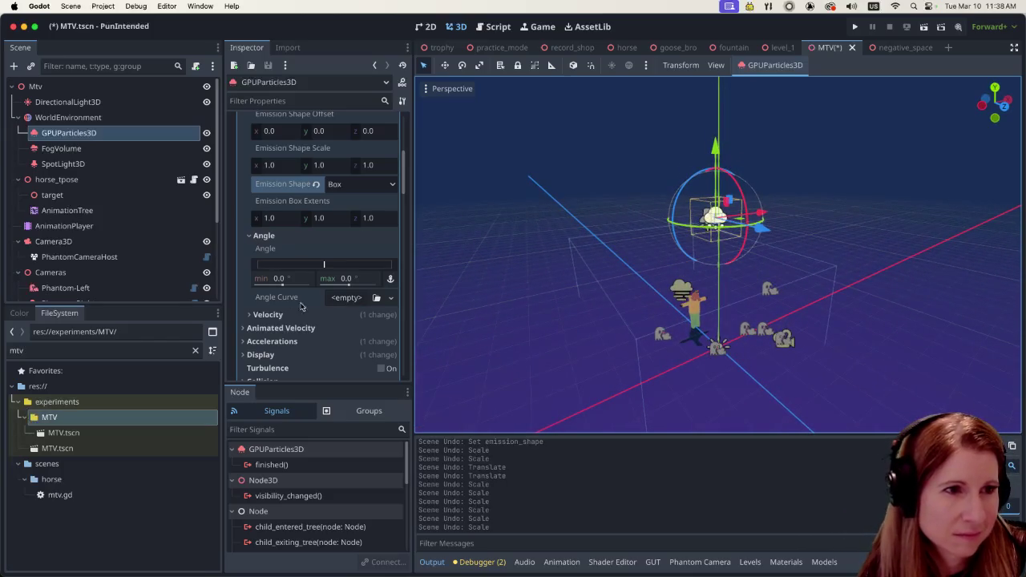
{"action": "scroll", "coordinate": [339, 321], "scroll_direction": "up", "scroll_amount": 2}
{"action": "scroll", "coordinate": [339, 320], "scroll_direction": "up", "scroll_amount": 2}
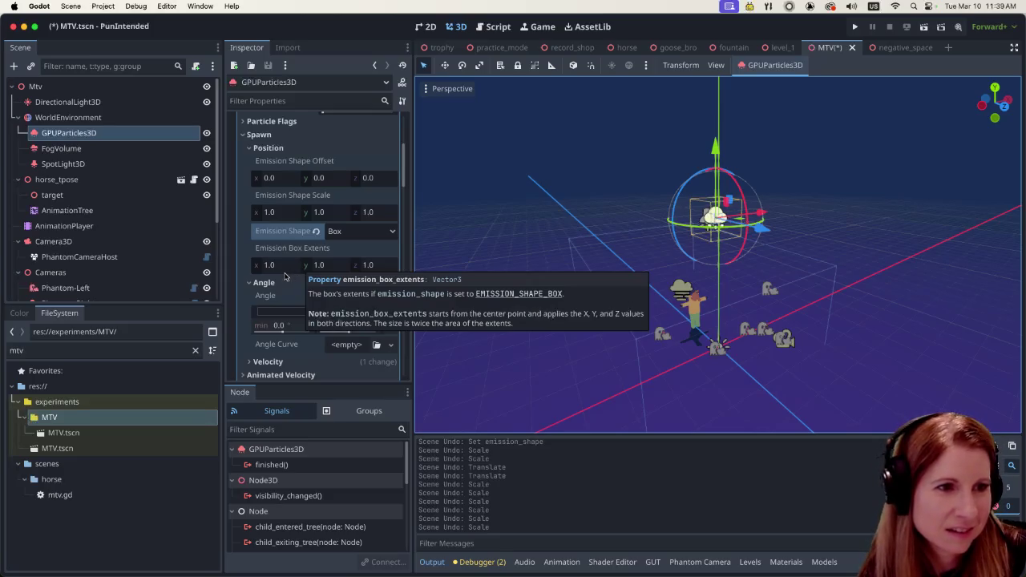
{"action": "scroll", "coordinate": [288, 274], "scroll_direction": "up", "scroll_amount": 2}
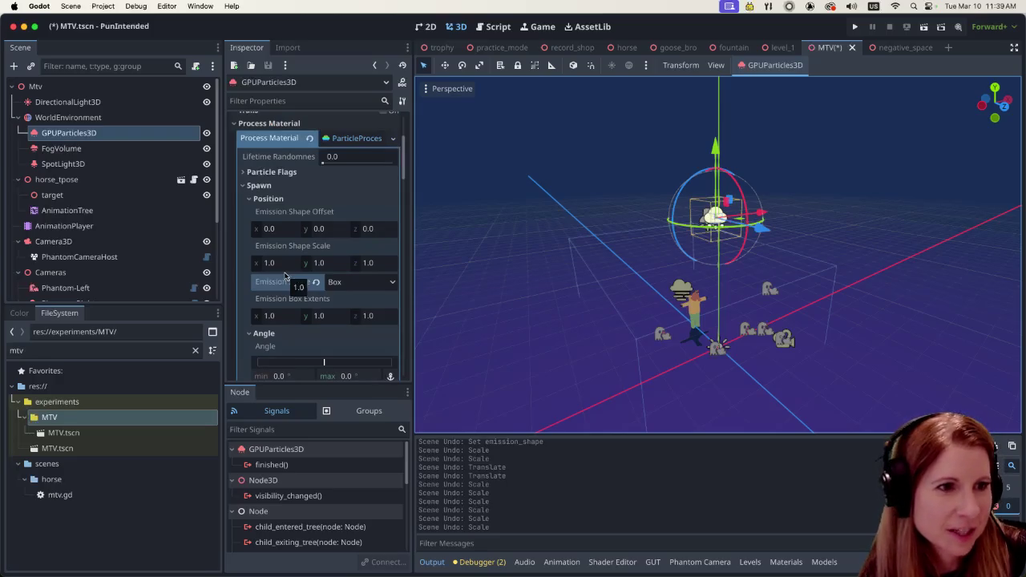
{"action": "scroll", "coordinate": [285, 275], "scroll_direction": "down", "scroll_amount": 2}
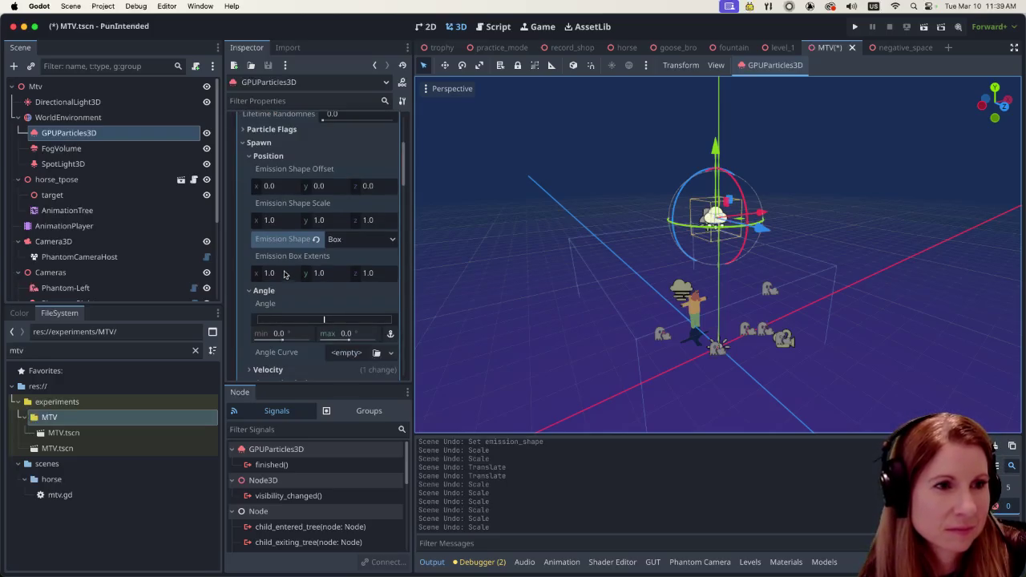
Step: Set Emission Shape Scale x to 5, save with Ctrl+S, then reset it to 1
{"action": "left_click", "coordinate": [273, 225]}
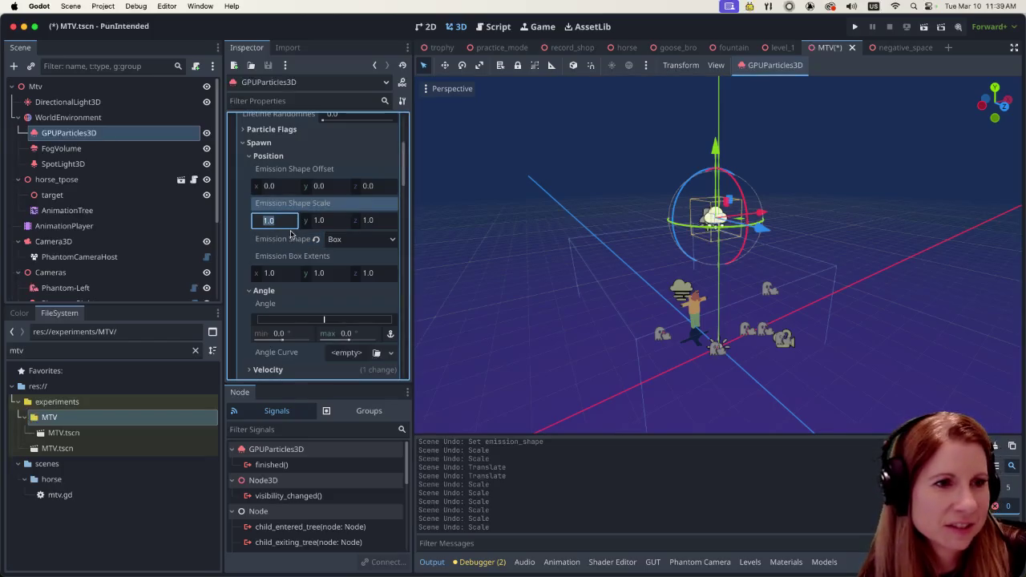
{"action": "type", "text": "5"}
{"action": "key", "text": "Return"}
{"action": "key", "text": "ctrl+s"}
{"action": "left_click", "coordinate": [689, 359]}
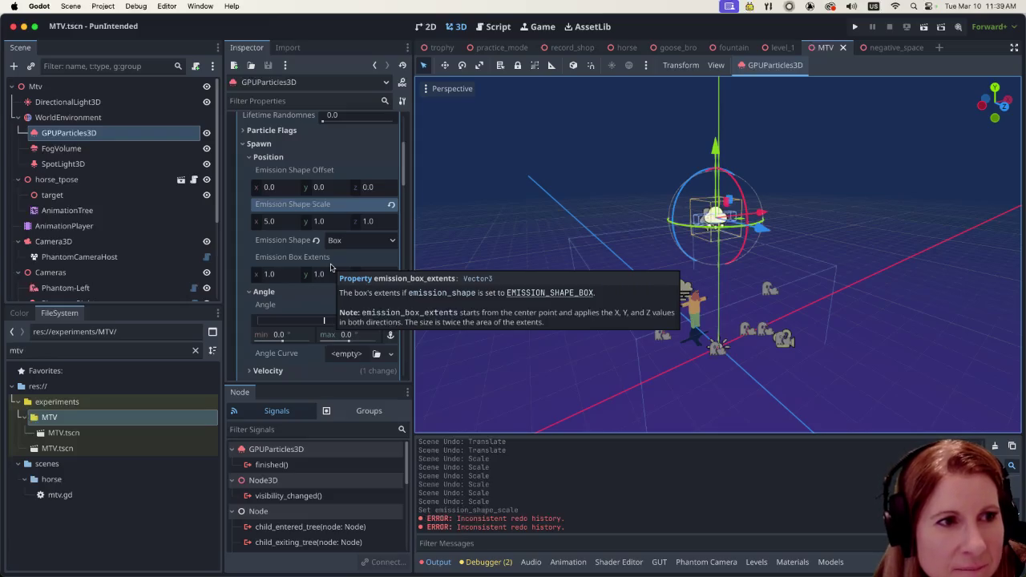
{"action": "left_click", "coordinate": [391, 204]}
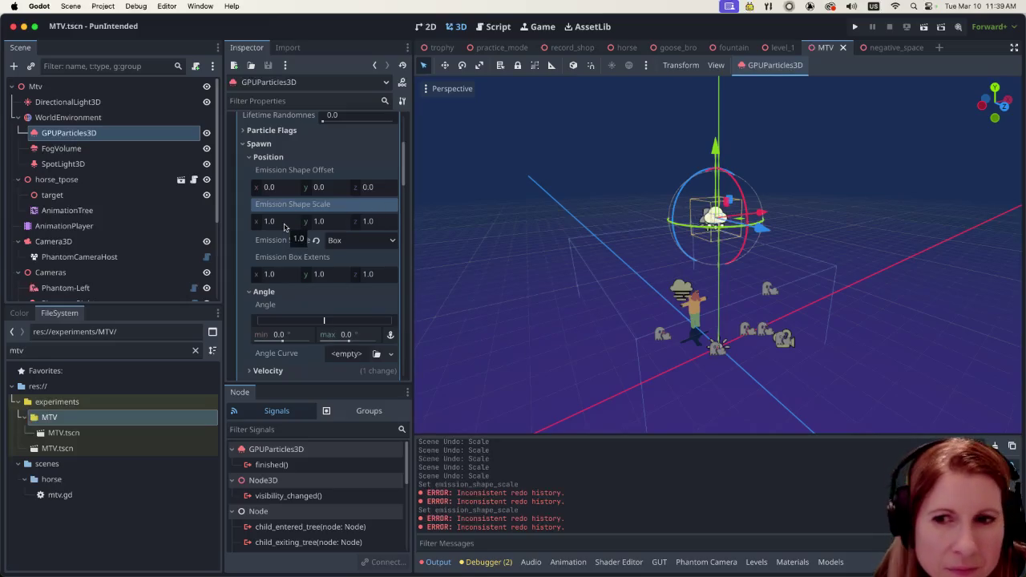
Step: Set the emission shape scale X and Y to 500, leaving Z at 1.0
{"action": "left_click", "coordinate": [280, 226]}
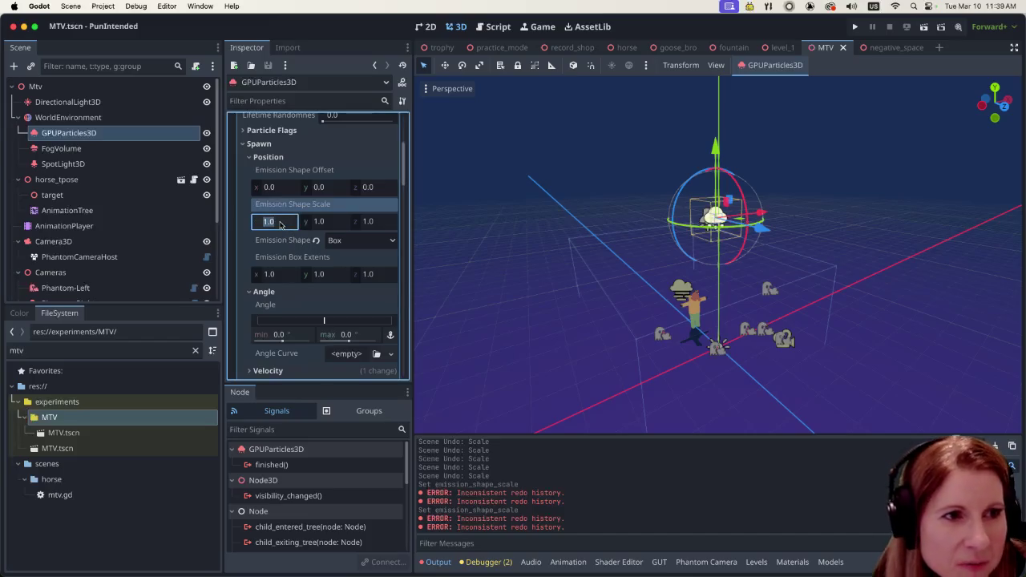
{"action": "type", "text": "500"}
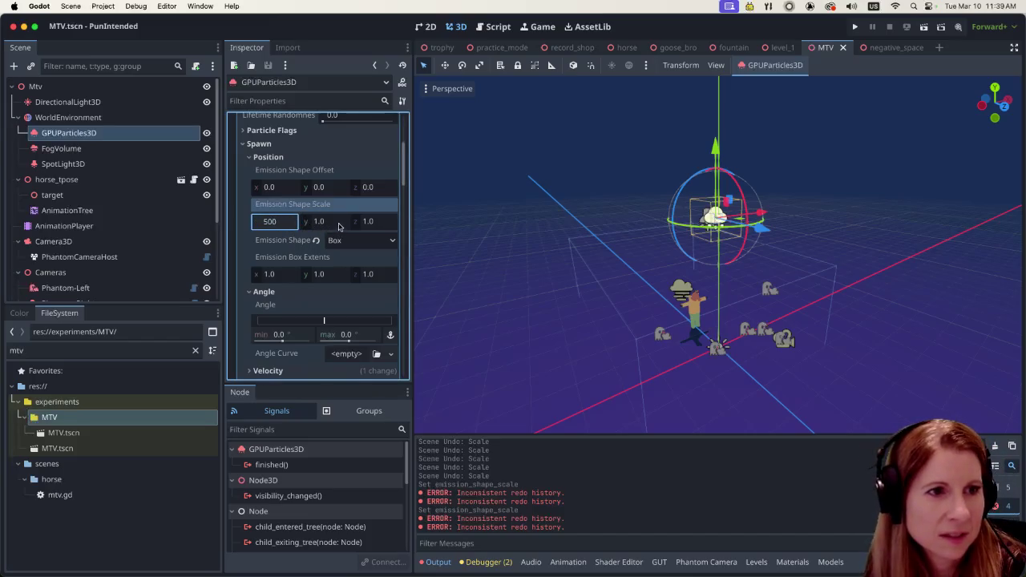
{"action": "left_click", "coordinate": [337, 225]}
{"action": "type", "text": "500"}
{"action": "left_click", "coordinate": [373, 225]}
{"action": "type", "text": "50"}
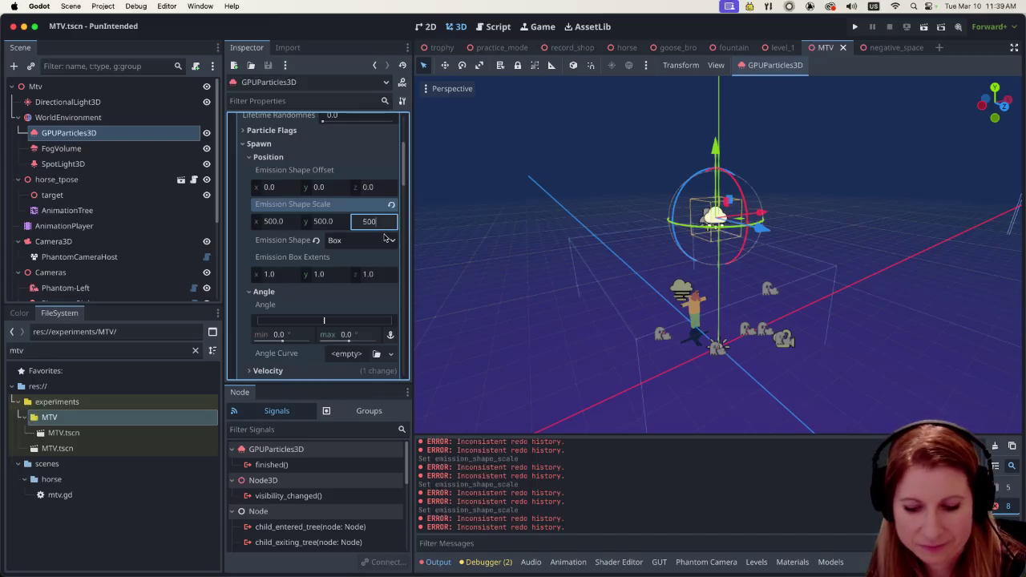
{"action": "key", "text": "BackSpace"}
{"action": "key", "text": "BackSpace"}
{"action": "key", "text": "BackSpace"}
{"action": "key", "text": "Escape"}
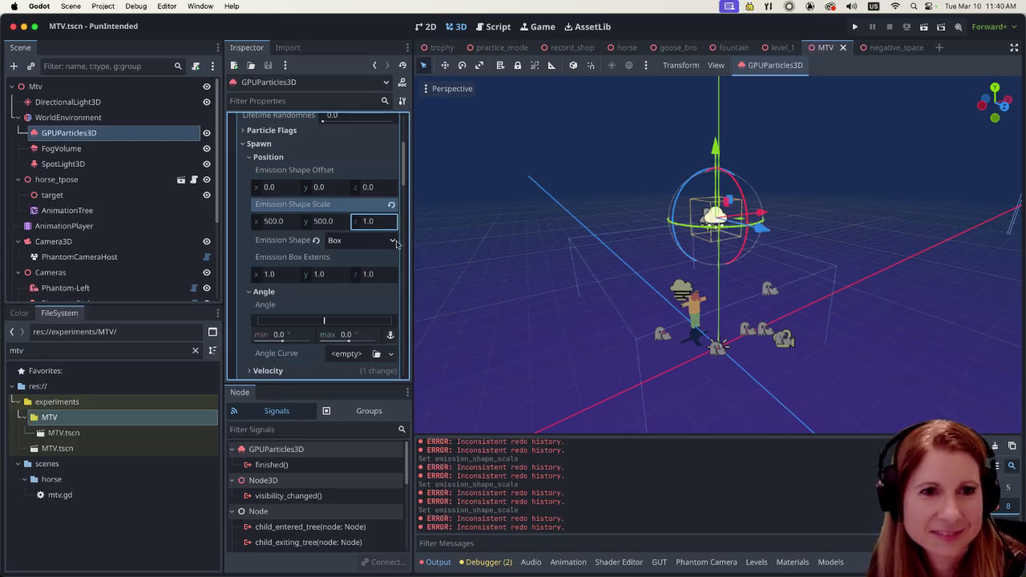
Step: Zoom and pan the viewport out to see the widened emitter, then reselect the scale Y field
{"action": "scroll", "coordinate": [719, 285], "scroll_direction": "down", "scroll_amount": 2}
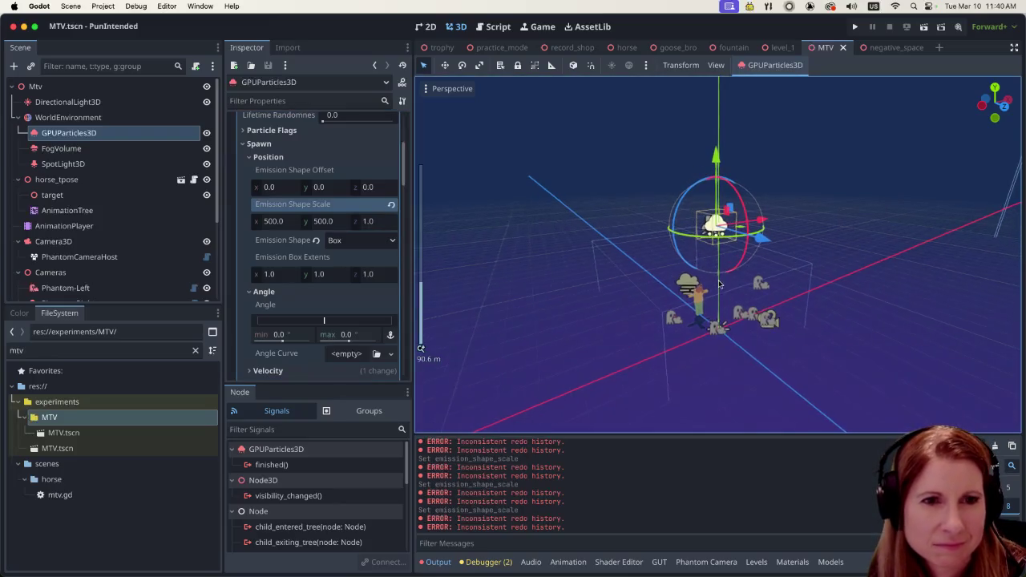
{"action": "scroll", "coordinate": [745, 293], "scroll_direction": "down", "scroll_amount": 10}
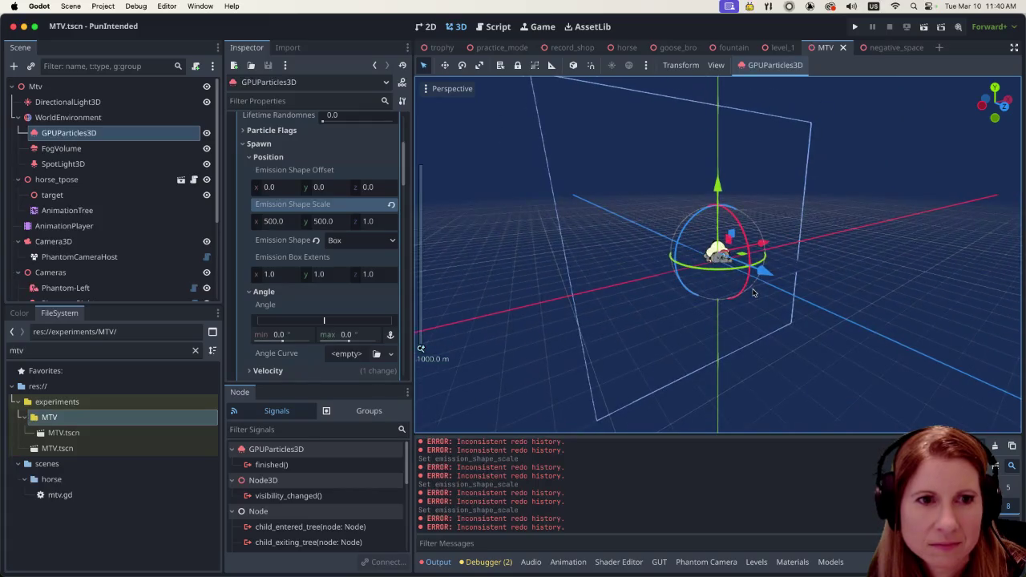
{"action": "scroll", "coordinate": [752, 293], "scroll_direction": "right", "scroll_amount": 10}
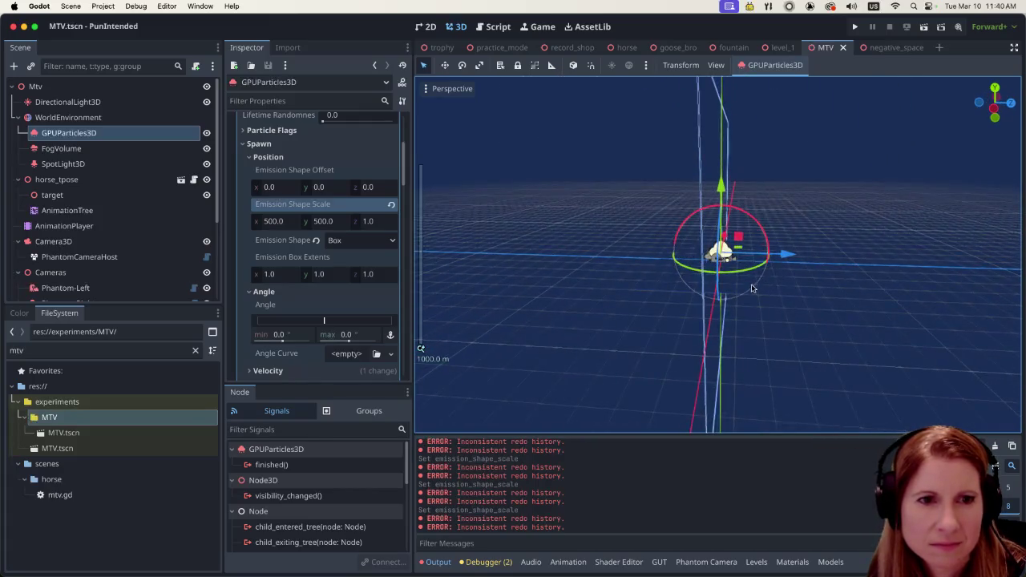
{"action": "scroll", "coordinate": [750, 288], "scroll_direction": "up", "scroll_amount": 10}
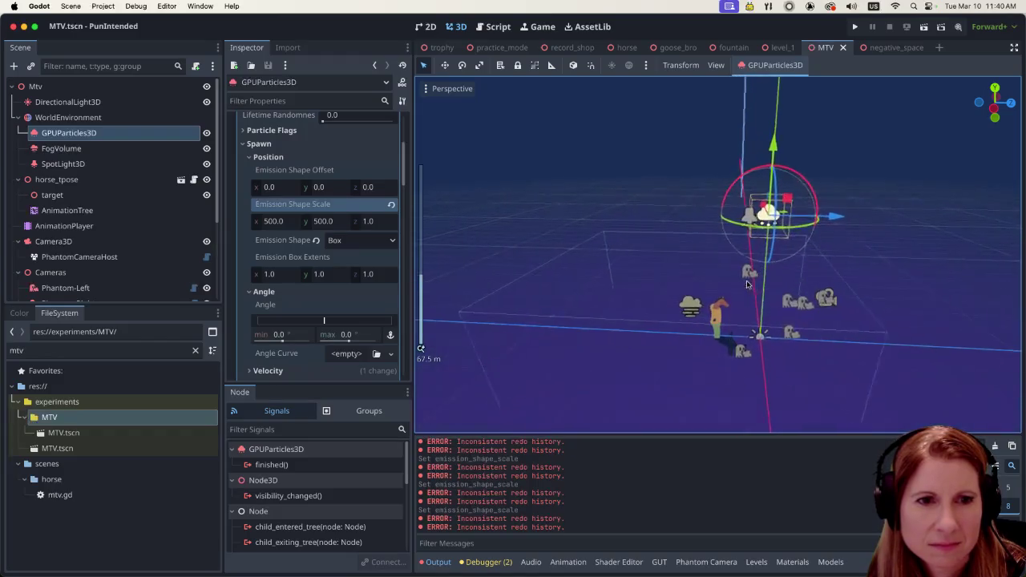
{"action": "scroll", "coordinate": [701, 274], "scroll_direction": "right", "scroll_amount": 2}
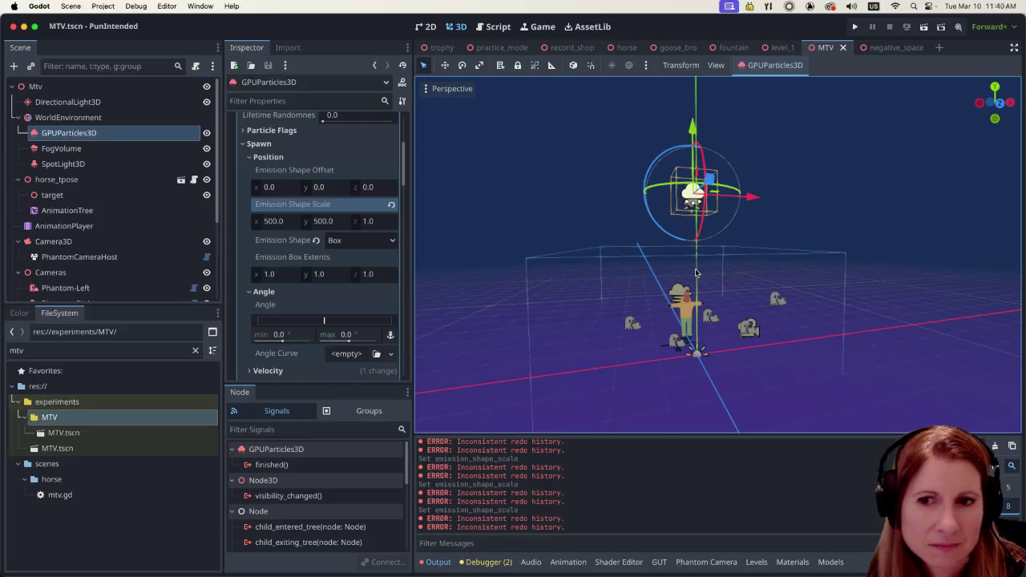
{"action": "left_click", "coordinate": [329, 225]}
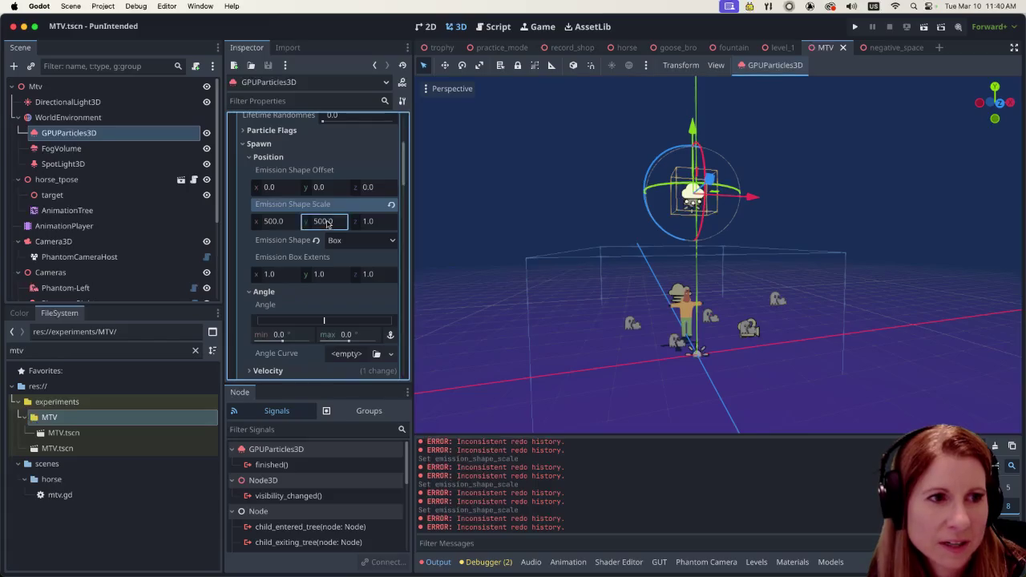
Step: Set the emission shape scale Y to 20 and view the flattened emitter from above
{"action": "type", "text": "20"}
{"action": "key", "text": "Return"}
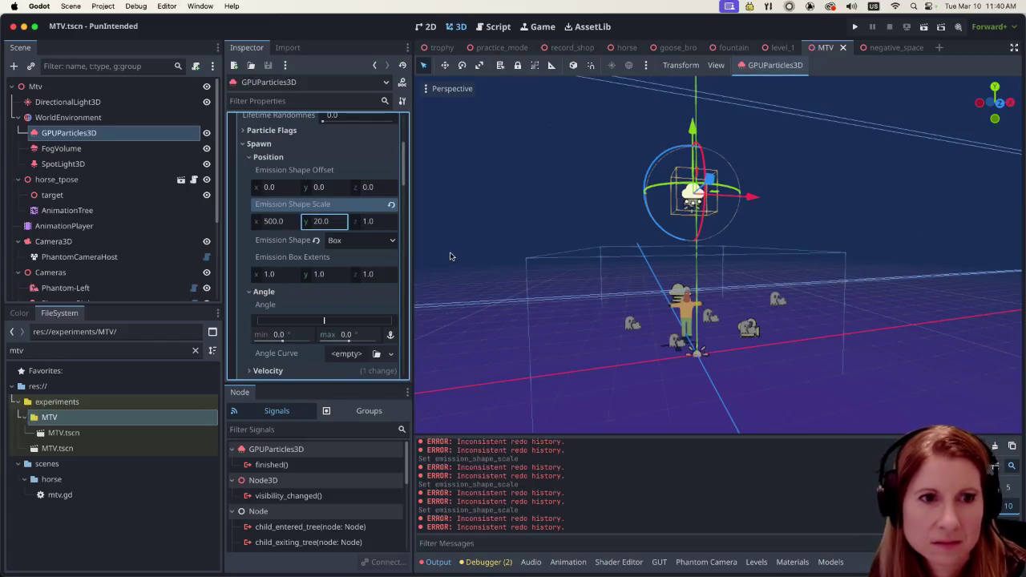
{"action": "scroll", "coordinate": [594, 282], "scroll_direction": "down", "scroll_amount": 6}
{"action": "left_click_drag", "start_coordinate": [729, 294], "coordinate": [737, 401]}
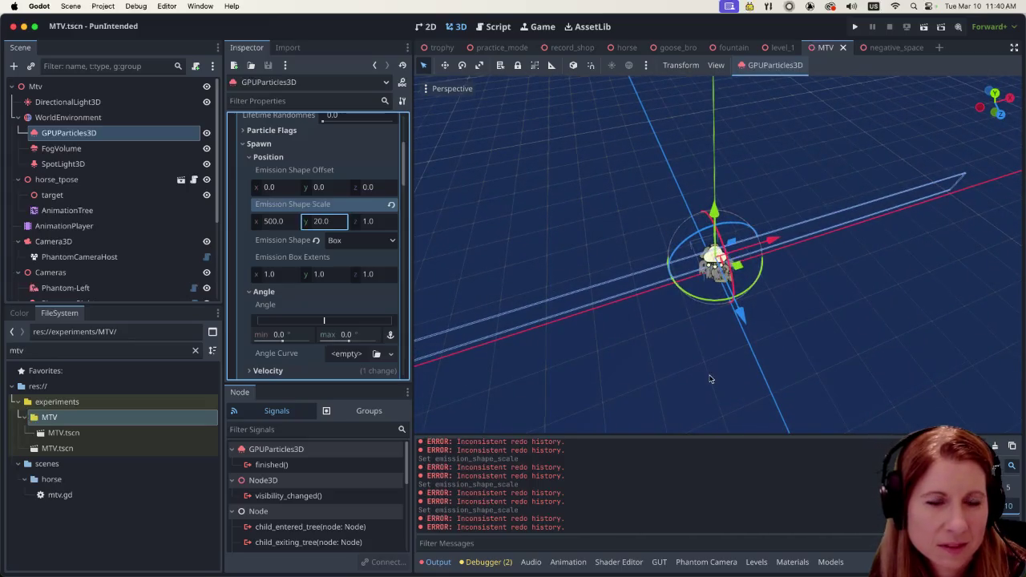
{"action": "scroll", "coordinate": [728, 355], "scroll_direction": "up", "scroll_amount": 8}
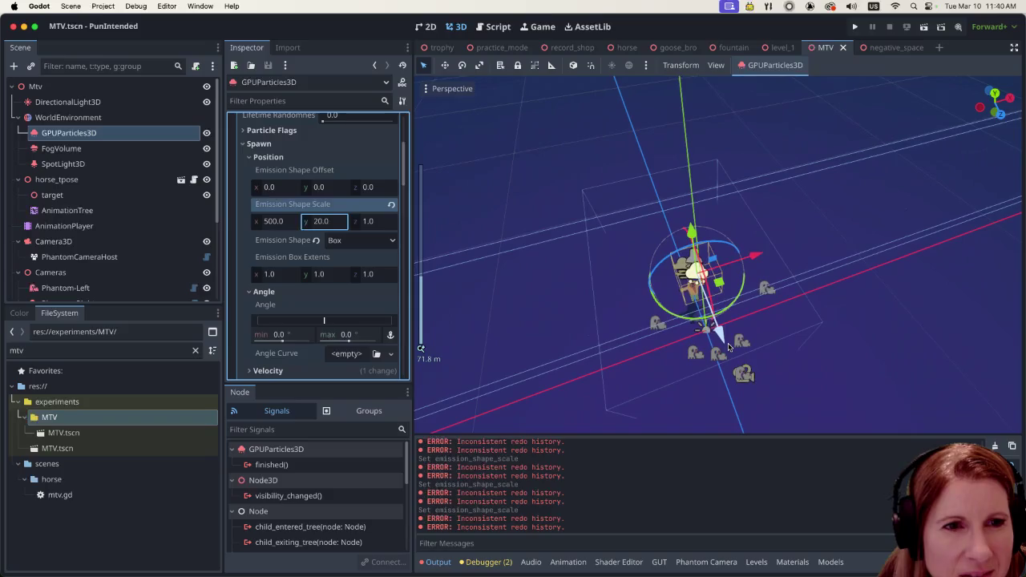
{"action": "scroll", "coordinate": [728, 346], "scroll_direction": "down", "scroll_amount": 5}
{"action": "left_click_drag", "start_coordinate": [728, 346], "coordinate": [726, 299]}
{"action": "scroll", "coordinate": [726, 299], "scroll_direction": "down", "scroll_amount": 3}
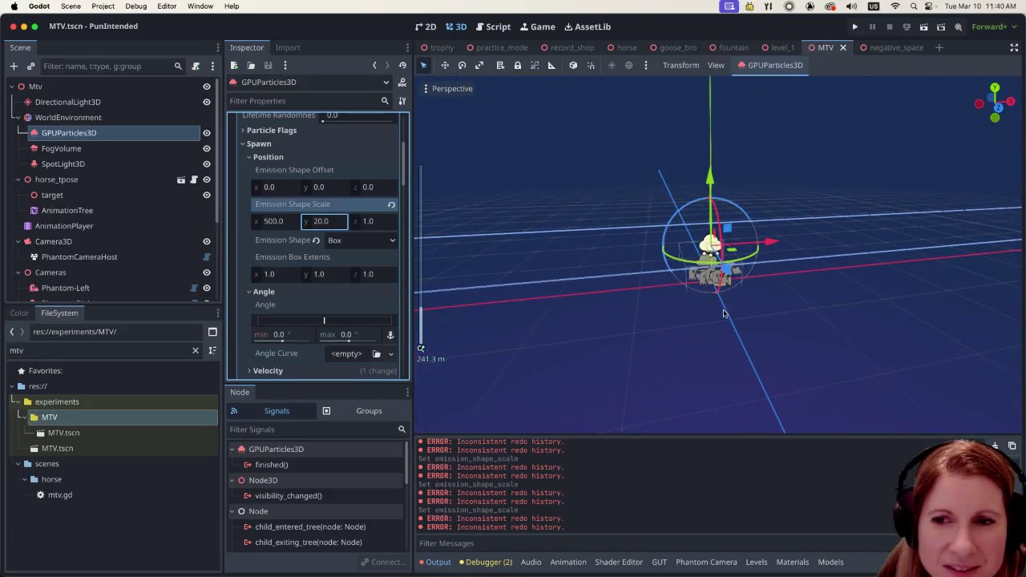
Step: Set the emission shape scale Z to 500
{"action": "key", "text": "Tab"}
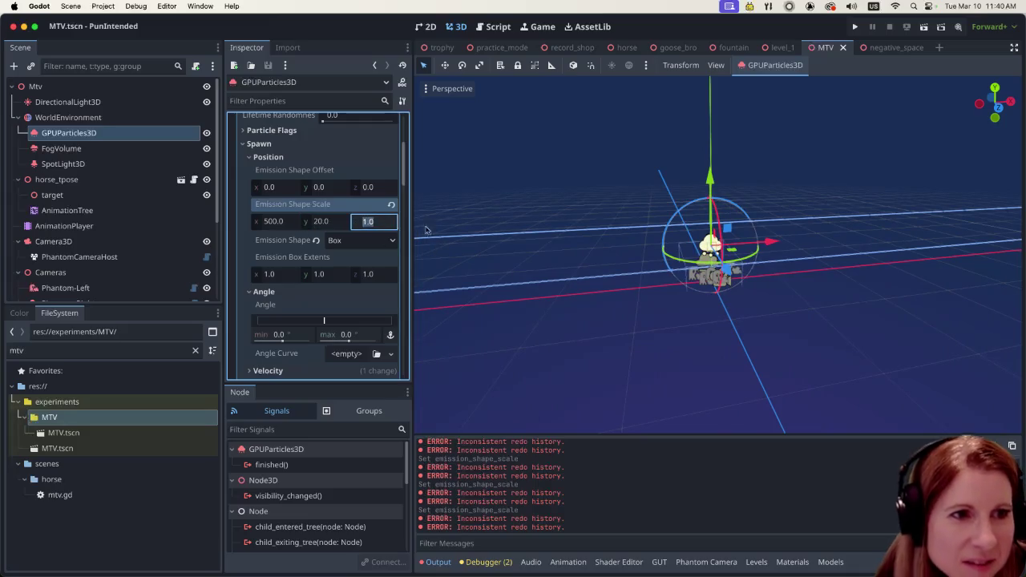
{"action": "type", "text": "500"}
{"action": "key", "text": "Return"}
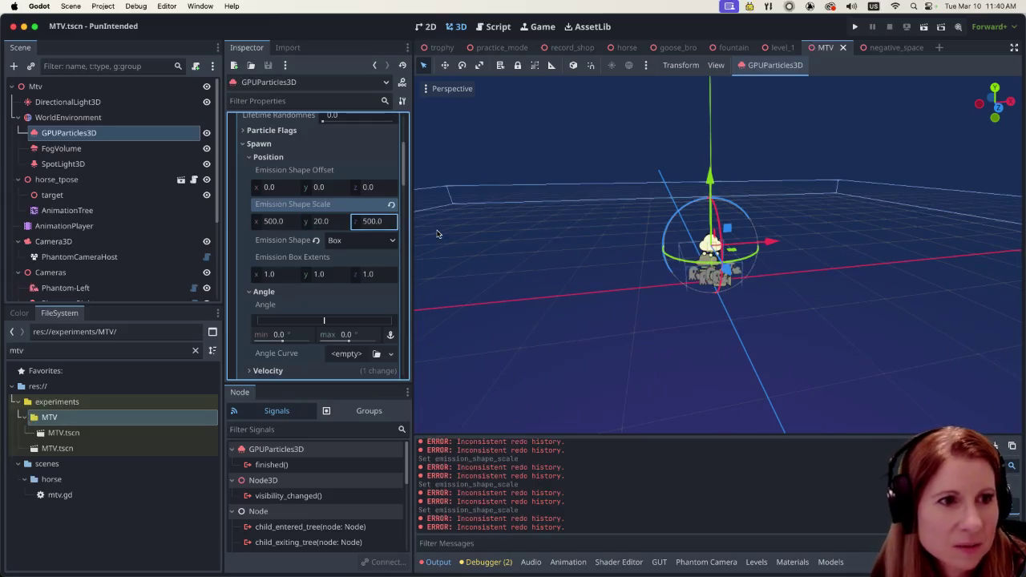
{"action": "scroll", "coordinate": [750, 285], "scroll_direction": "down", "scroll_amount": 2}
{"action": "scroll", "coordinate": [750, 285], "scroll_direction": "down", "scroll_amount": 5}
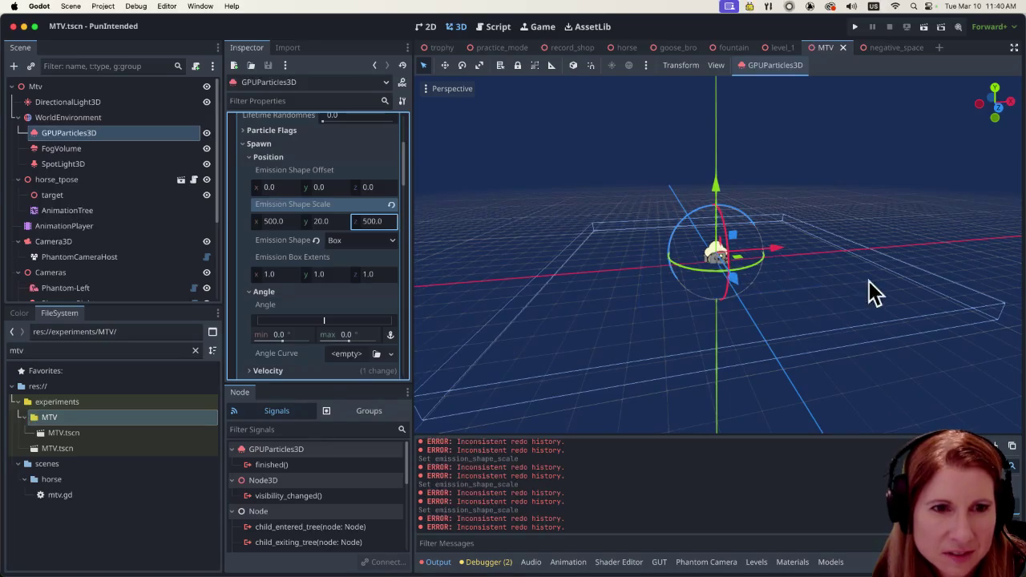
{"action": "scroll", "coordinate": [721, 321], "scroll_direction": "up", "scroll_amount": 10}
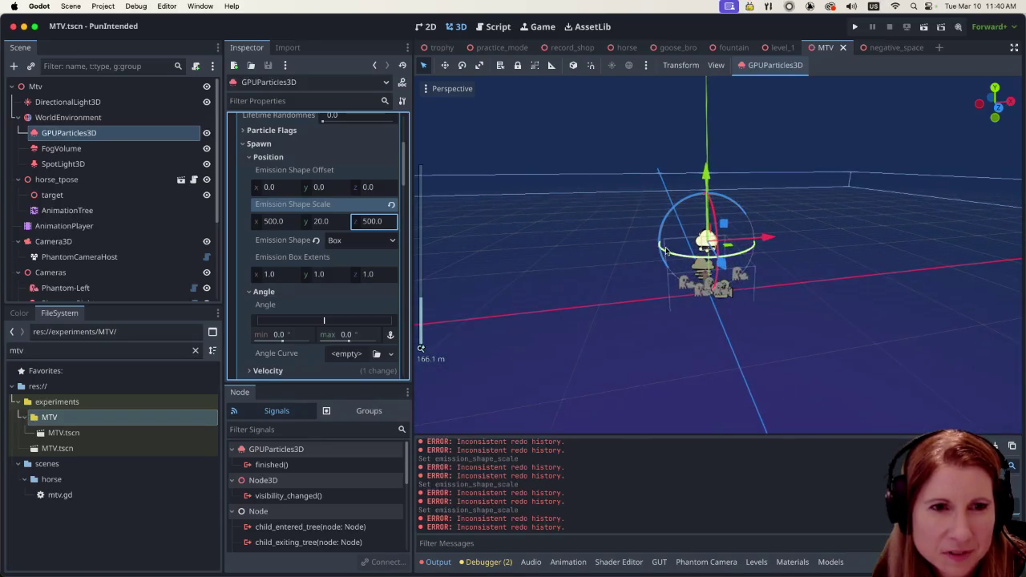
{"action": "scroll", "coordinate": [696, 279], "scroll_direction": "down", "scroll_amount": 5}
{"action": "scroll", "coordinate": [850, 292], "scroll_direction": "down", "scroll_amount": 5}
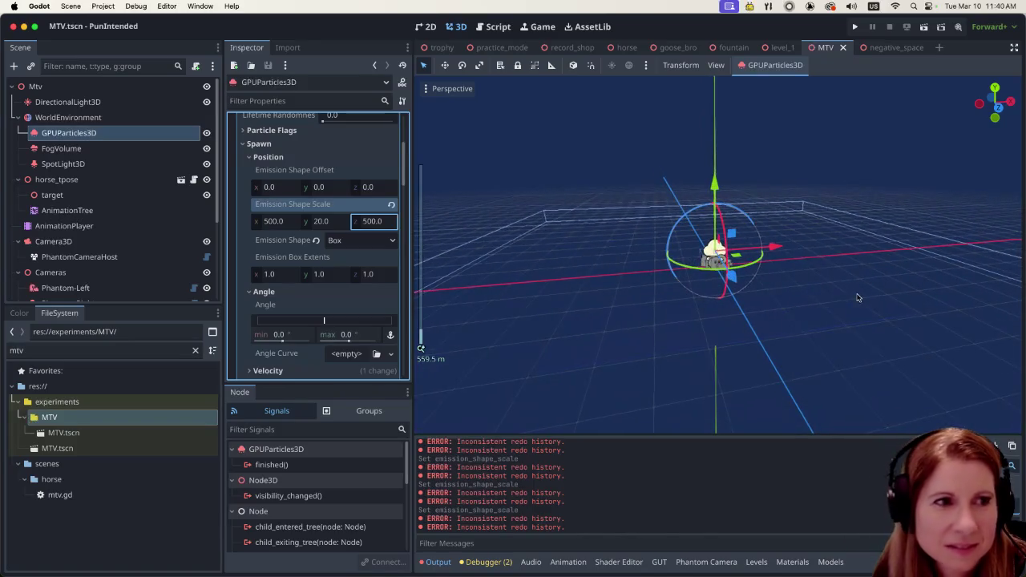
Step: Orbit around the 500 × 20 × 500 emission box to inspect the particles
{"action": "mouse_move", "coordinate": [850, 300]}
{"action": "left_mouse_down"}
{"action": "mouse_move", "coordinate": [849, 353]}
{"action": "mouse_move", "coordinate": [818, 312]}
{"action": "left_mouse_up"}
{"action": "scroll", "coordinate": [813, 315], "scroll_direction": "up", "scroll_amount": 2}
{"action": "scroll", "coordinate": [804, 315], "scroll_direction": "up", "scroll_amount": 15}
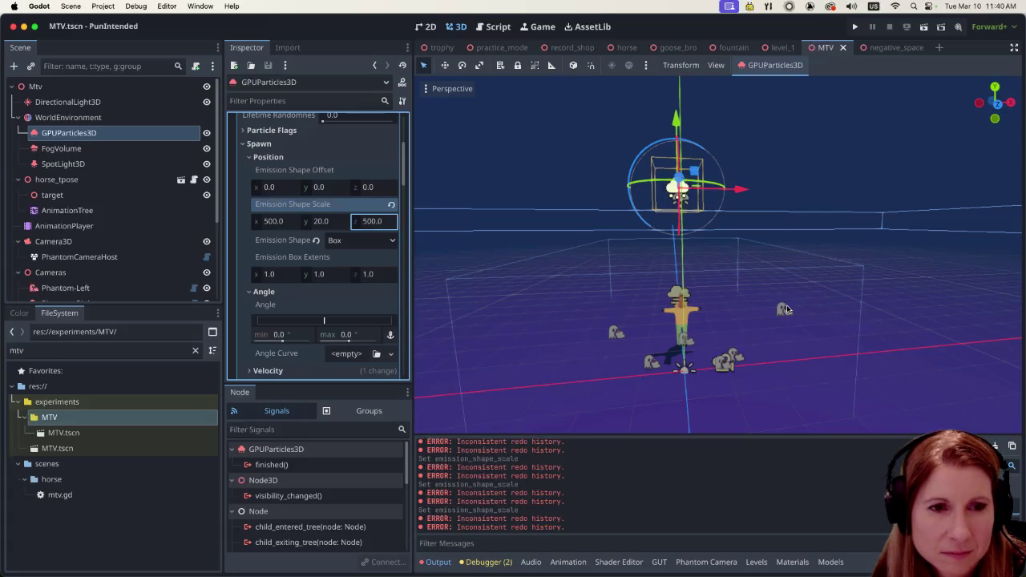
{"action": "scroll", "coordinate": [785, 309], "scroll_direction": "down", "scroll_amount": 6}
{"action": "mouse_move", "coordinate": [785, 308]}
{"action": "left_mouse_down"}
{"action": "mouse_move", "coordinate": [758, 267]}
{"action": "mouse_move", "coordinate": [762, 289]}
{"action": "left_mouse_up"}
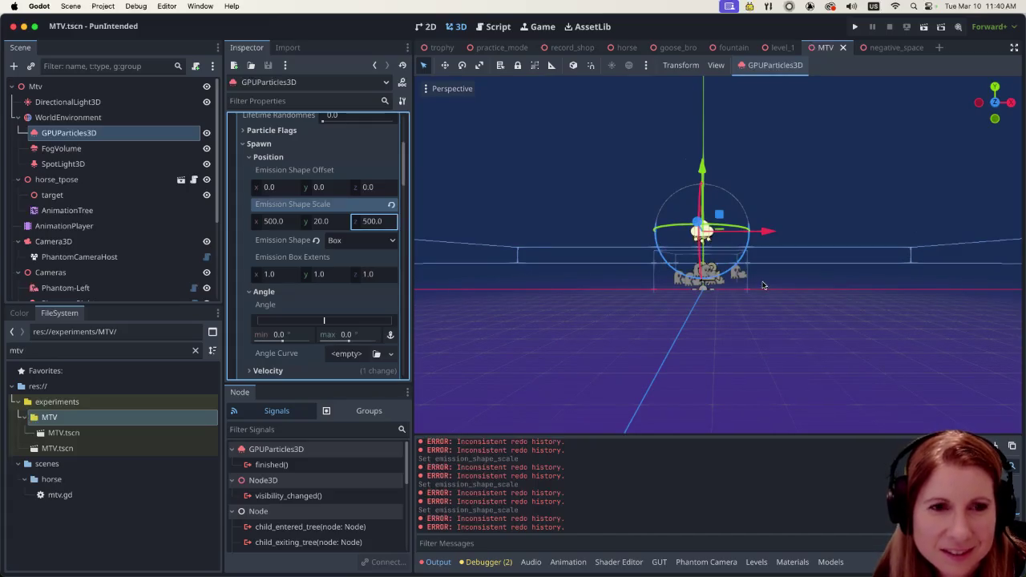
{"action": "scroll", "coordinate": [769, 294], "scroll_direction": "up", "scroll_amount": 4}
{"action": "left_click_drag", "start_coordinate": [769, 296], "coordinate": [710, 319]}
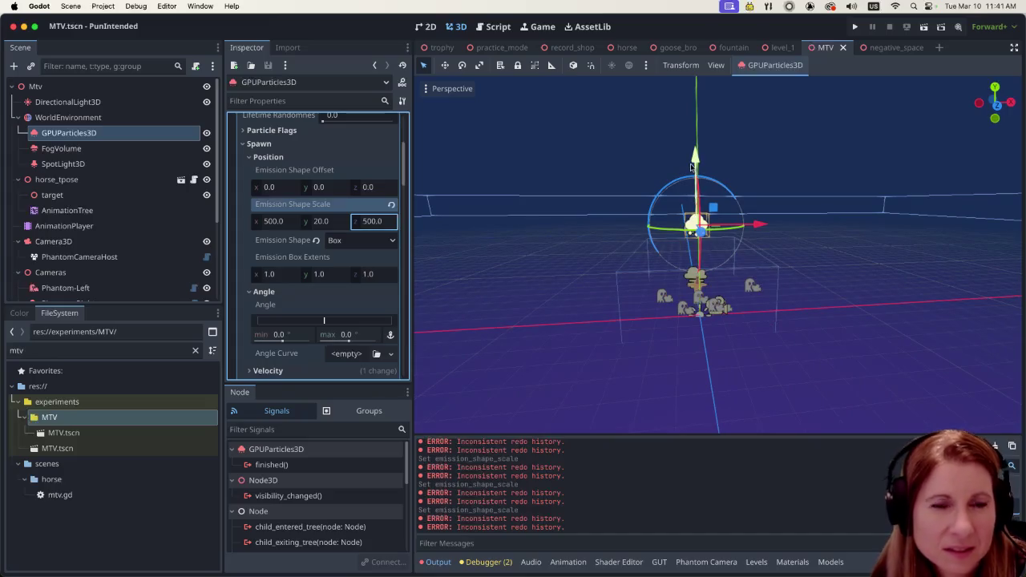
Step: Lower the particle emitter slightly, frame it, and run the scene to preview
{"action": "mouse_move", "coordinate": [694, 163]}
{"action": "left_mouse_down"}
{"action": "mouse_move", "coordinate": [682, 160]}
{"action": "mouse_move", "coordinate": [721, 280]}
{"action": "mouse_move", "coordinate": [777, 268]}
{"action": "mouse_move", "coordinate": [793, 307]}
{"action": "left_mouse_up"}
{"action": "scroll", "coordinate": [777, 268], "scroll_direction": "down", "scroll_amount": 2}
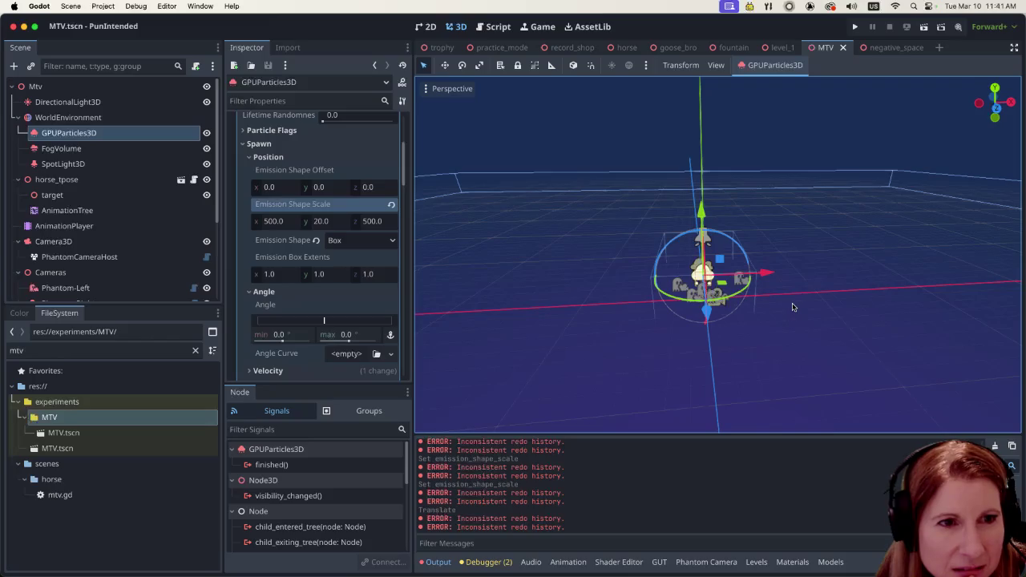
{"action": "scroll", "coordinate": [787, 280], "scroll_direction": "up", "scroll_amount": 5}
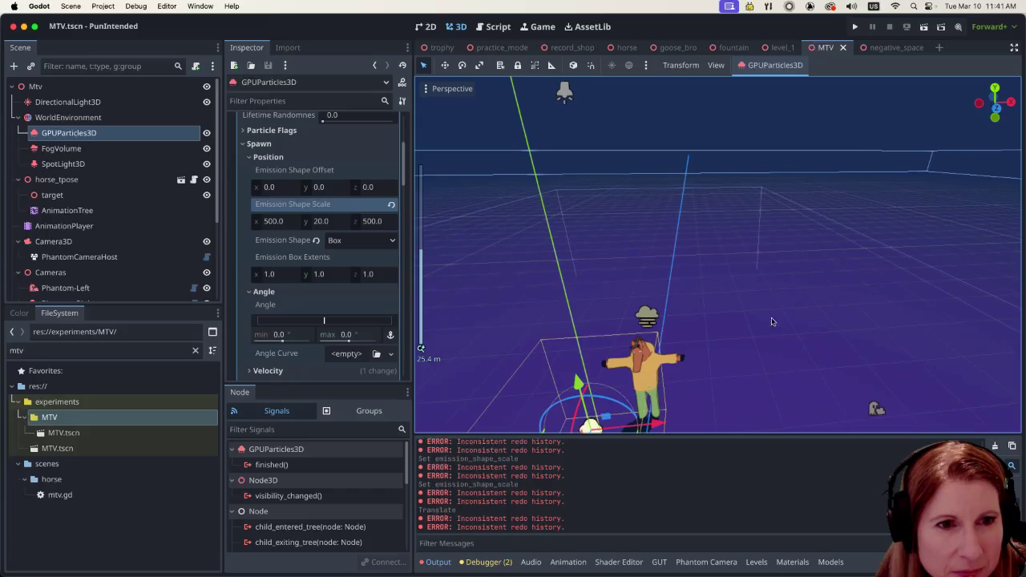
{"action": "key", "text": "f"}
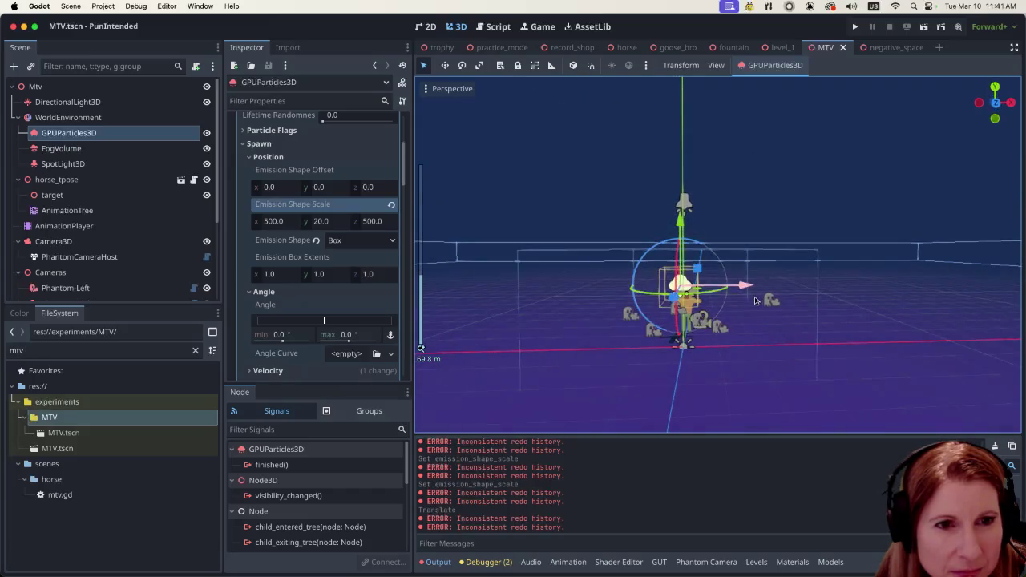
{"action": "left_click", "coordinate": [923, 29]}
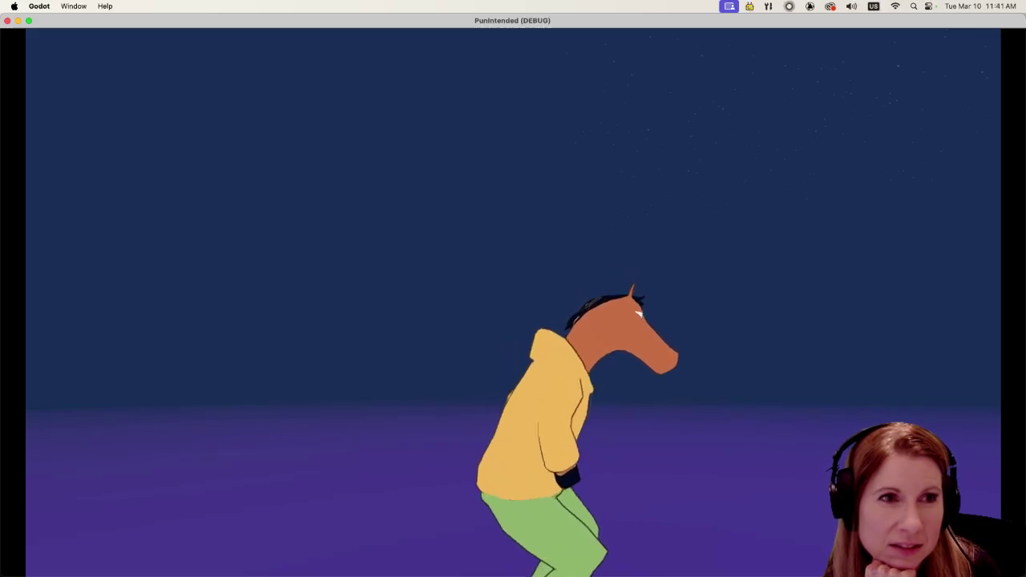
{"action": "key", "text": "super+space"}
{"action": "key", "text": "Escape"}
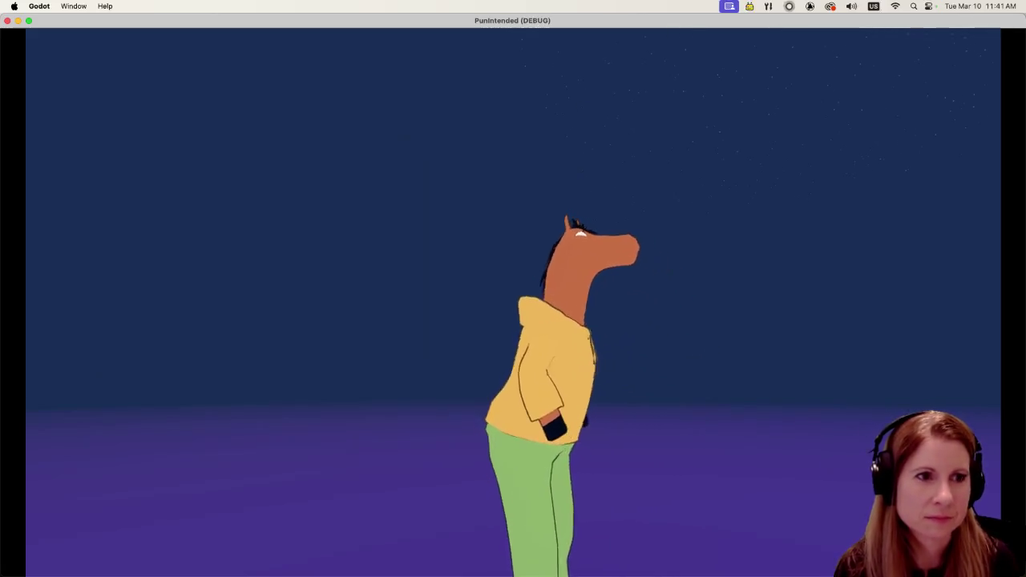
{"action": "key", "text": "super+q"}
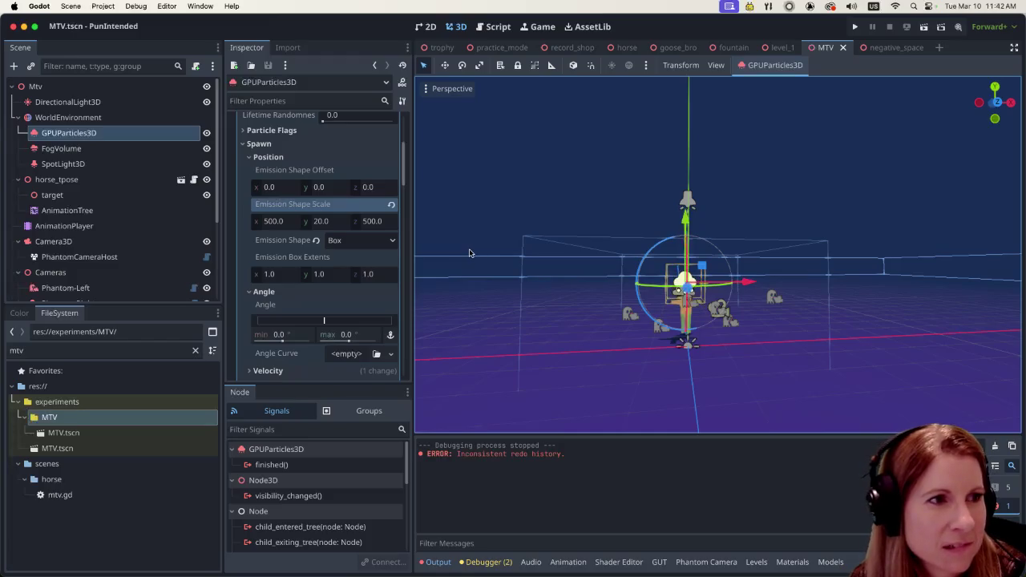
{"action": "scroll", "coordinate": [138, 238], "scroll_direction": "down", "scroll_amount": 5}
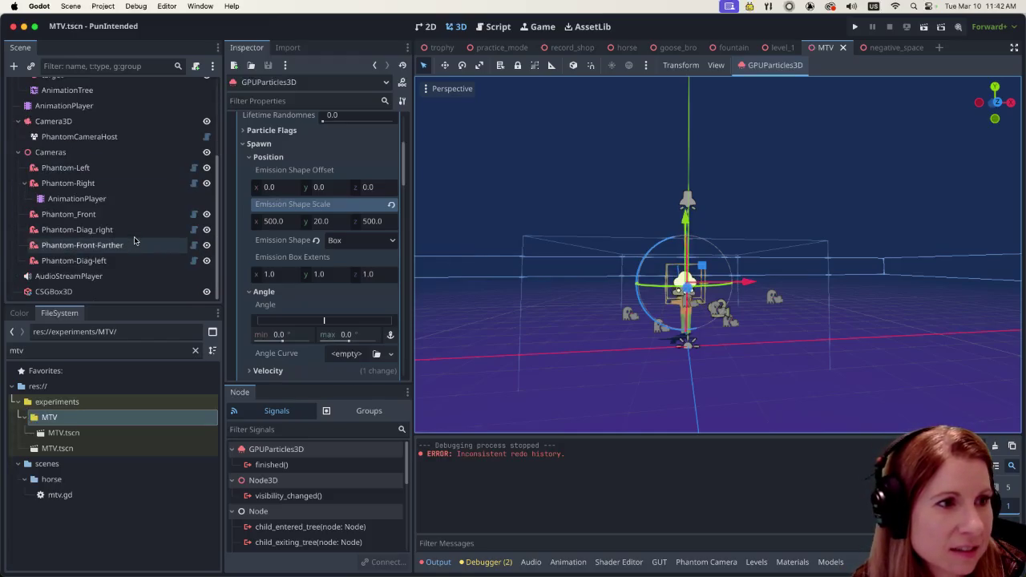
{"action": "scroll", "coordinate": [128, 239], "scroll_direction": "up", "scroll_amount": 5}
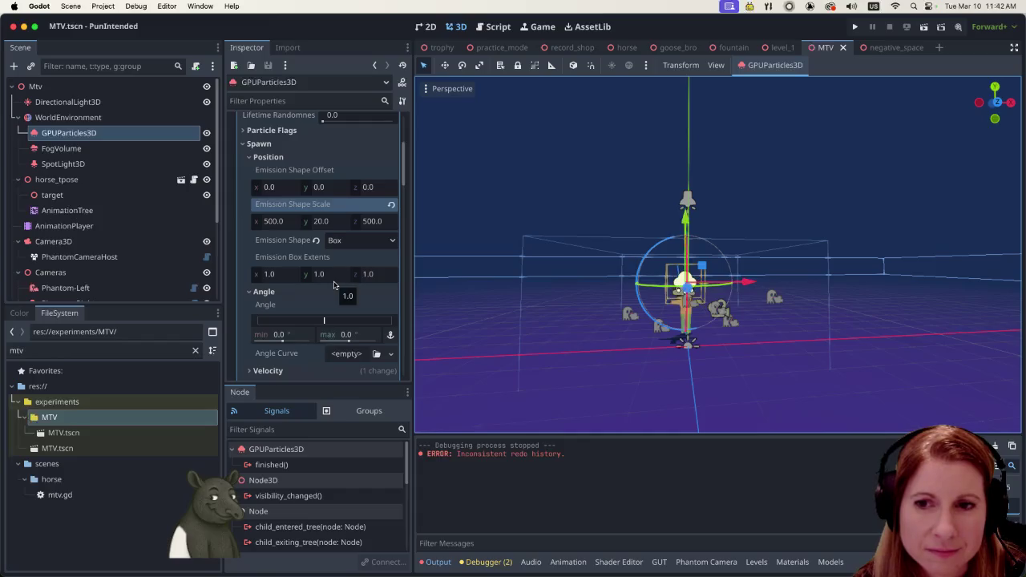
{"action": "scroll", "coordinate": [345, 288], "scroll_direction": "up", "scroll_amount": 5}
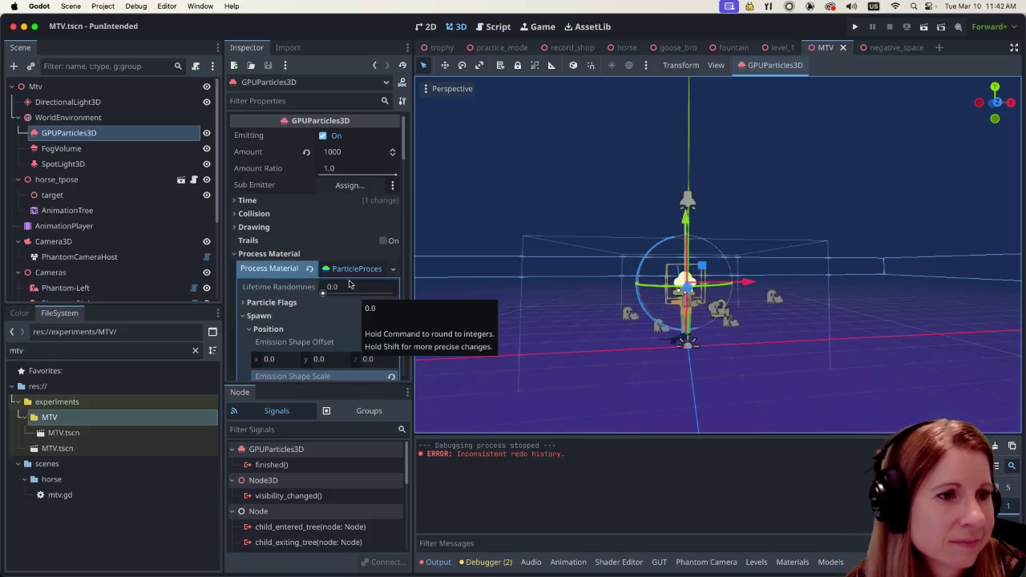
{"action": "scroll", "coordinate": [350, 277], "scroll_direction": "down", "scroll_amount": 5}
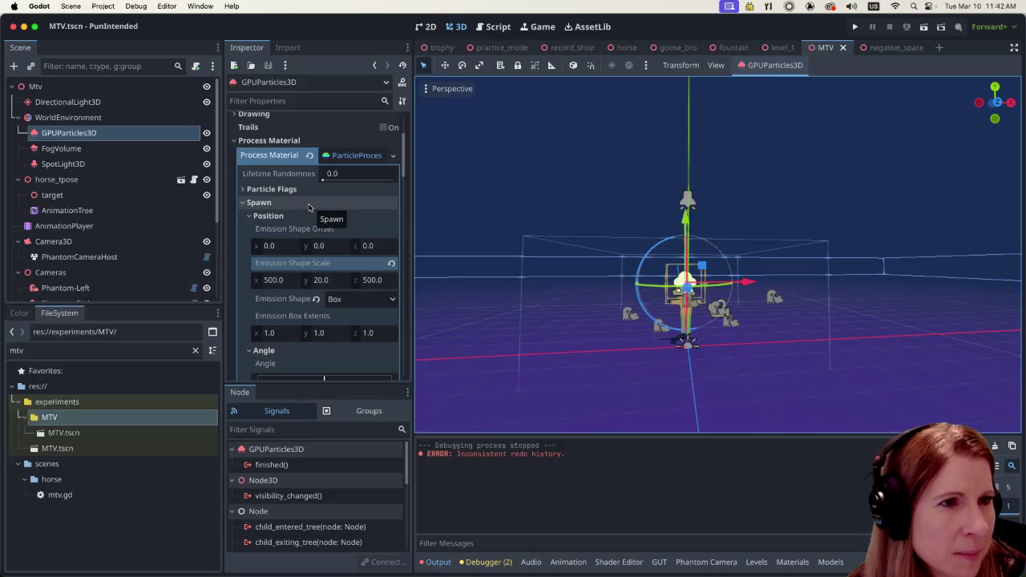
{"action": "scroll", "coordinate": [308, 207], "scroll_direction": "down", "scroll_amount": 5}
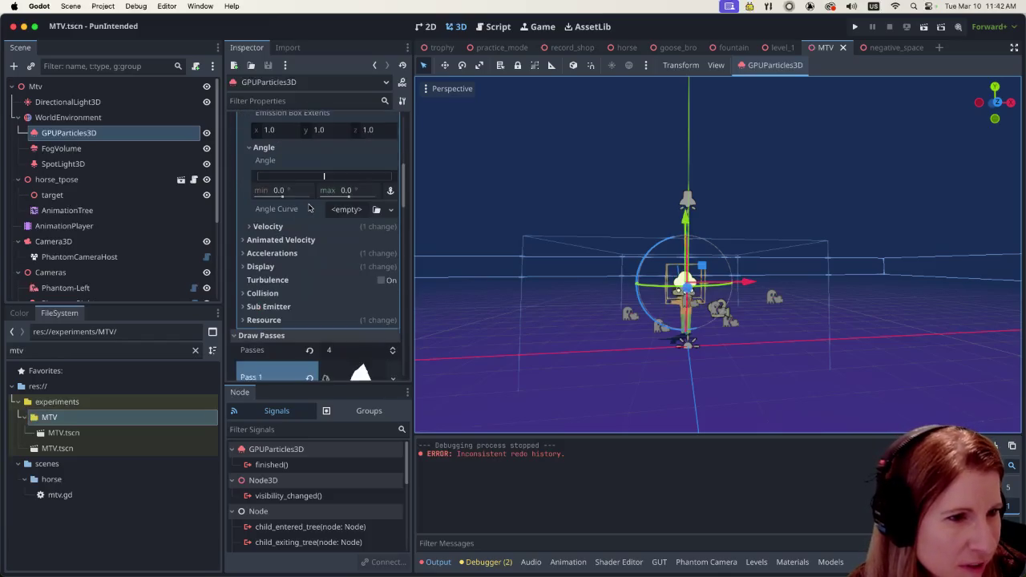
{"action": "scroll", "coordinate": [311, 212], "scroll_direction": "down", "scroll_amount": 8}
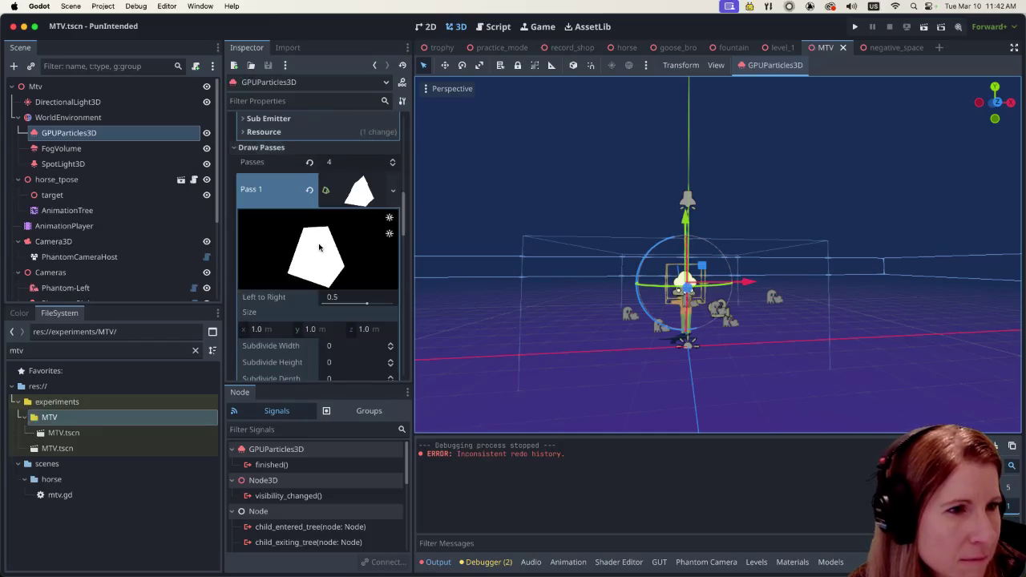
{"action": "scroll", "coordinate": [318, 246], "scroll_direction": "down", "scroll_amount": 10}
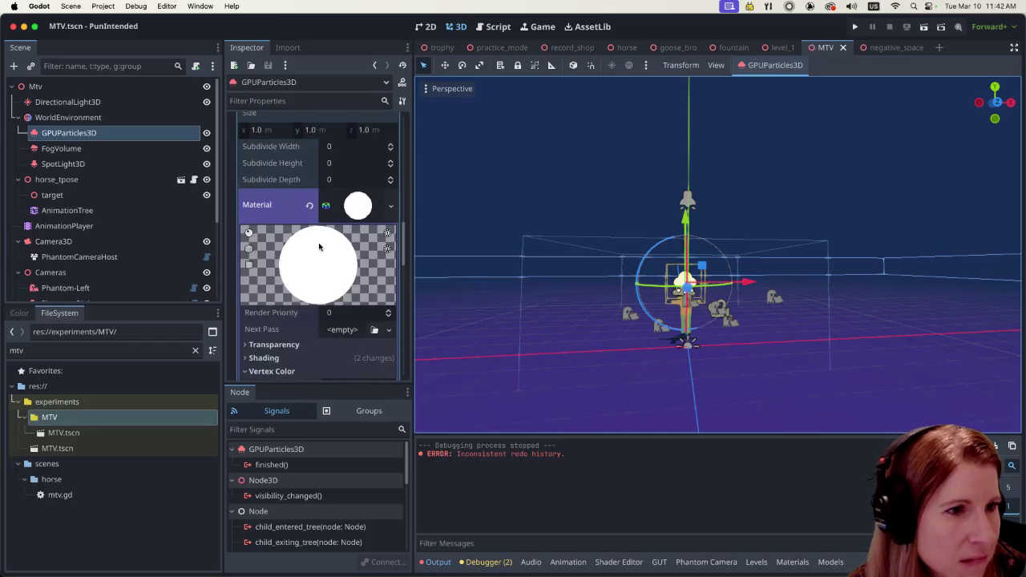
{"action": "scroll", "coordinate": [319, 244], "scroll_direction": "up", "scroll_amount": 6}
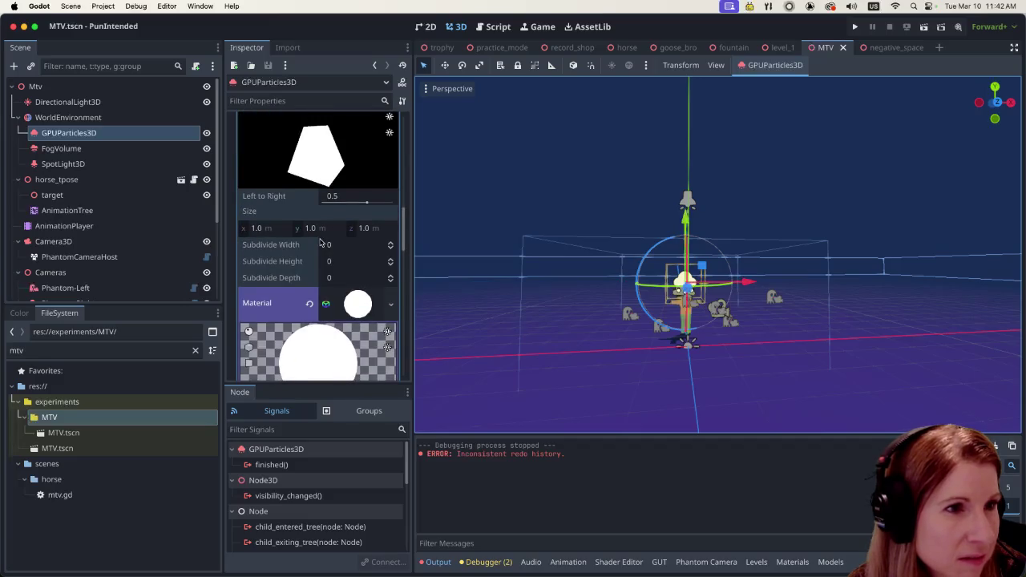
{"action": "scroll", "coordinate": [320, 242], "scroll_direction": "up", "scroll_amount": 5}
{"action": "left_click", "coordinate": [234, 178]}
{"action": "scroll", "coordinate": [320, 256], "scroll_direction": "up", "scroll_amount": 5}
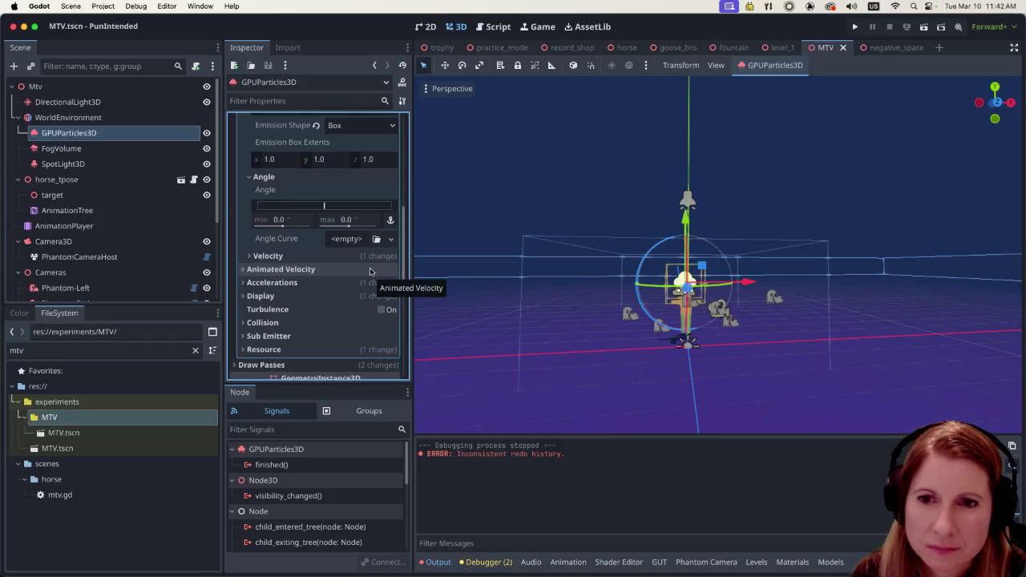
{"action": "scroll", "coordinate": [362, 272], "scroll_direction": "up", "scroll_amount": 8}
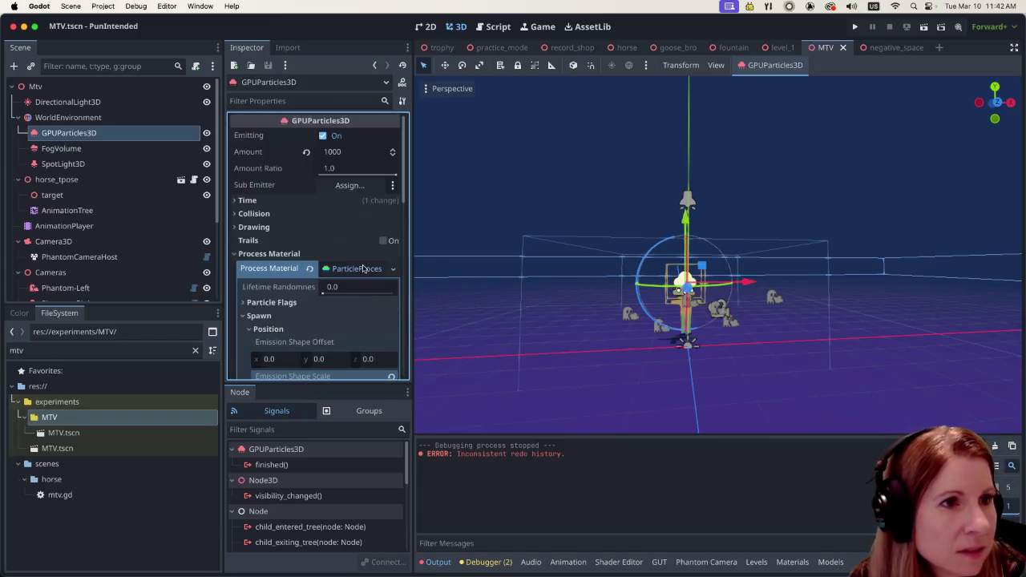
Step: Set the particle Amount to 10000, save the MTV scene, and run it to preview
{"action": "left_click", "coordinate": [368, 155]}
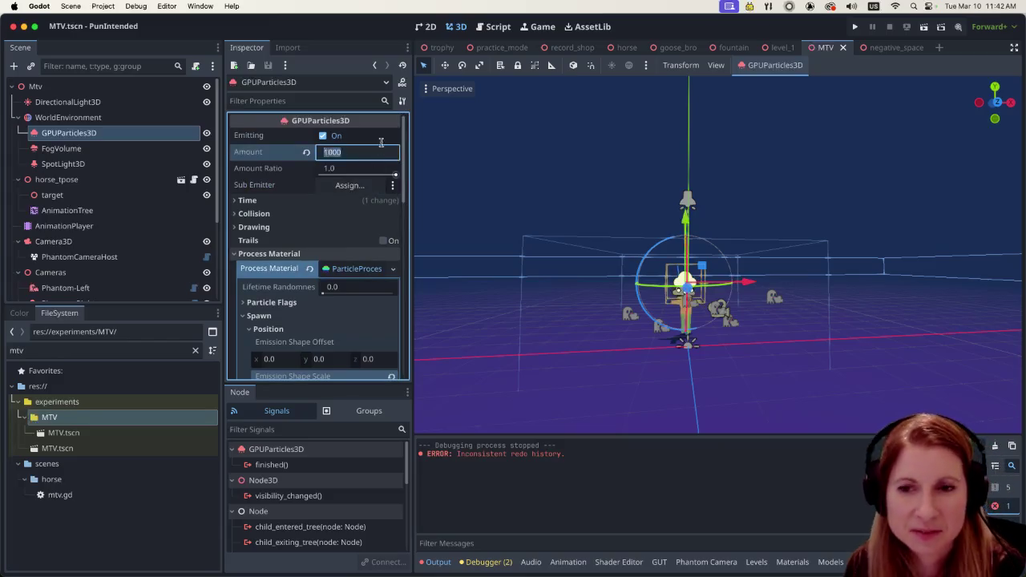
{"action": "key", "text": "cmd+s"}
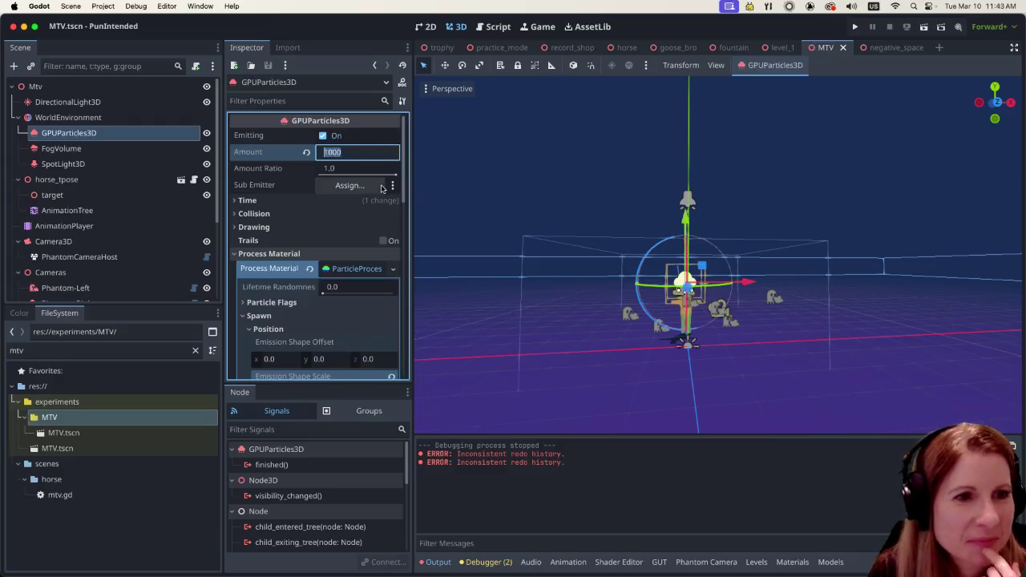
{"action": "key", "text": "Return"}
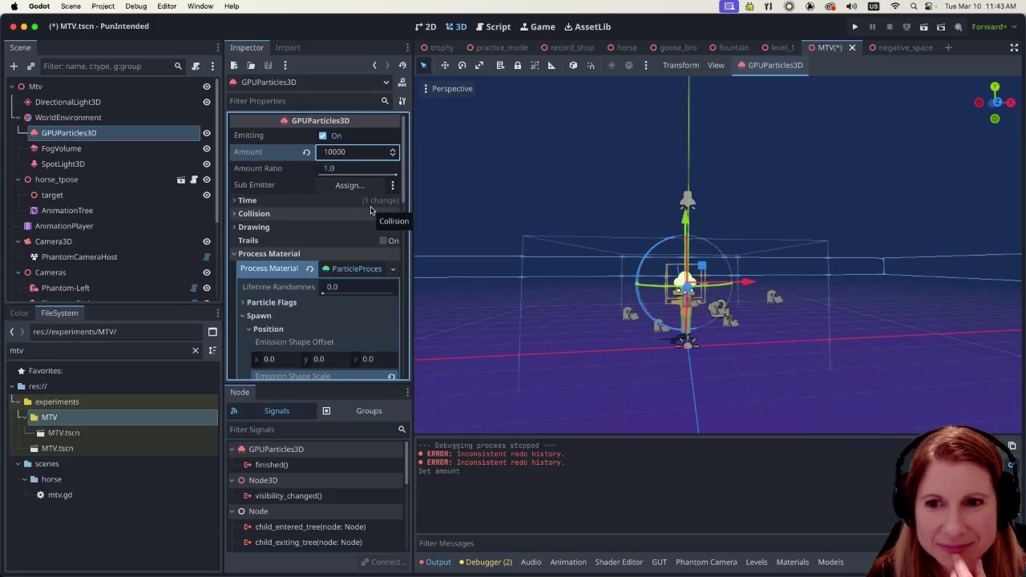
{"action": "scroll", "coordinate": [721, 371], "scroll_direction": "up", "scroll_amount": 4}
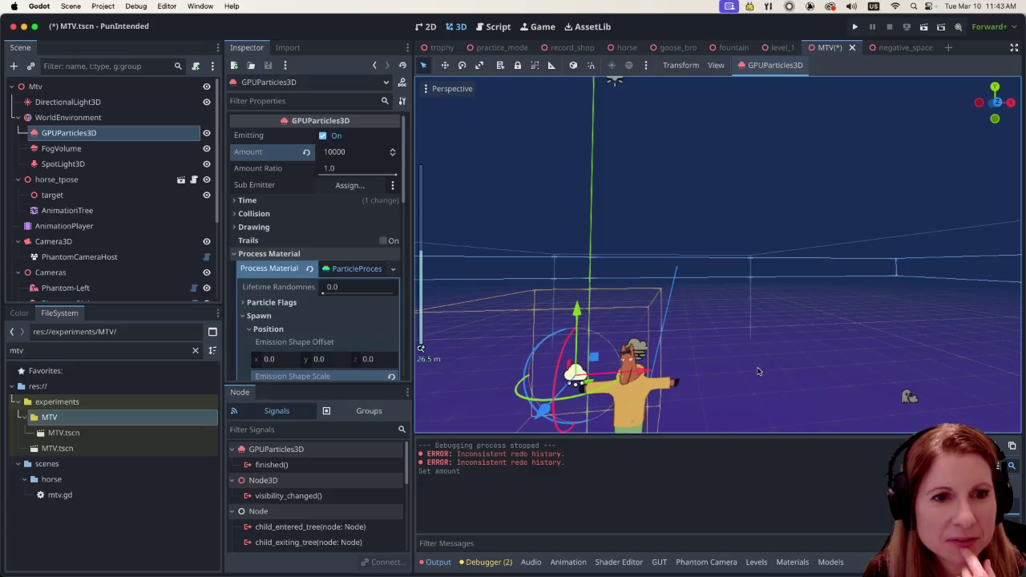
{"action": "key", "text": "f"}
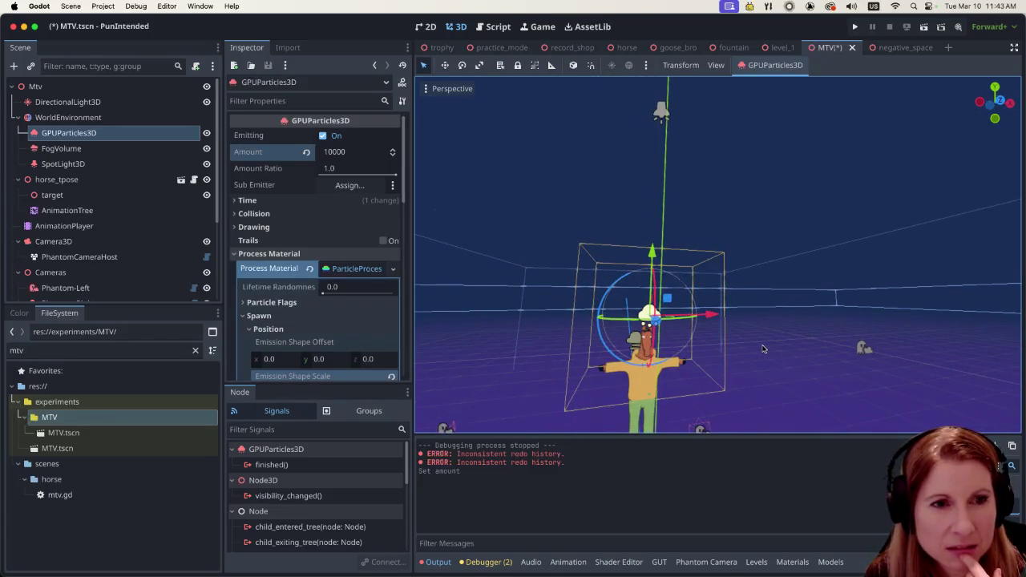
{"action": "key", "text": "super+s"}
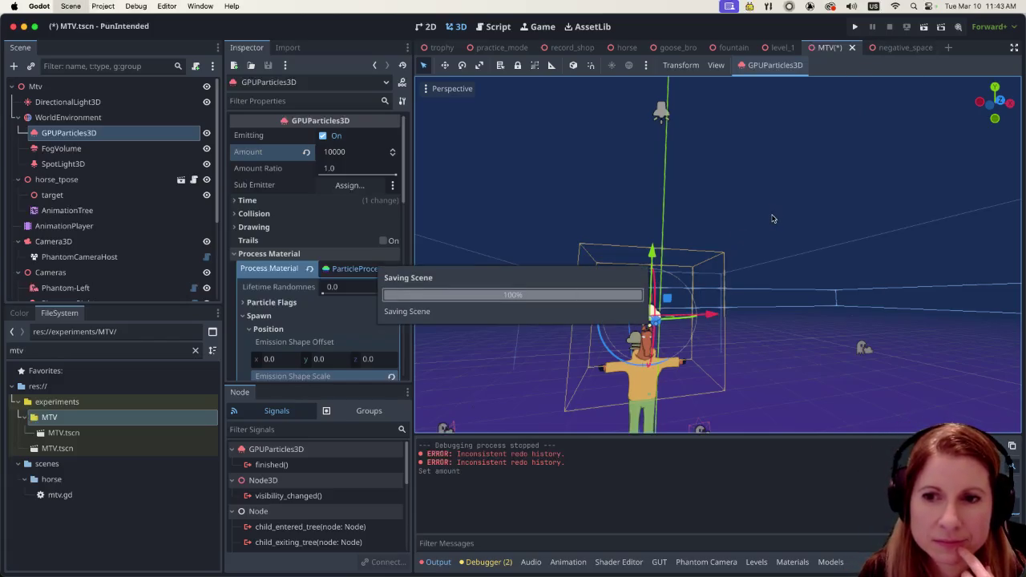
{"action": "left_click", "coordinate": [926, 27]}
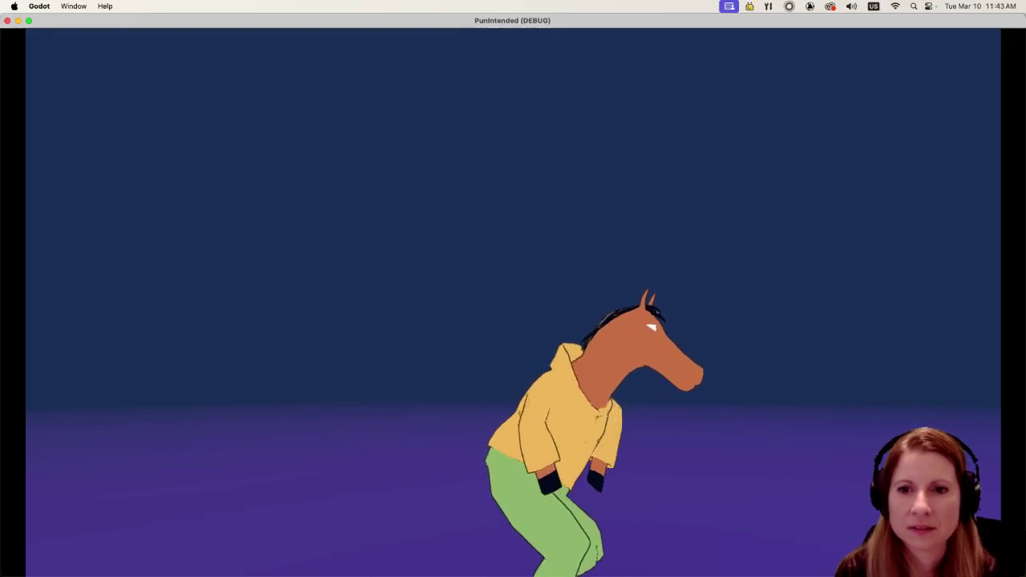
{"action": "key", "text": "super+q"}
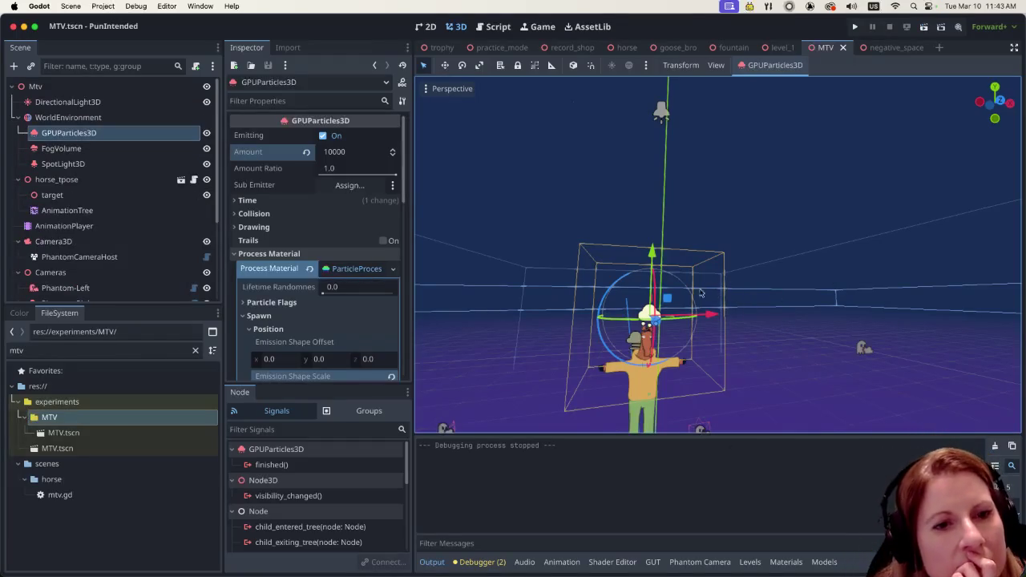
Step: Raise the GPUParticles3D emitter about 1.3 units along Y and zoom to inspect it
{"action": "left_click_drag", "start_coordinate": [652, 255], "coordinate": [651, 248]}
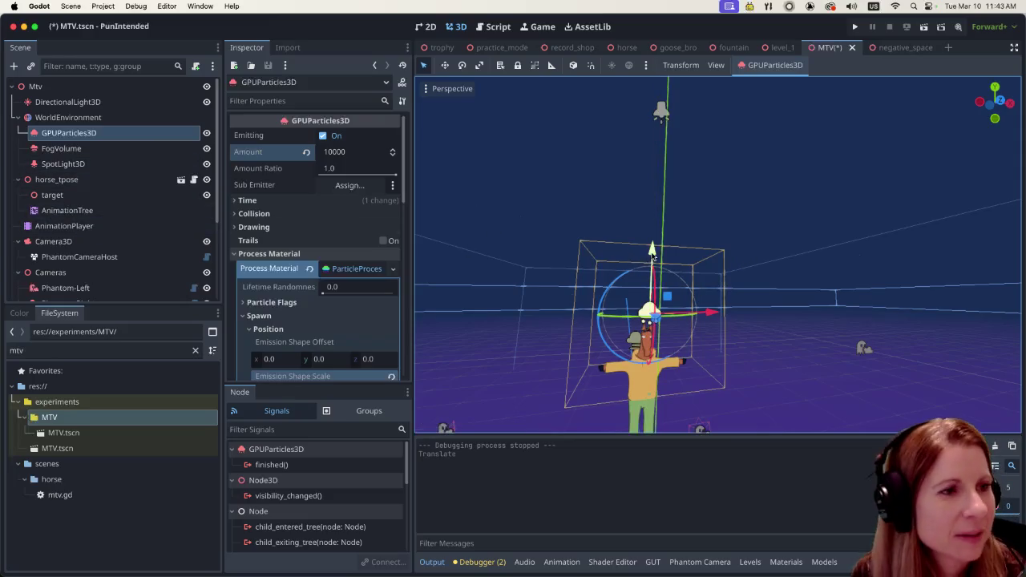
{"action": "left_click", "coordinate": [96, 149]}
{"action": "left_click", "coordinate": [112, 135]}
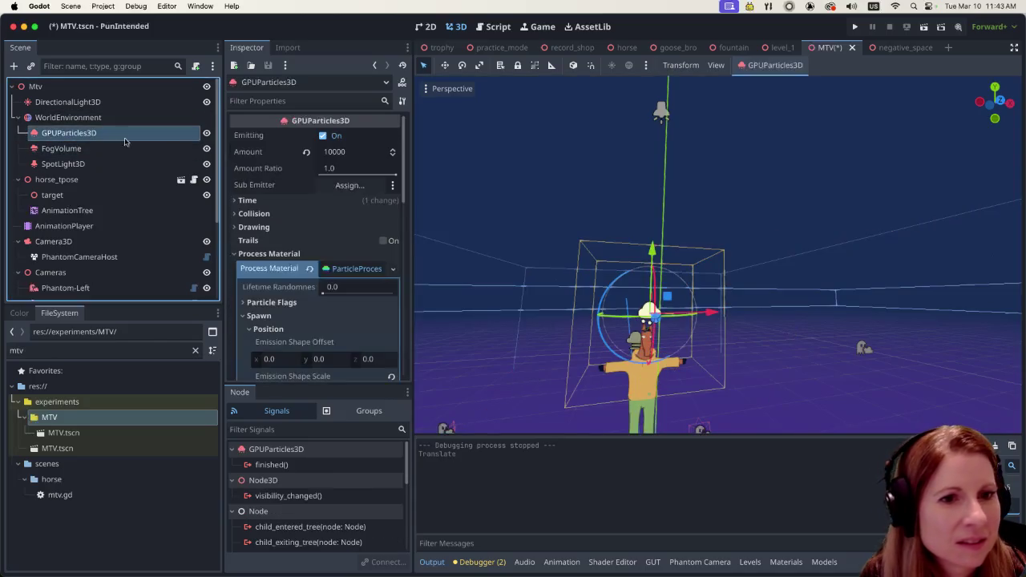
{"action": "left_click_drag", "start_coordinate": [651, 250], "coordinate": [653, 232]}
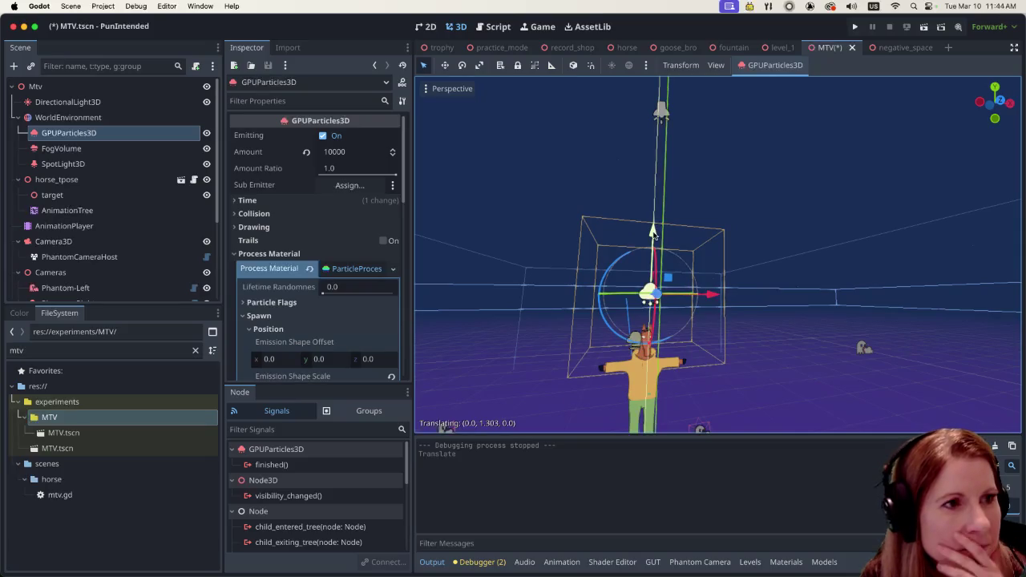
{"action": "left_click_drag", "start_coordinate": [652, 232], "coordinate": [652, 231]}
{"action": "scroll", "coordinate": [721, 304], "scroll_direction": "down", "scroll_amount": 5}
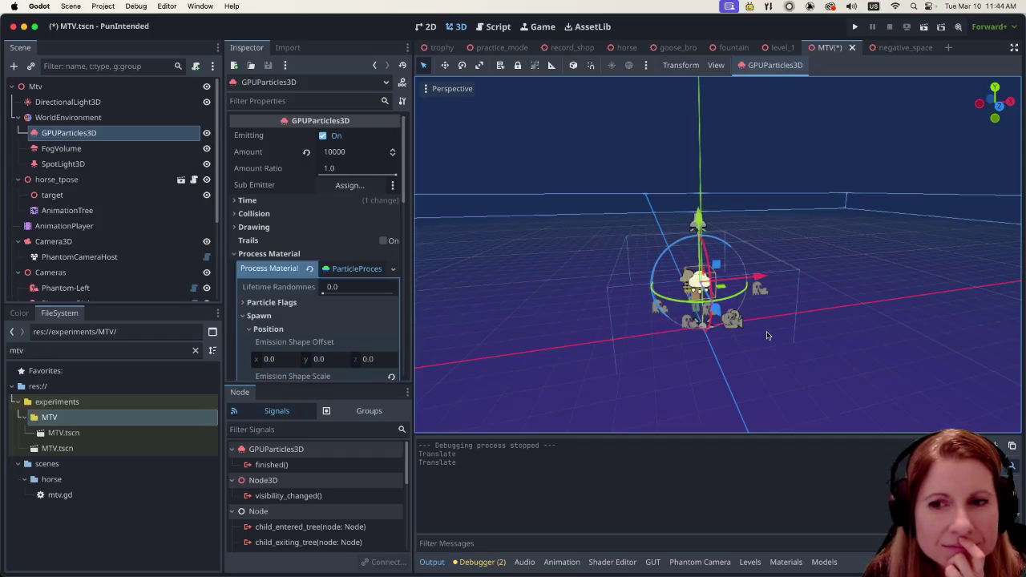
{"action": "scroll", "coordinate": [766, 335], "scroll_direction": "up", "scroll_amount": 2}
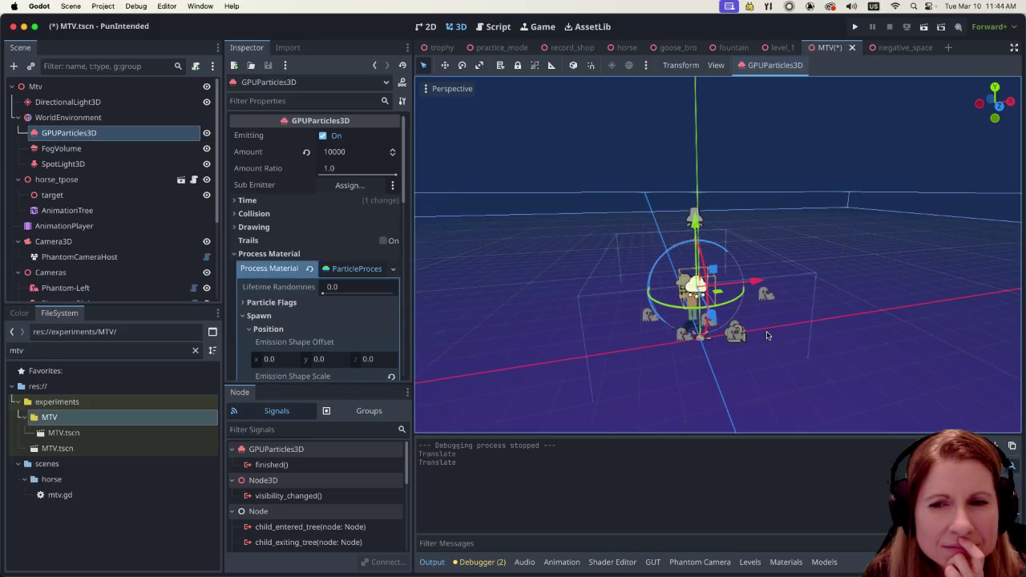
{"action": "scroll", "coordinate": [764, 330], "scroll_direction": "up", "scroll_amount": 4}
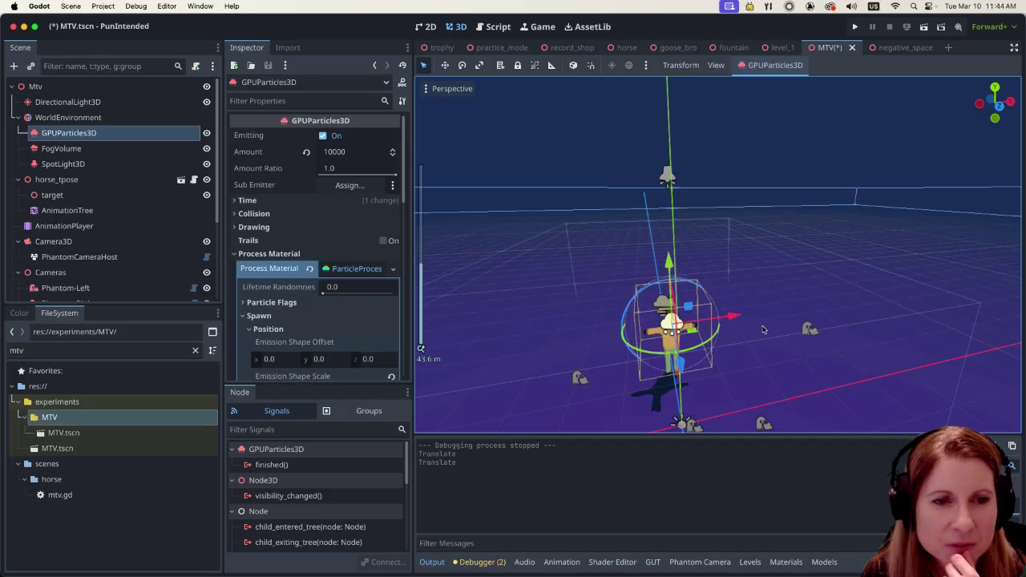
{"action": "scroll", "coordinate": [727, 304], "scroll_direction": "down", "scroll_amount": 2}
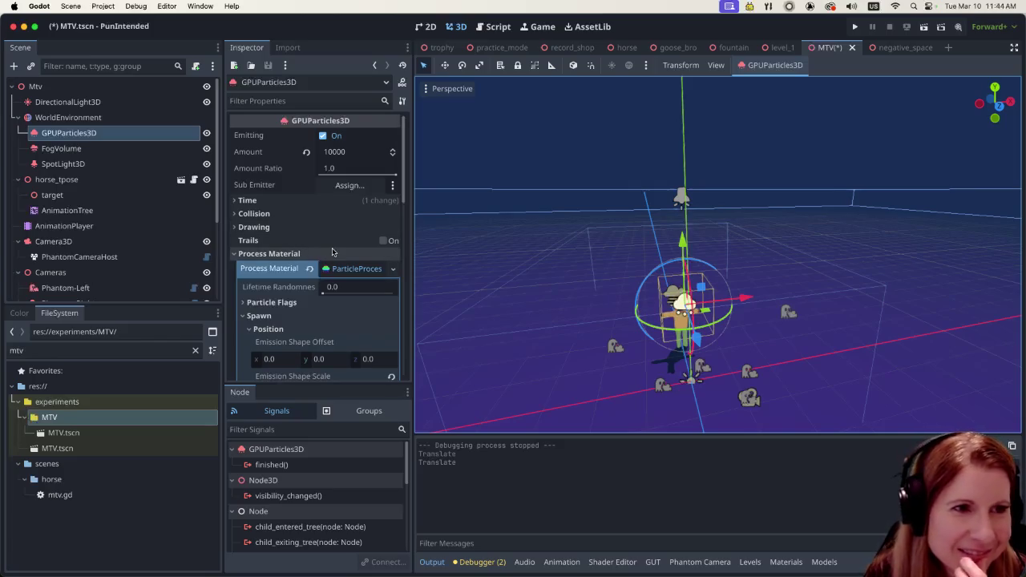
{"action": "scroll", "coordinate": [335, 271], "scroll_direction": "down", "scroll_amount": 4}
{"action": "scroll", "coordinate": [335, 272], "scroll_direction": "down", "scroll_amount": 6}
{"action": "scroll", "coordinate": [337, 281], "scroll_direction": "up", "scroll_amount": 4}
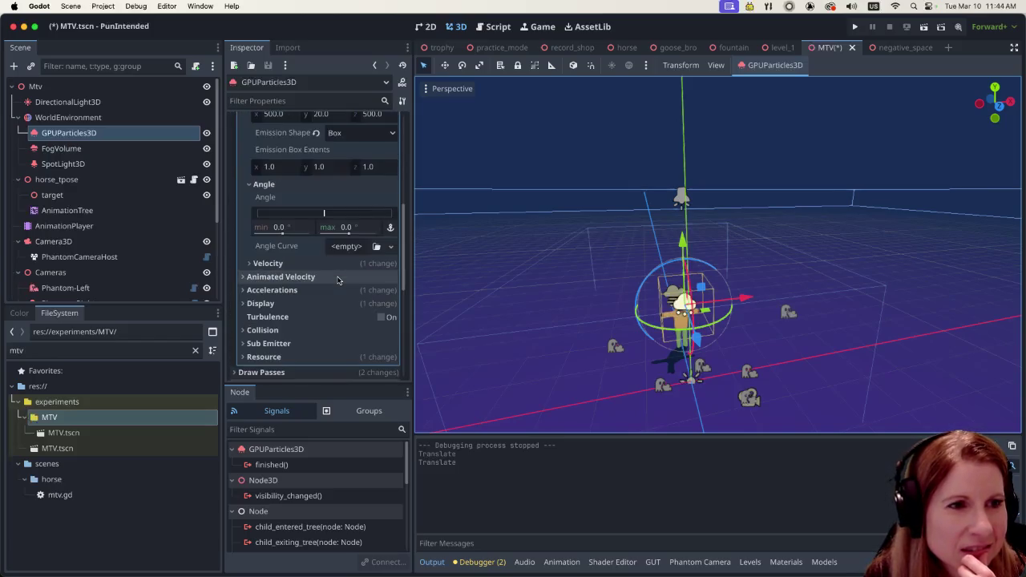
{"action": "scroll", "coordinate": [324, 285], "scroll_direction": "up", "scroll_amount": 4}
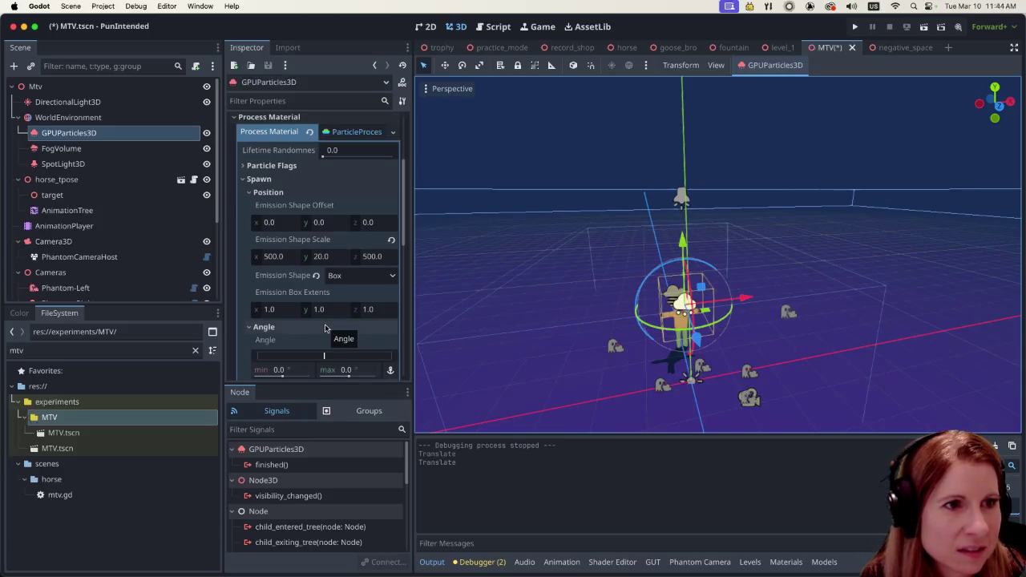
{"action": "scroll", "coordinate": [324, 327], "scroll_direction": "down", "scroll_amount": 2}
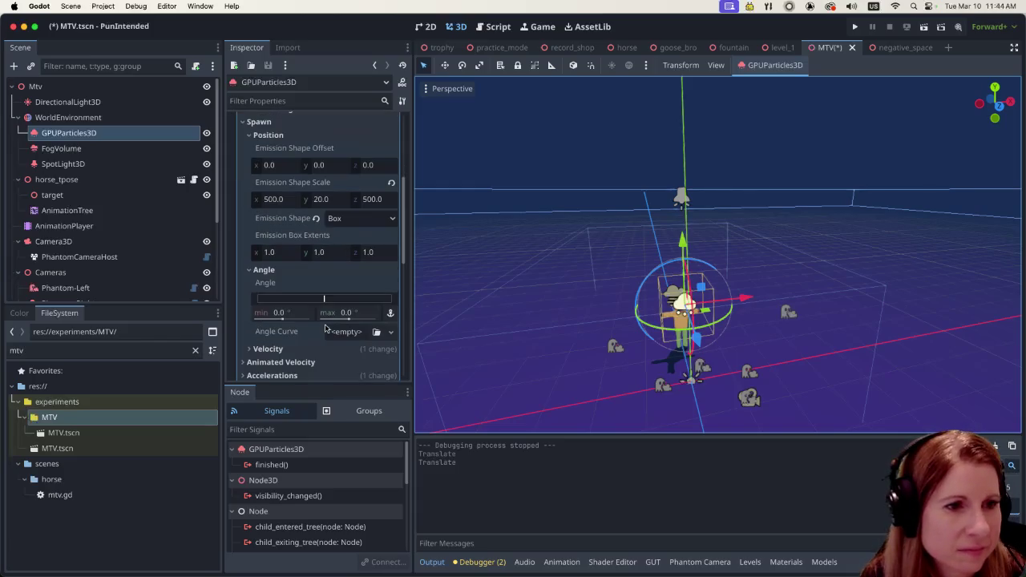
{"action": "scroll", "coordinate": [325, 327], "scroll_direction": "down", "scroll_amount": 1}
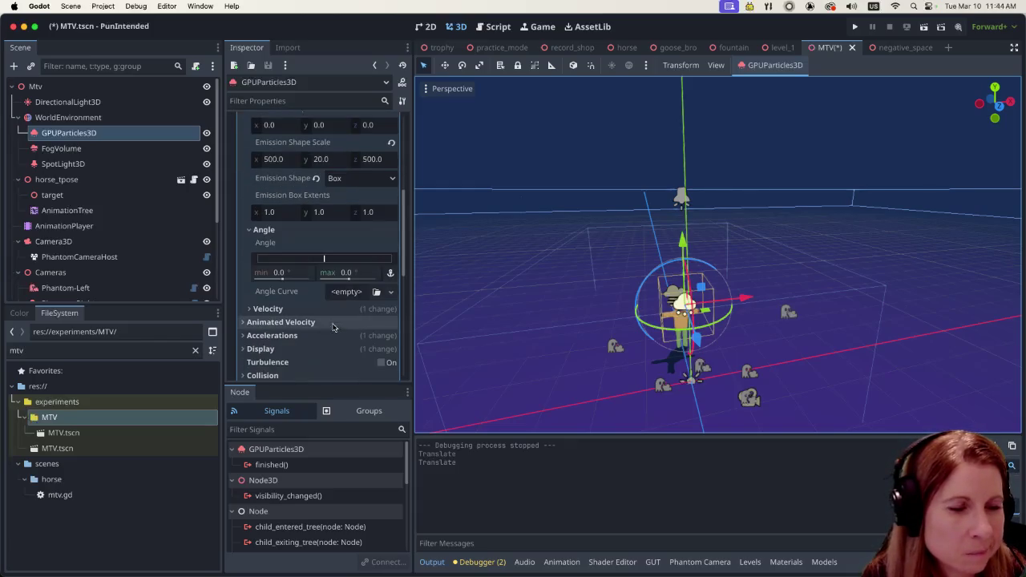
{"action": "scroll", "coordinate": [338, 327], "scroll_direction": "up", "scroll_amount": 2}
{"action": "scroll", "coordinate": [338, 327], "scroll_direction": "up", "scroll_amount": 5}
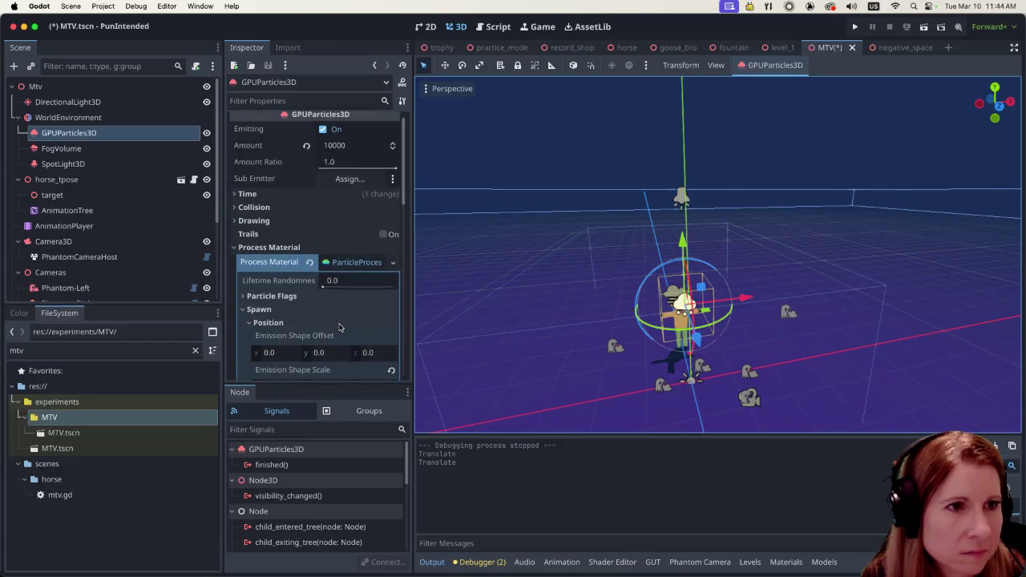
{"action": "scroll", "coordinate": [338, 327], "scroll_direction": "down", "scroll_amount": 3}
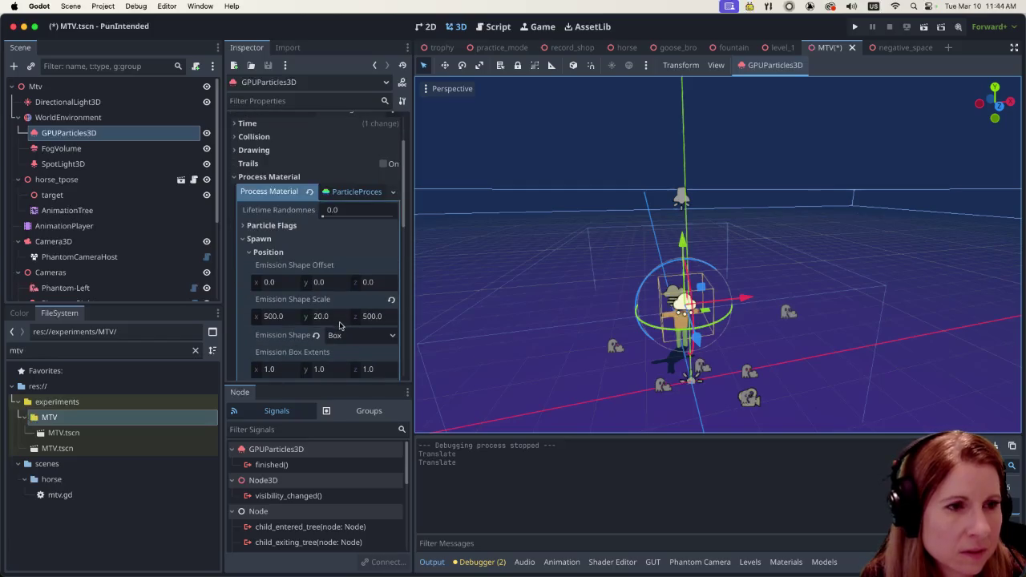
{"action": "scroll", "coordinate": [338, 323], "scroll_direction": "down", "scroll_amount": 1}
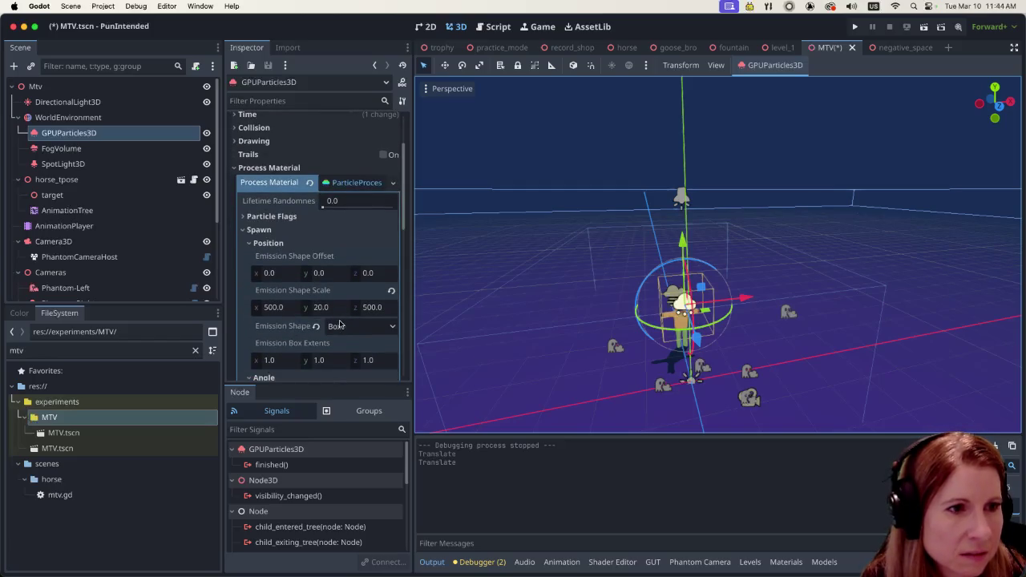
{"action": "scroll", "coordinate": [338, 324], "scroll_direction": "down", "scroll_amount": 2}
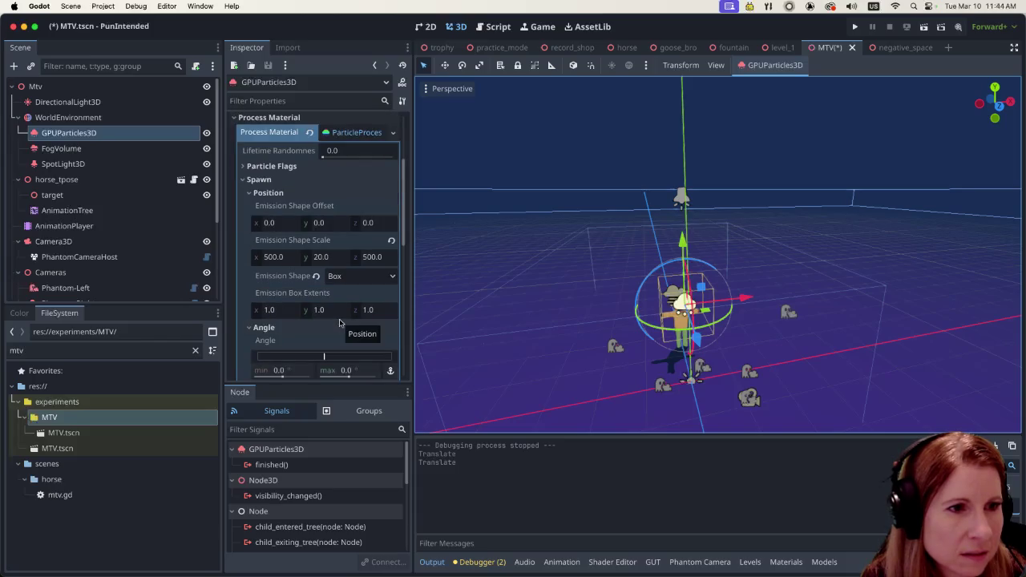
{"action": "scroll", "coordinate": [340, 322], "scroll_direction": "down", "scroll_amount": 2}
{"action": "scroll", "coordinate": [340, 322], "scroll_direction": "down", "scroll_amount": 9}
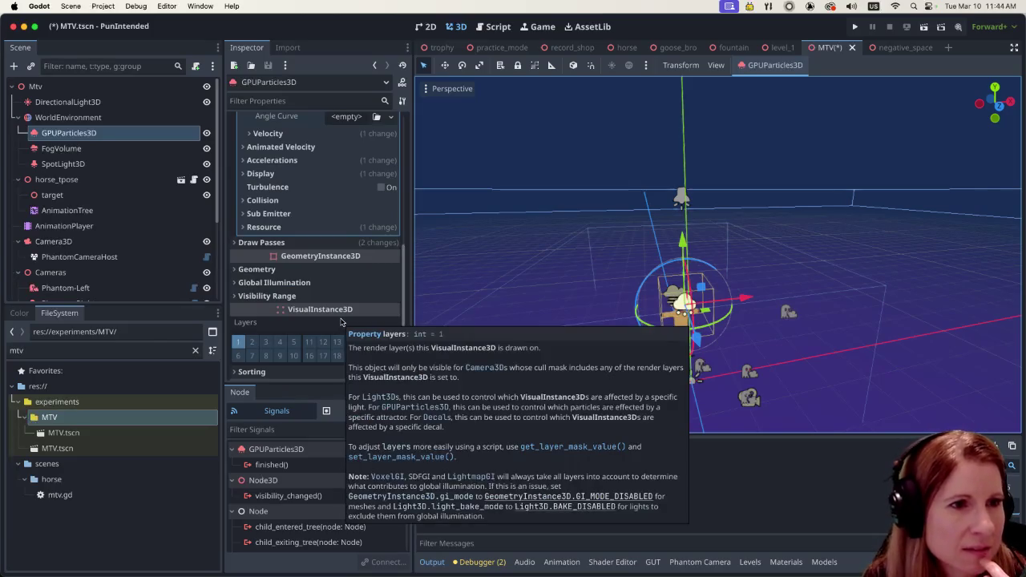
{"action": "scroll", "coordinate": [340, 322], "scroll_direction": "down", "scroll_amount": 6}
{"action": "scroll", "coordinate": [340, 322], "scroll_direction": "up", "scroll_amount": 20}
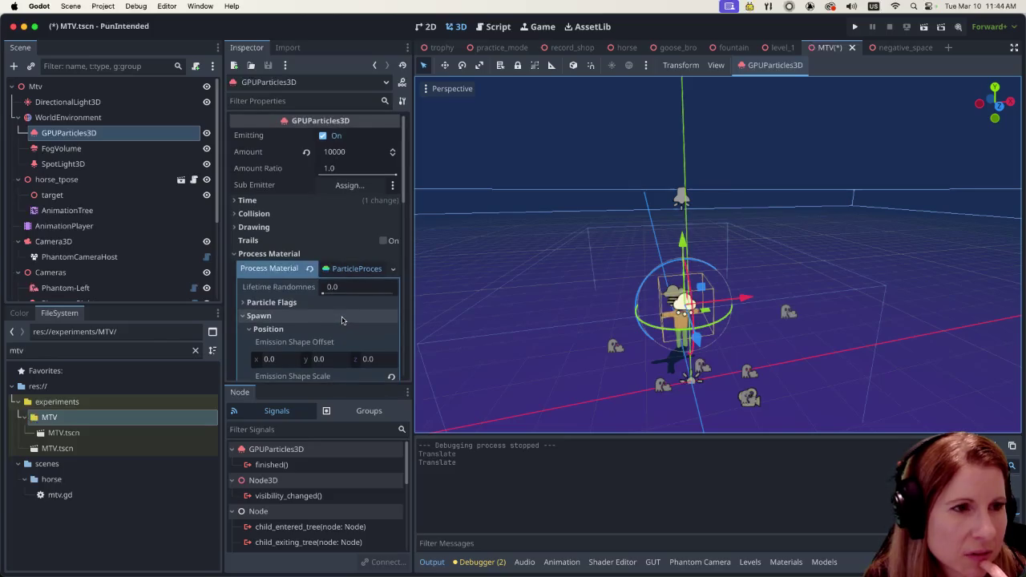
{"action": "left_click", "coordinate": [346, 270]}
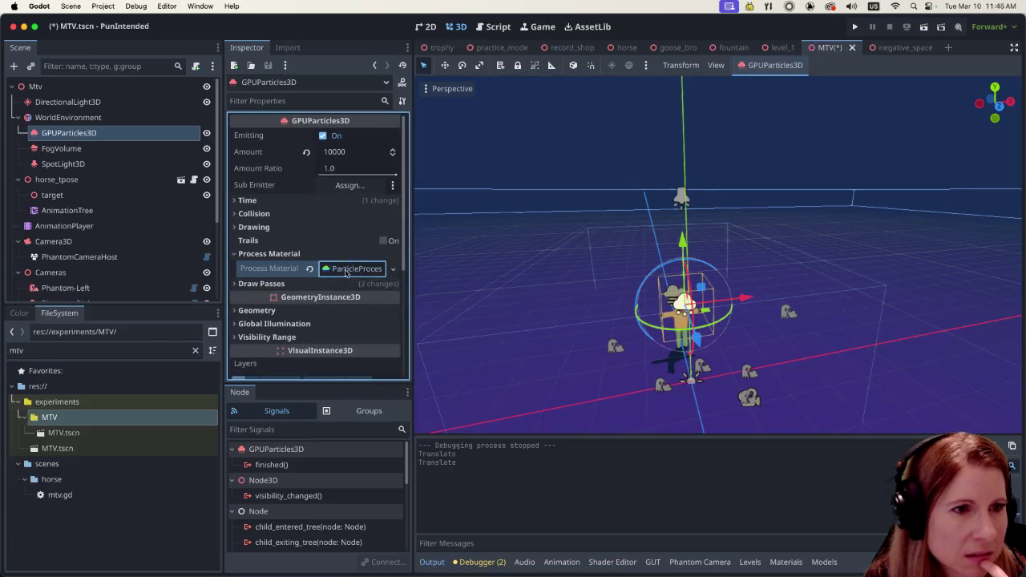
{"action": "left_click", "coordinate": [346, 270]}
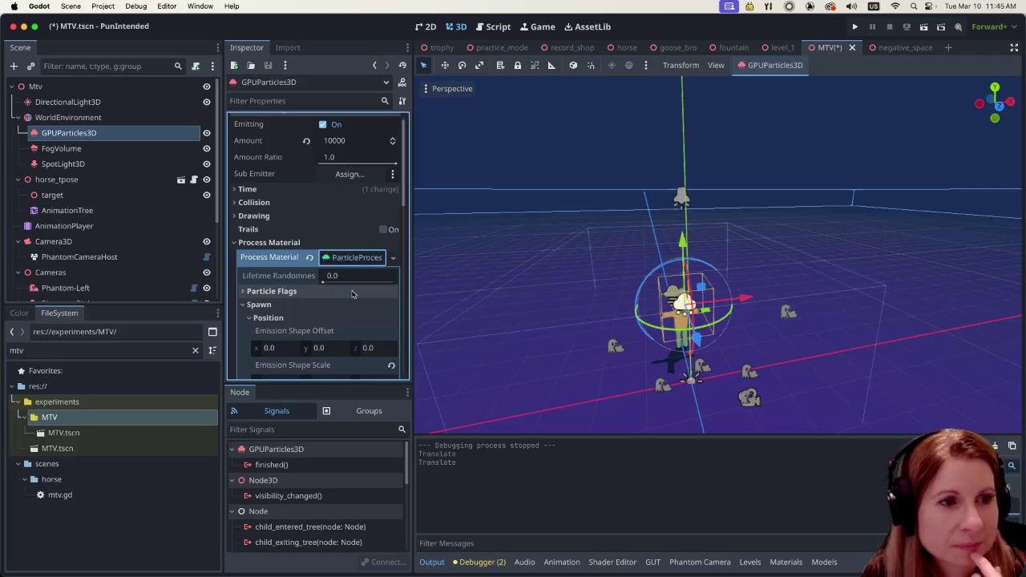
{"action": "scroll", "coordinate": [337, 316], "scroll_direction": "down", "scroll_amount": 2}
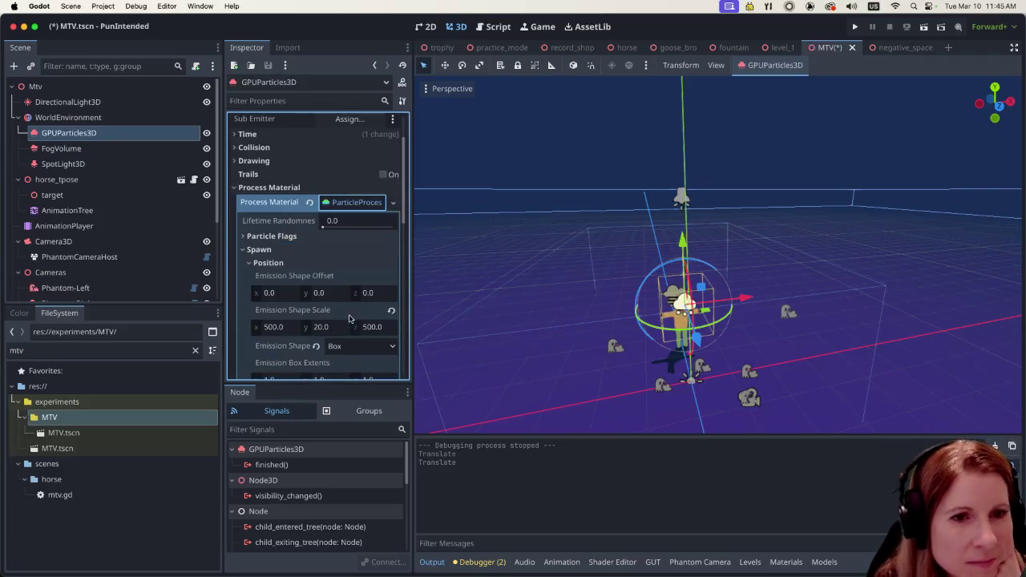
{"action": "scroll", "coordinate": [340, 293], "scroll_direction": "down", "scroll_amount": 2}
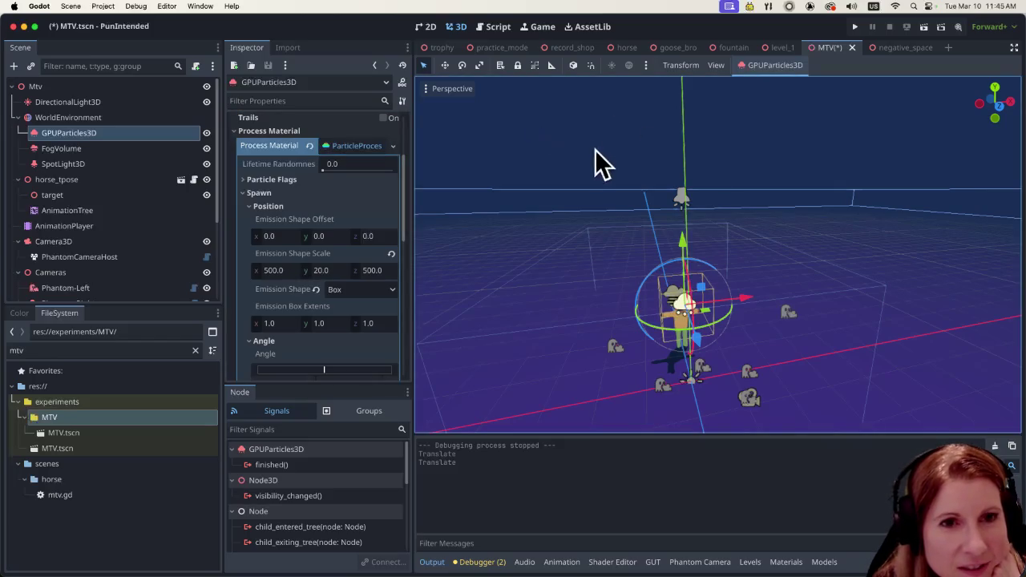
Step: Orbit and zoom the viewport to bring the horse and particle emitter into view
{"action": "scroll", "coordinate": [589, 153], "scroll_direction": "down", "scroll_amount": 3}
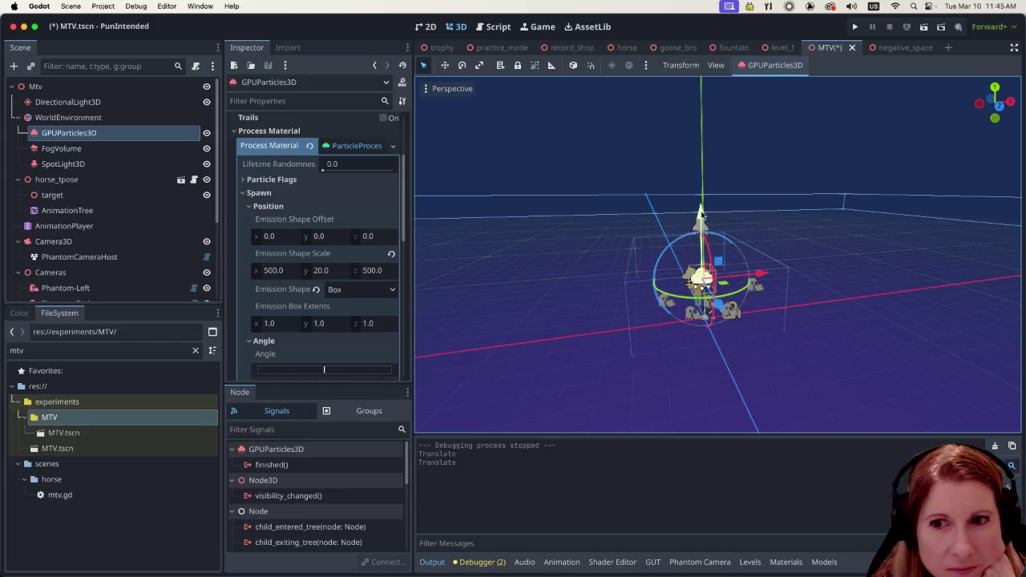
{"action": "left_click_drag", "start_coordinate": [700, 212], "coordinate": [679, 306]}
{"action": "scroll", "coordinate": [769, 275], "scroll_direction": "up", "scroll_amount": 3}
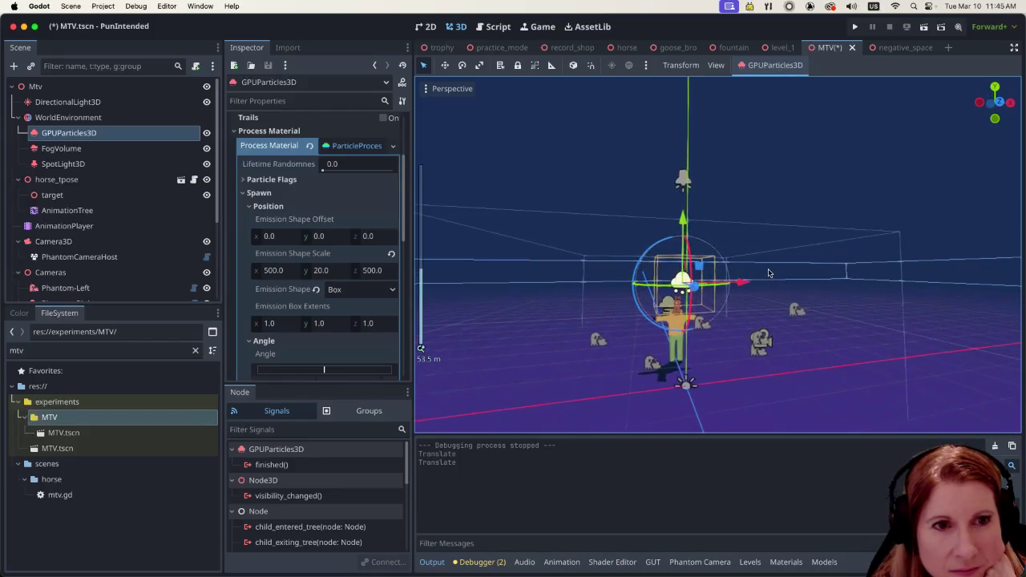
{"action": "left_click_drag", "start_coordinate": [763, 282], "coordinate": [743, 315]}
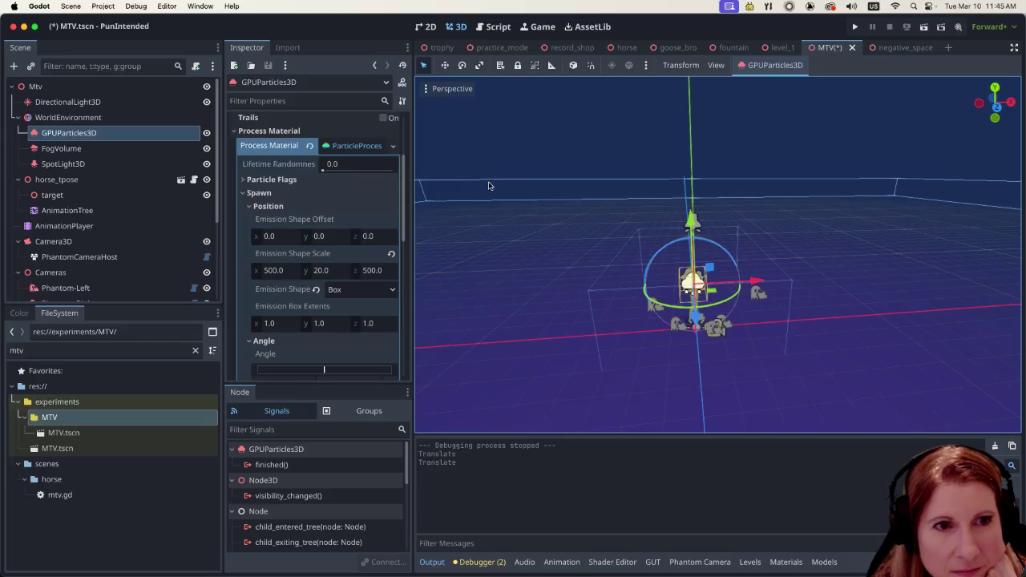
{"action": "left_click_drag", "start_coordinate": [628, 246], "coordinate": [422, 231]}
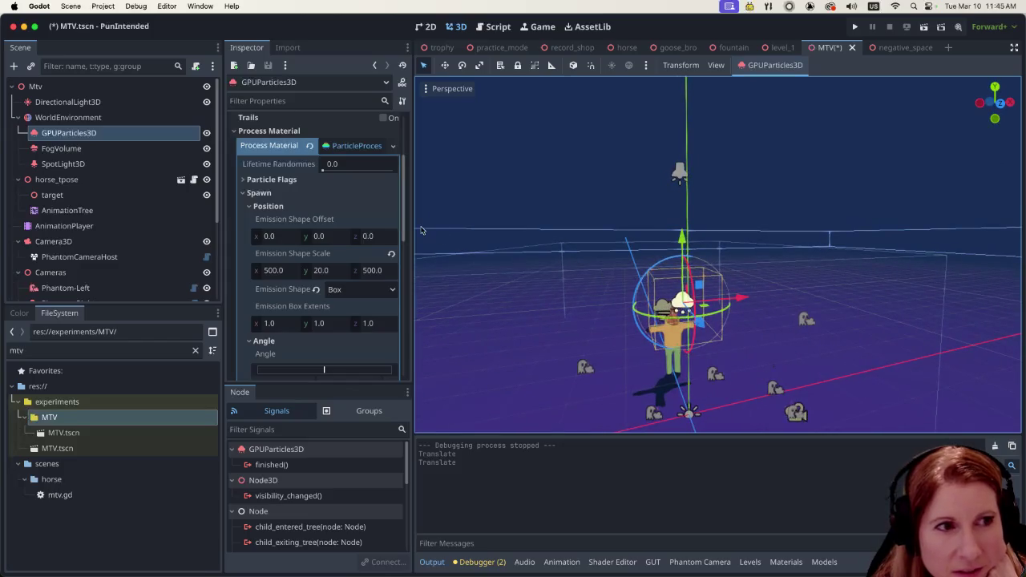
Step: Move the particle emitter up and down along Y to settle its height above the horse
{"action": "left_click_drag", "start_coordinate": [681, 236], "coordinate": [680, 121]}
{"action": "scroll", "coordinate": [681, 271], "scroll_direction": "down", "scroll_amount": 3}
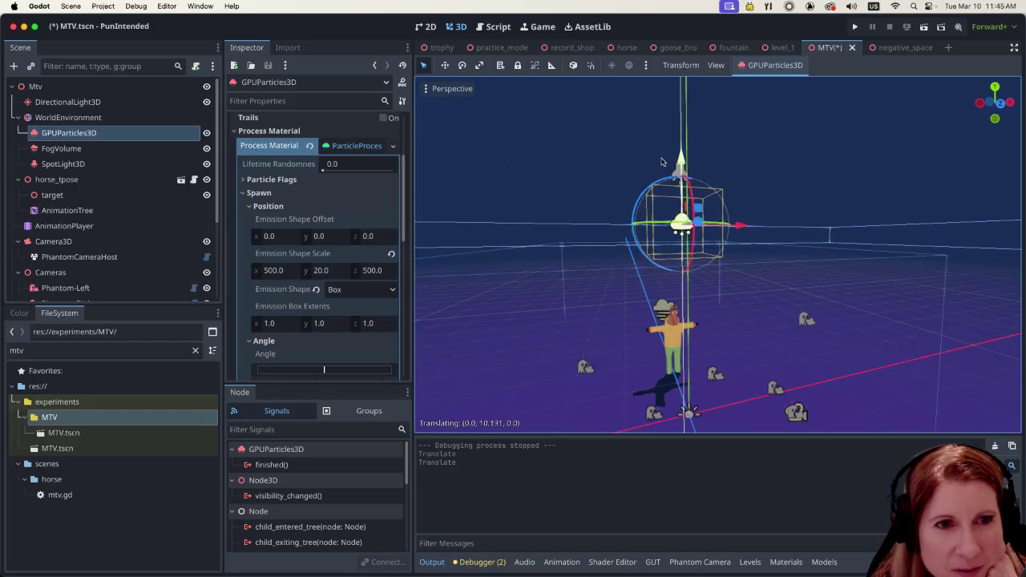
{"action": "scroll", "coordinate": [681, 270], "scroll_direction": "down", "scroll_amount": 4}
{"action": "mouse_move", "coordinate": [710, 186]}
{"action": "left_mouse_down"}
{"action": "mouse_move", "coordinate": [705, 80]}
{"action": "mouse_move", "coordinate": [709, 281]}
{"action": "mouse_move", "coordinate": [701, 192]}
{"action": "mouse_move", "coordinate": [697, 202]}
{"action": "left_mouse_up"}
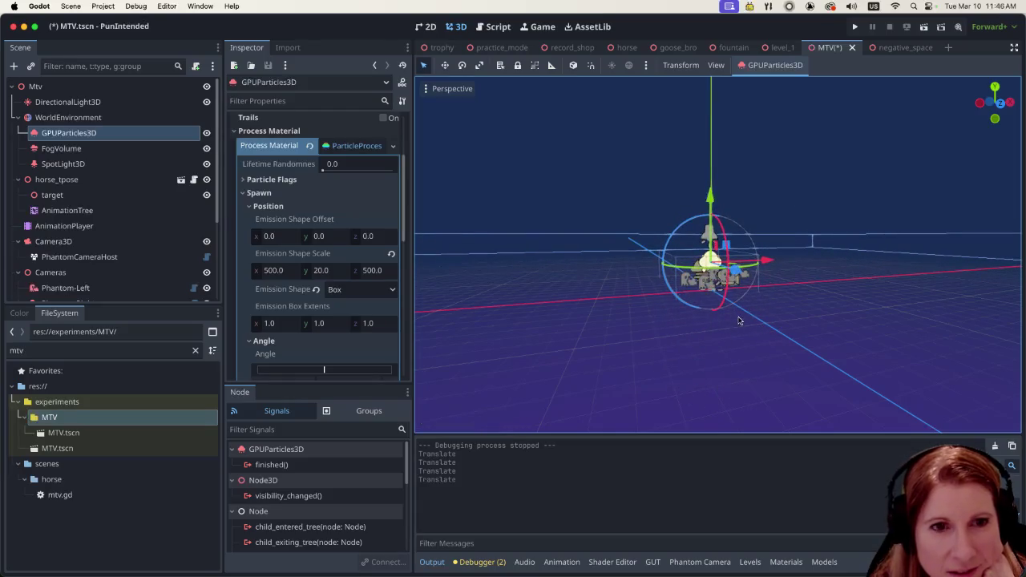
{"action": "scroll", "coordinate": [742, 311], "scroll_direction": "up", "scroll_amount": 5}
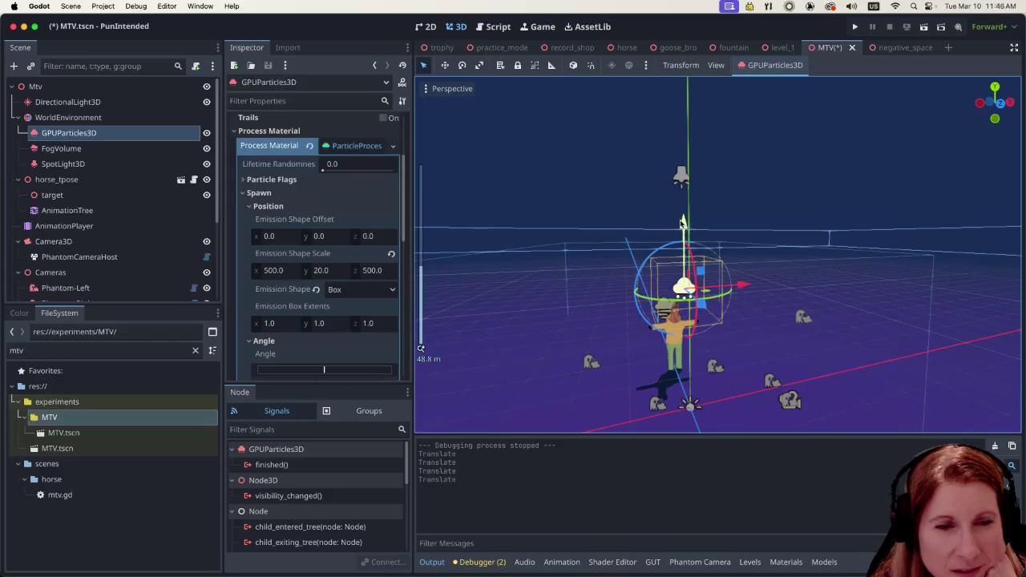
{"action": "mouse_move", "coordinate": [685, 224]}
{"action": "left_mouse_down"}
{"action": "mouse_move", "coordinate": [682, 195]}
{"action": "mouse_move", "coordinate": [681, 251]}
{"action": "left_mouse_up"}
{"action": "scroll", "coordinate": [704, 302], "scroll_direction": "down", "scroll_amount": 8}
{"action": "left_click_drag", "start_coordinate": [703, 302], "coordinate": [767, 337]}
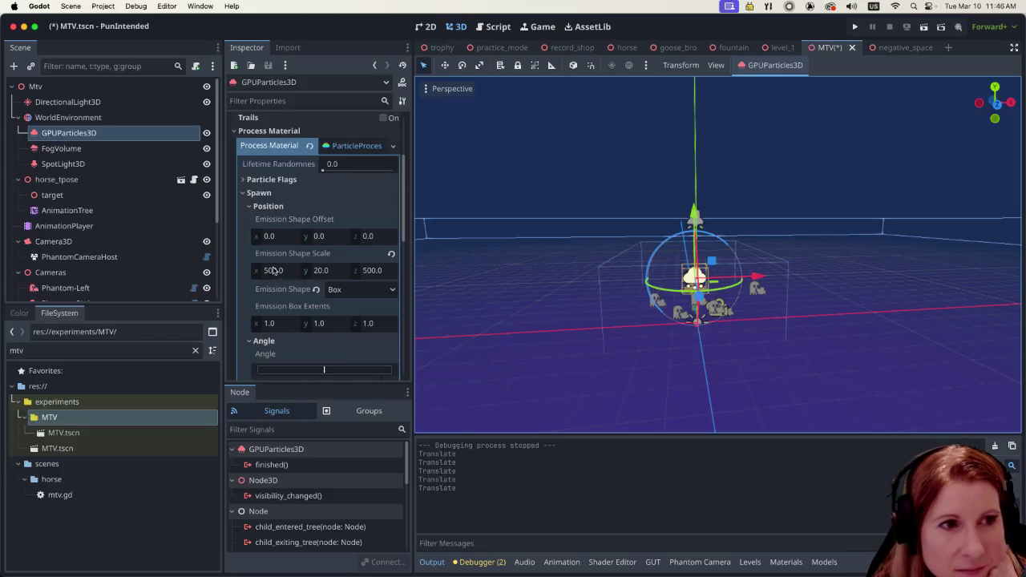
Step: Reset the emission shape scale to 1, 1, 1 and set Box extents to 500 × 20 × 500
{"action": "left_click", "coordinate": [391, 253]}
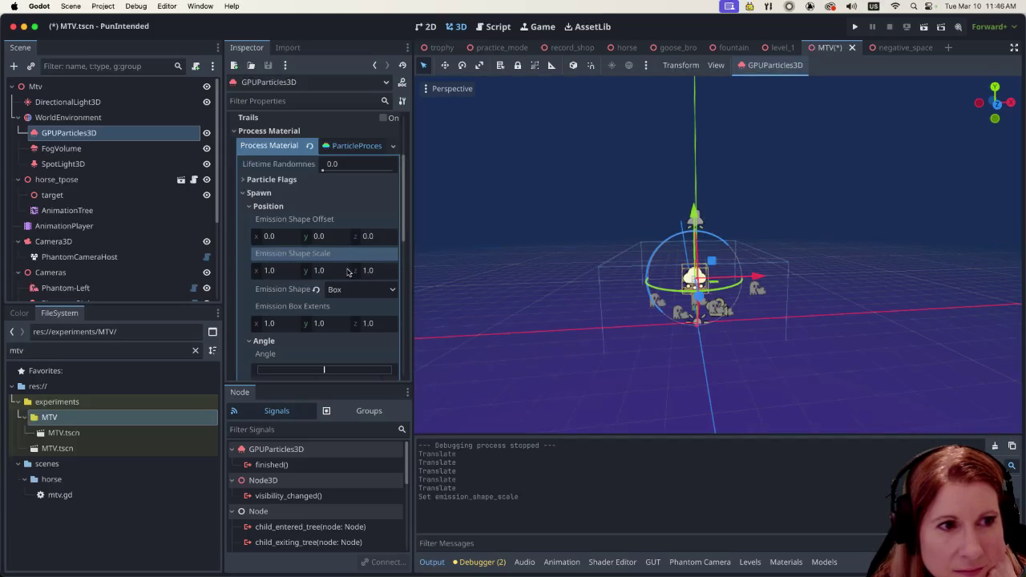
{"action": "left_click", "coordinate": [281, 323]}
{"action": "type", "text": "500"}
{"action": "left_click", "coordinate": [336, 328]}
{"action": "type", "text": "20"}
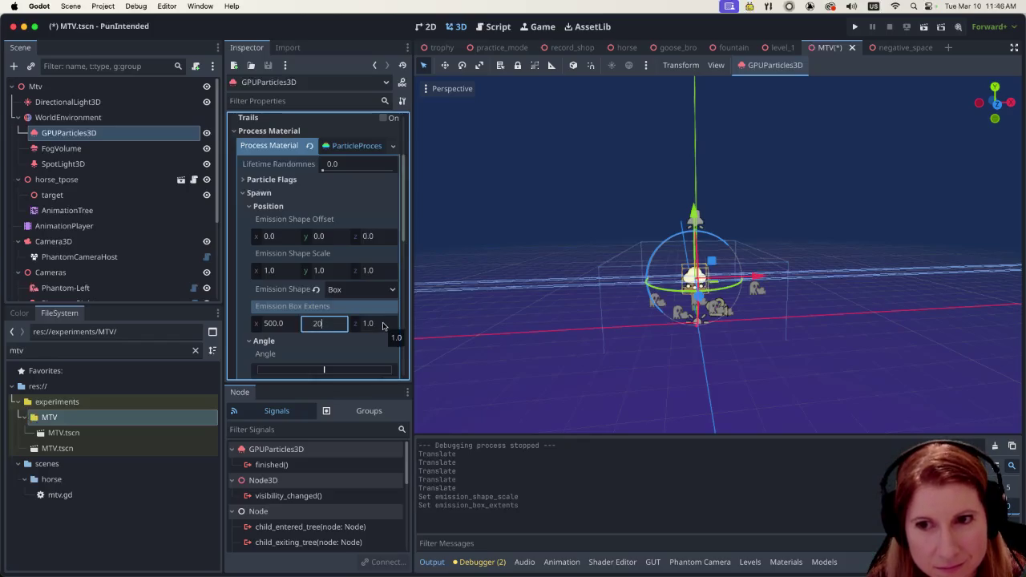
{"action": "left_click", "coordinate": [384, 325]}
{"action": "type", "text": "500"}
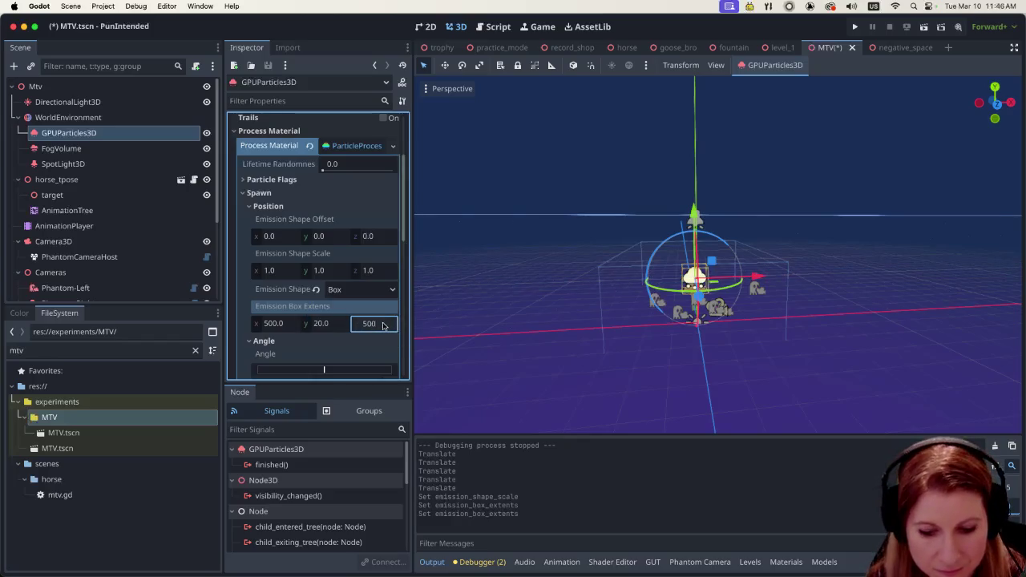
{"action": "key", "text": "Return"}
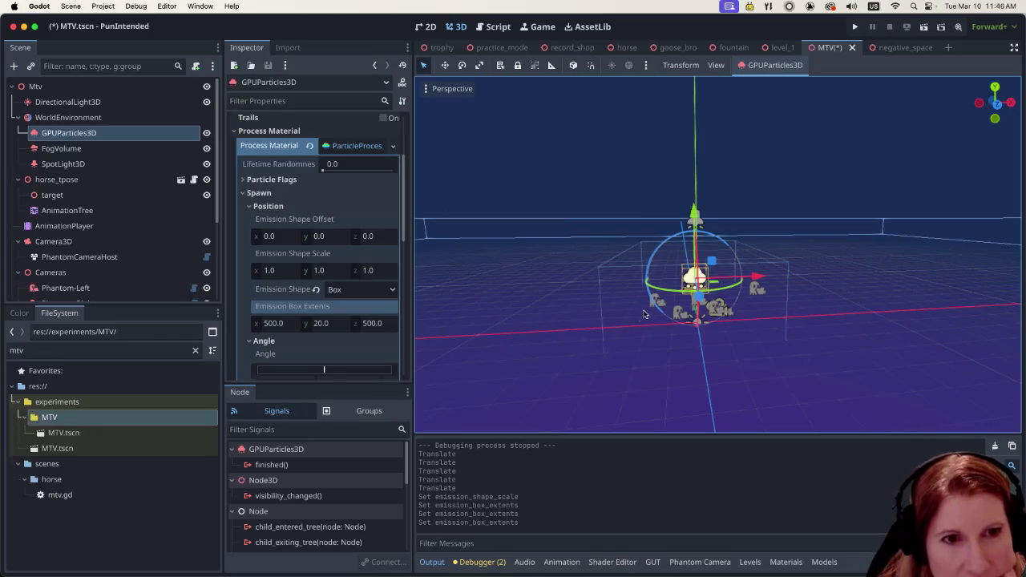
Step: Raise the particle emitter slightly along Y and zoom out to view it
{"action": "scroll", "coordinate": [549, 317], "scroll_direction": "up", "scroll_amount": 5}
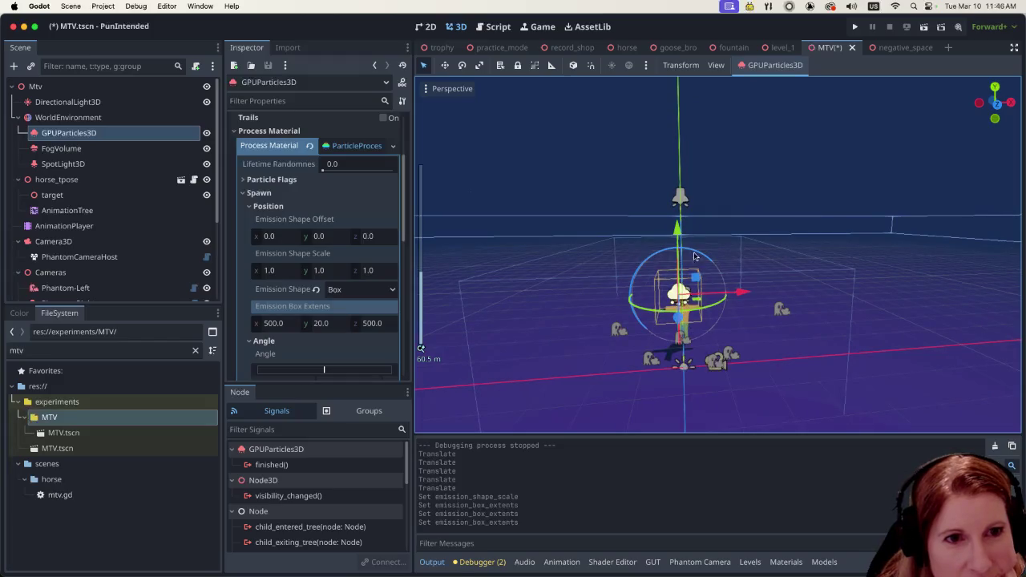
{"action": "mouse_move", "coordinate": [680, 231]}
{"action": "left_mouse_down"}
{"action": "mouse_move", "coordinate": [682, 100]}
{"action": "mouse_move", "coordinate": [670, 218]}
{"action": "left_mouse_up"}
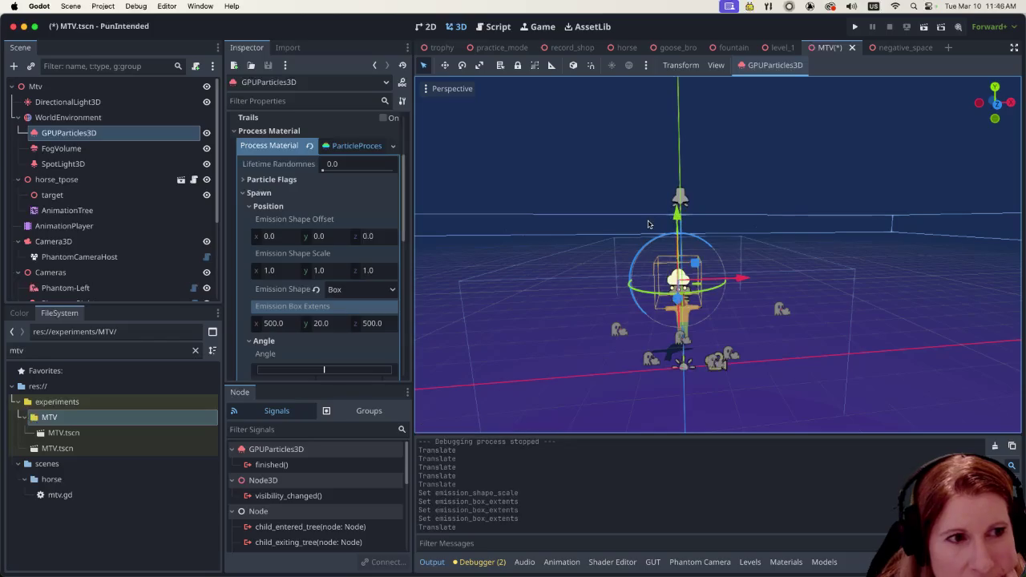
{"action": "scroll", "coordinate": [576, 284], "scroll_direction": "down", "scroll_amount": 3}
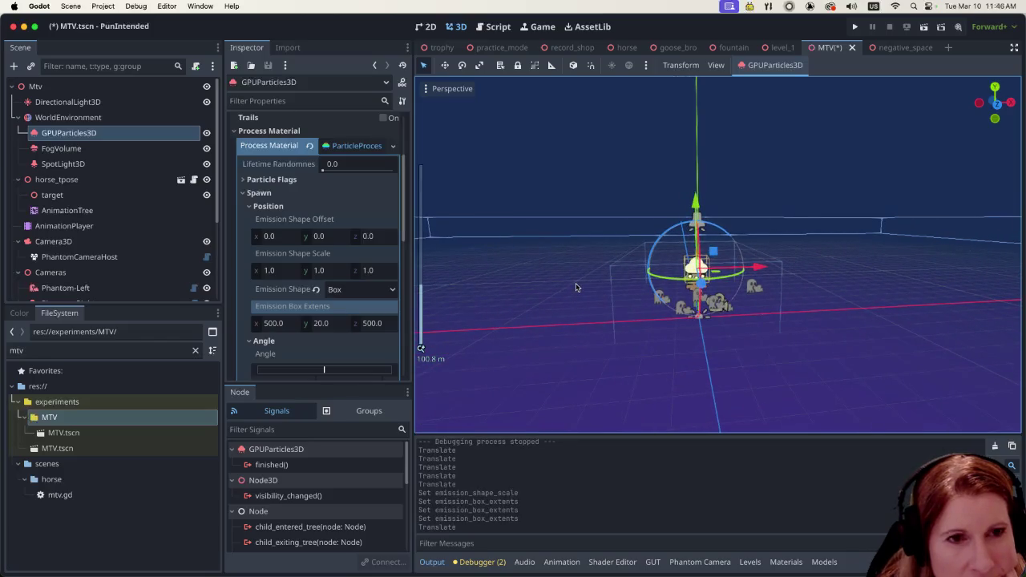
{"action": "scroll", "coordinate": [625, 297], "scroll_direction": "down", "scroll_amount": 5}
{"action": "scroll", "coordinate": [673, 313], "scroll_direction": "down", "scroll_amount": 2}
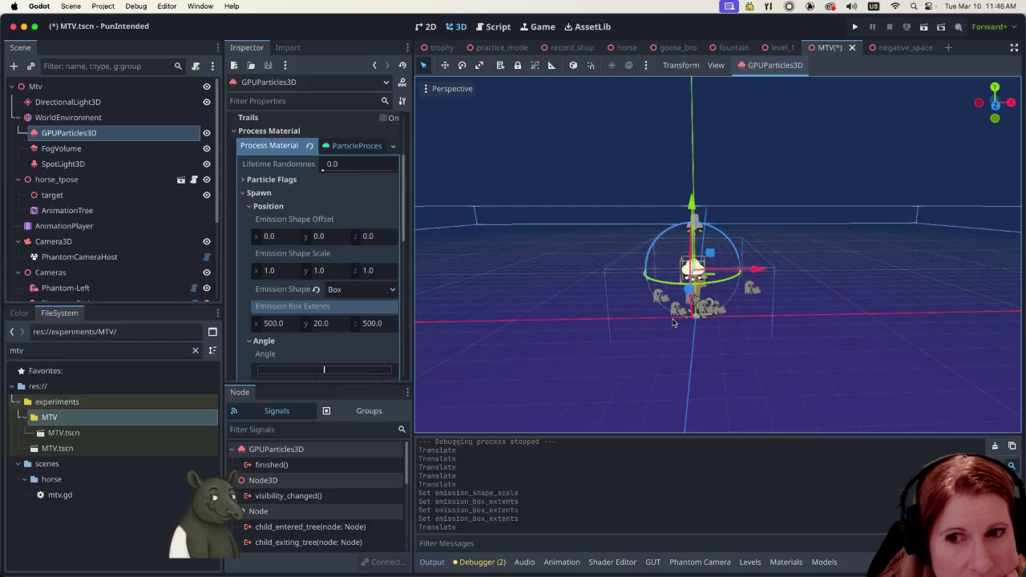
Step: Scroll through the Inspector to review the 10000 amount and the 500 × 20 × 500 Box
{"action": "scroll", "coordinate": [348, 307], "scroll_direction": "down", "scroll_amount": 3}
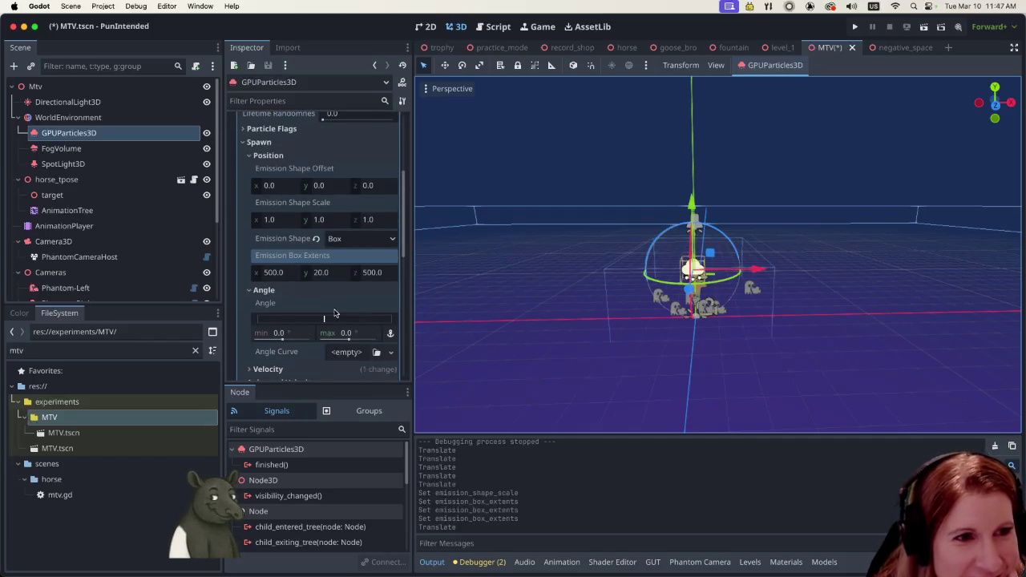
{"action": "scroll", "coordinate": [347, 283], "scroll_direction": "down", "scroll_amount": 3}
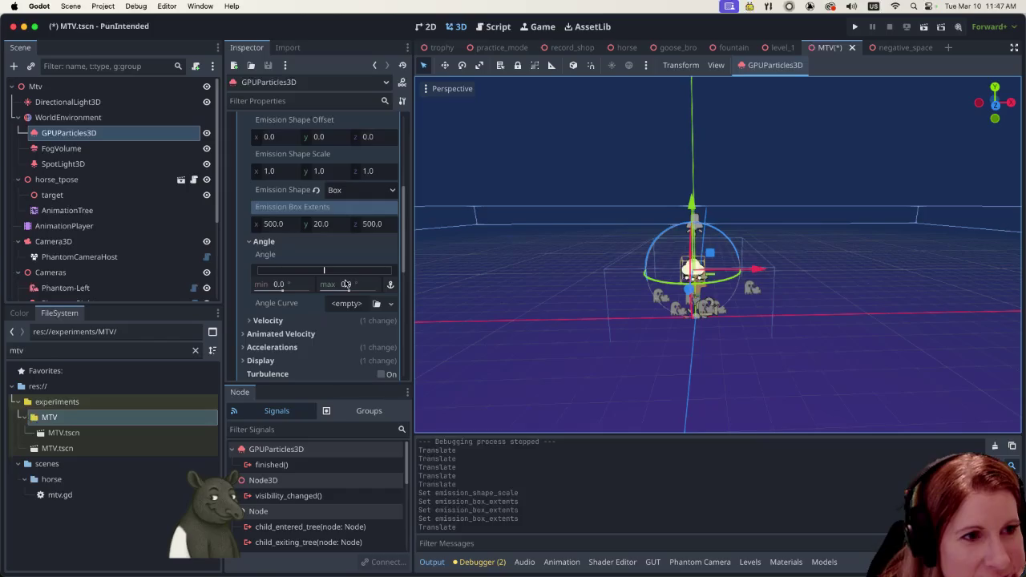
{"action": "scroll", "coordinate": [346, 283], "scroll_direction": "down", "scroll_amount": 8}
{"action": "scroll", "coordinate": [342, 282], "scroll_direction": "down", "scroll_amount": 3}
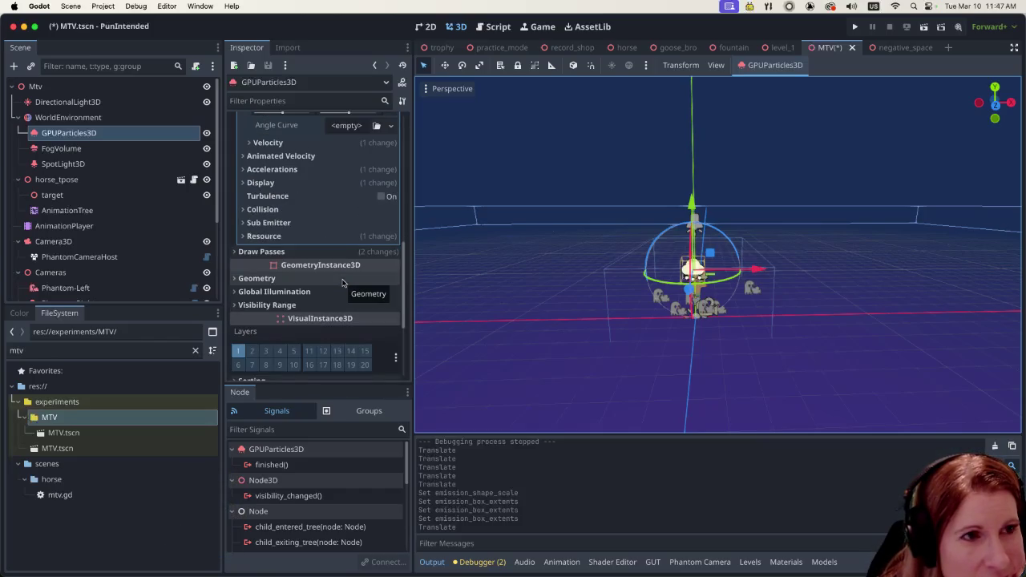
{"action": "scroll", "coordinate": [343, 282], "scroll_direction": "up", "scroll_amount": 9}
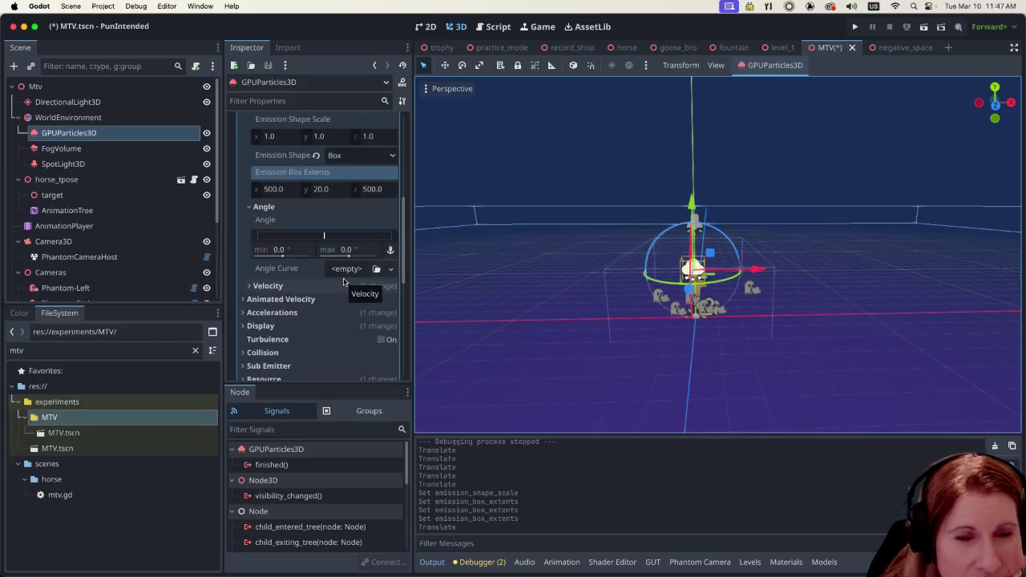
{"action": "scroll", "coordinate": [343, 282], "scroll_direction": "up", "scroll_amount": 7}
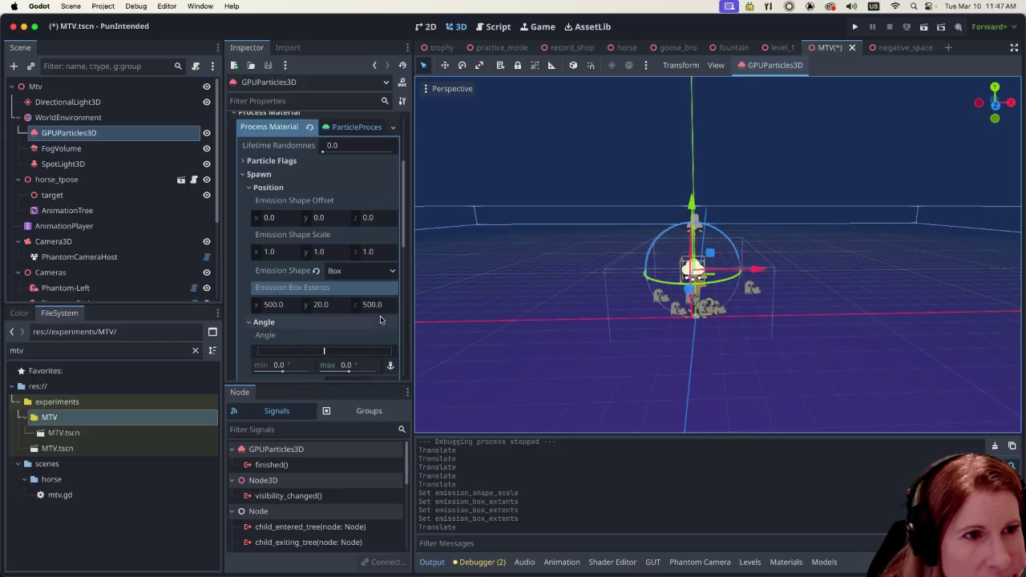
{"action": "scroll", "coordinate": [283, 210], "scroll_direction": "up", "scroll_amount": 5}
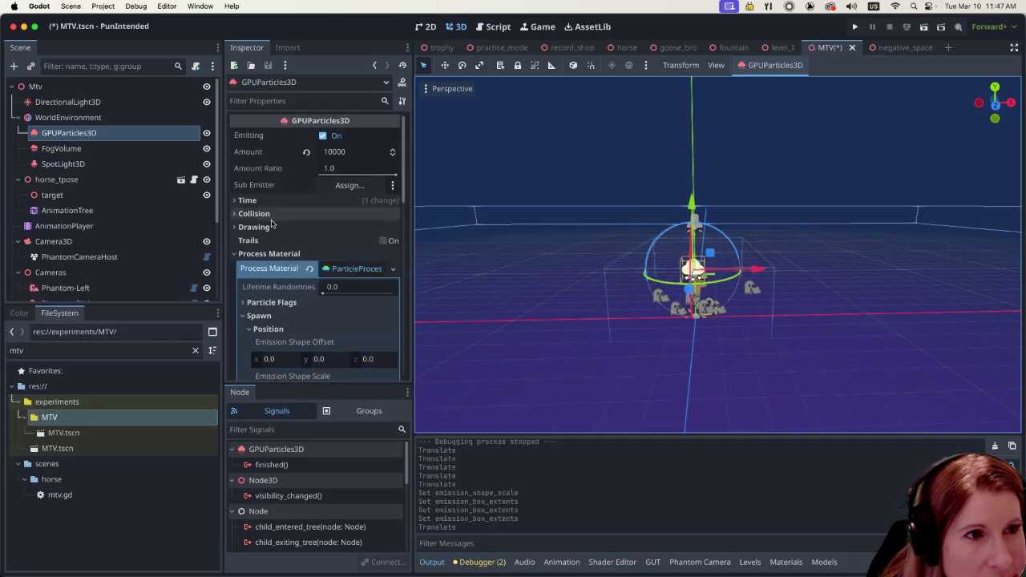
{"action": "scroll", "coordinate": [307, 242], "scroll_direction": "down", "scroll_amount": 8}
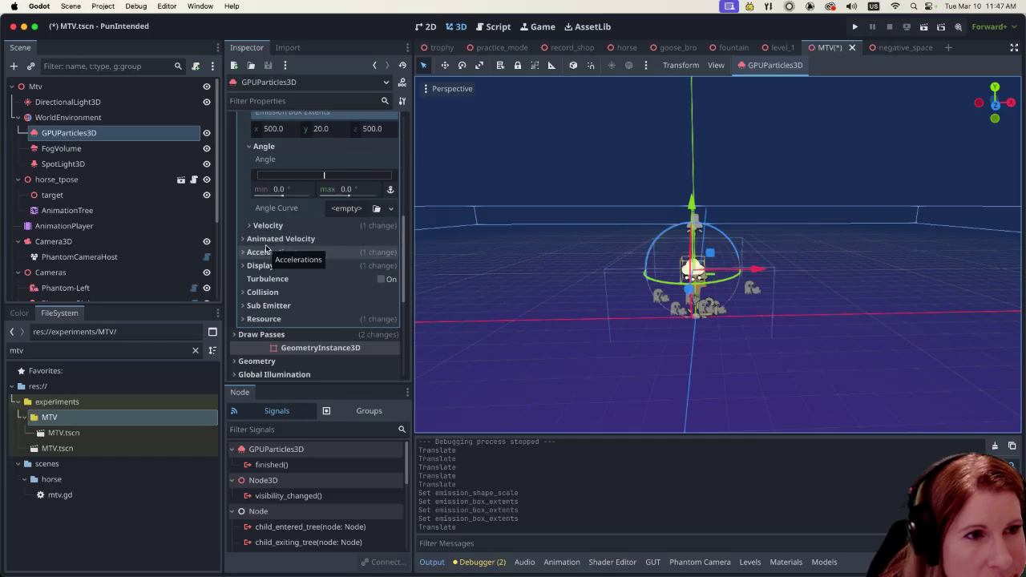
{"action": "scroll", "coordinate": [271, 269], "scroll_direction": "down", "scroll_amount": 5}
{"action": "scroll", "coordinate": [270, 269], "scroll_direction": "down", "scroll_amount": 6}
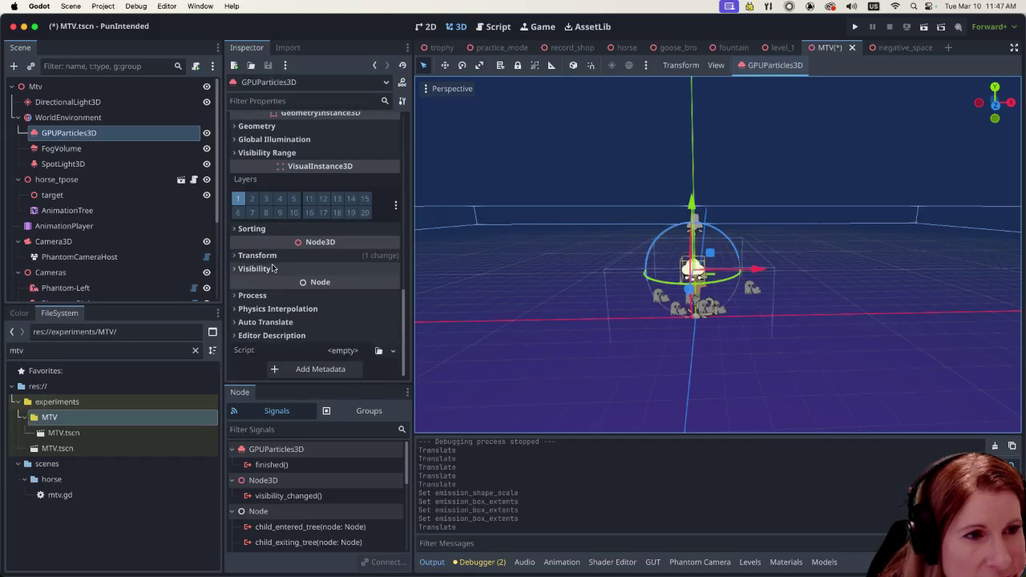
{"action": "scroll", "coordinate": [329, 282], "scroll_direction": "up", "scroll_amount": 10}
{"action": "scroll", "coordinate": [339, 280], "scroll_direction": "up", "scroll_amount": 10}
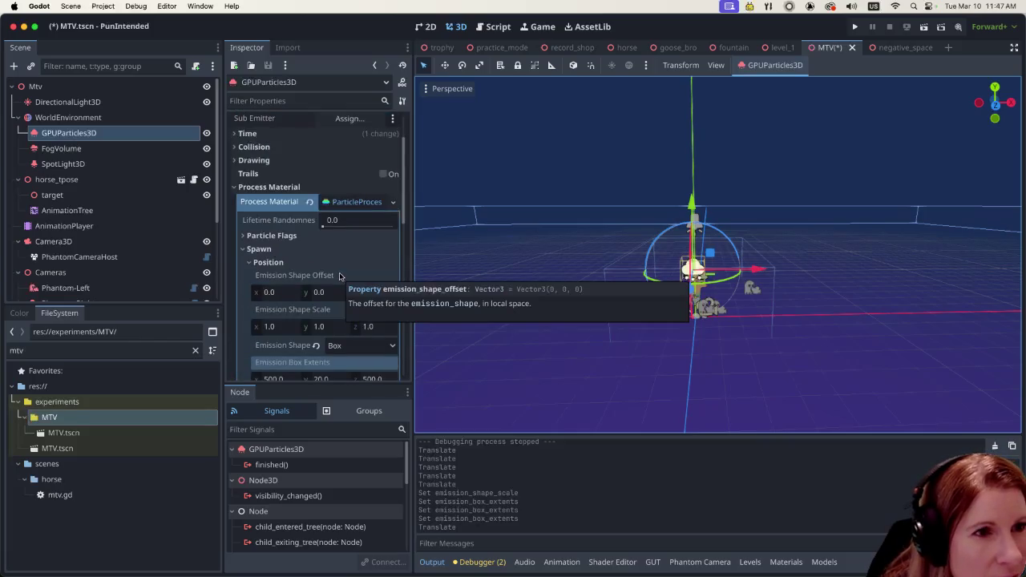
{"action": "scroll", "coordinate": [346, 269], "scroll_direction": "down", "scroll_amount": 5}
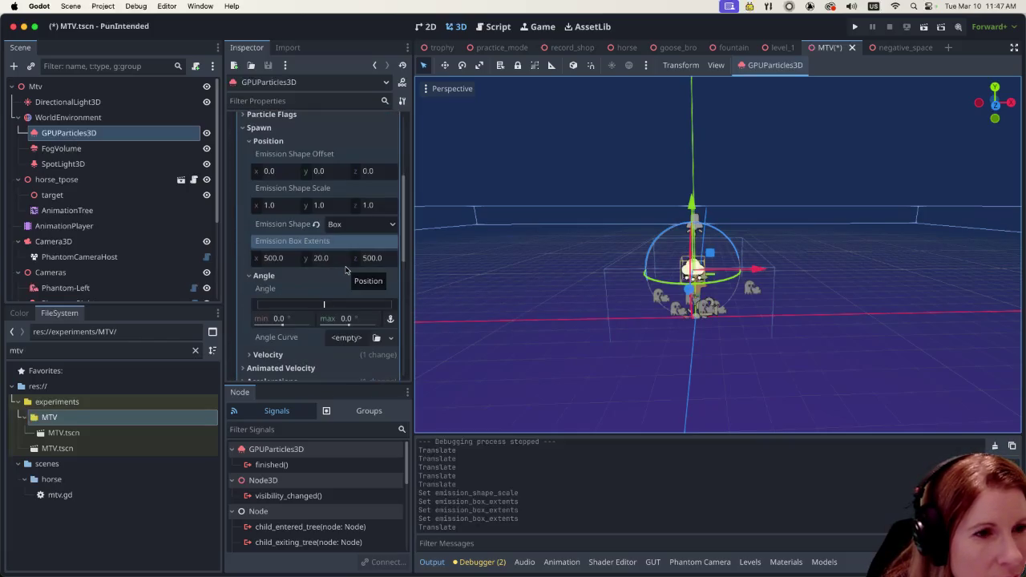
{"action": "scroll", "coordinate": [346, 268], "scroll_direction": "down", "scroll_amount": 3}
{"action": "scroll", "coordinate": [345, 268], "scroll_direction": "down", "scroll_amount": 10}
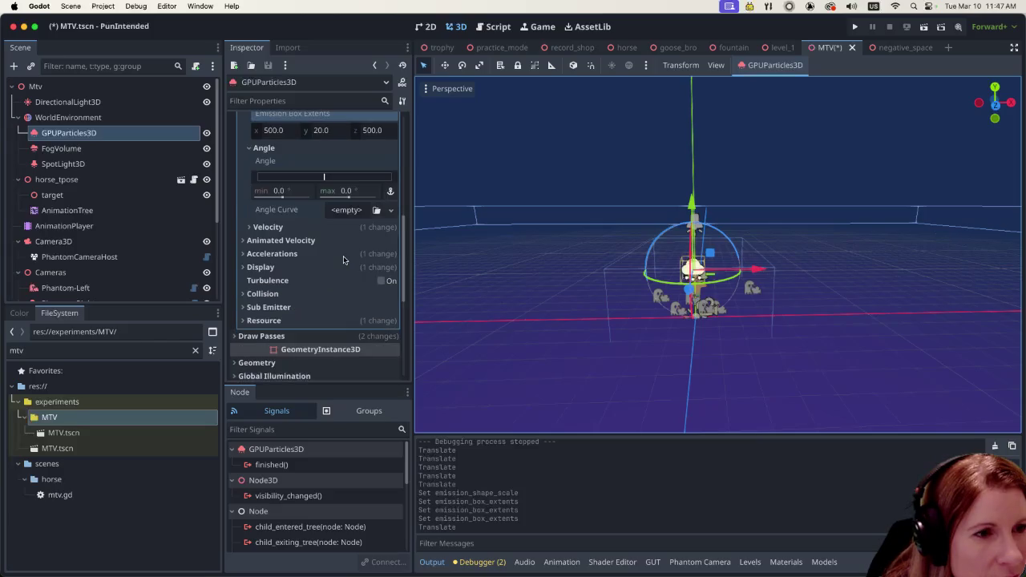
{"action": "scroll", "coordinate": [343, 259], "scroll_direction": "down", "scroll_amount": 2}
{"action": "scroll", "coordinate": [344, 241], "scroll_direction": "up", "scroll_amount": 15}
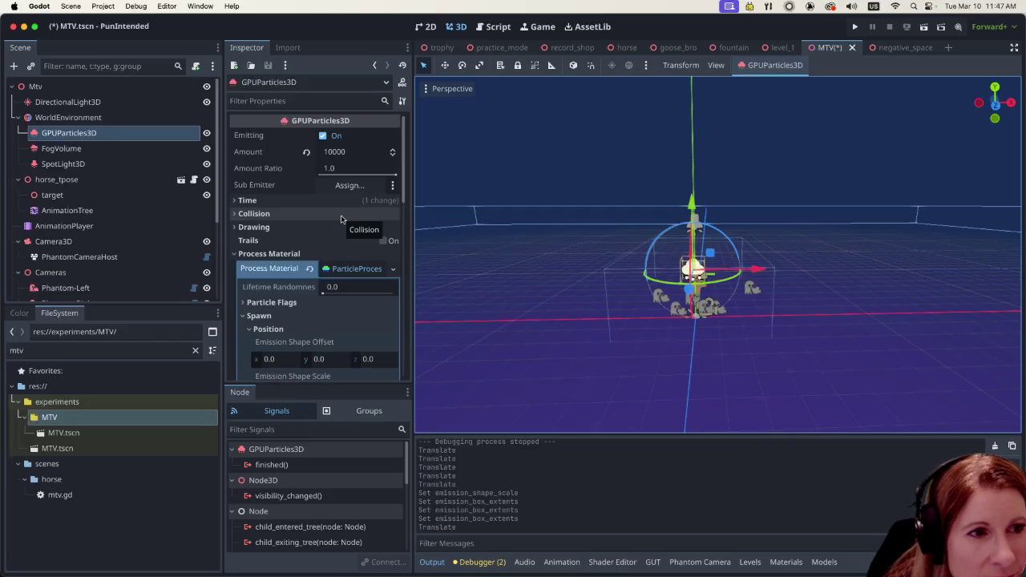
Step: Collapse the ParticleProcessMaterial settings and go to the Filter Properties field
{"action": "left_click", "coordinate": [359, 273]}
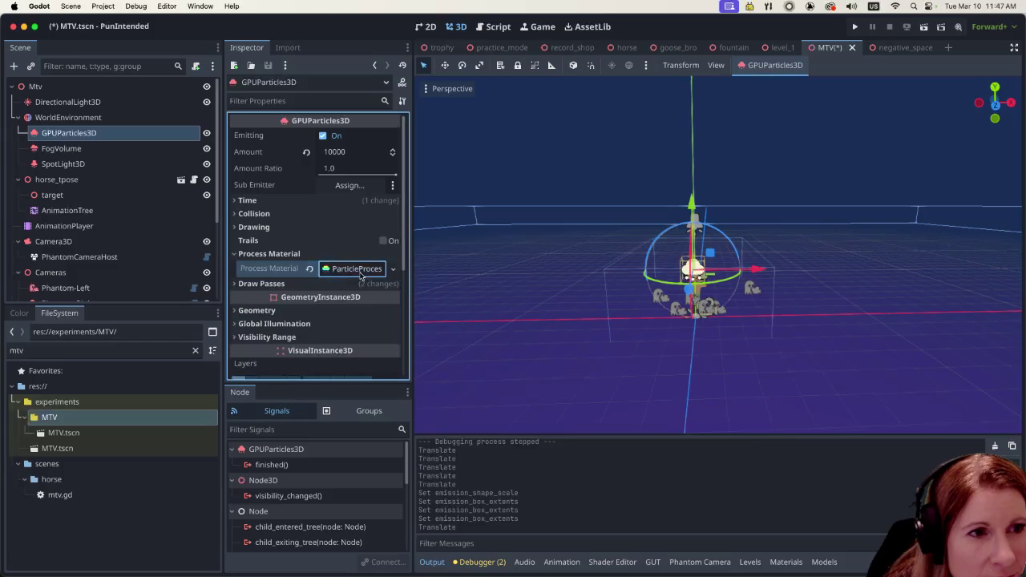
{"action": "scroll", "coordinate": [289, 272], "scroll_direction": "down", "scroll_amount": 5}
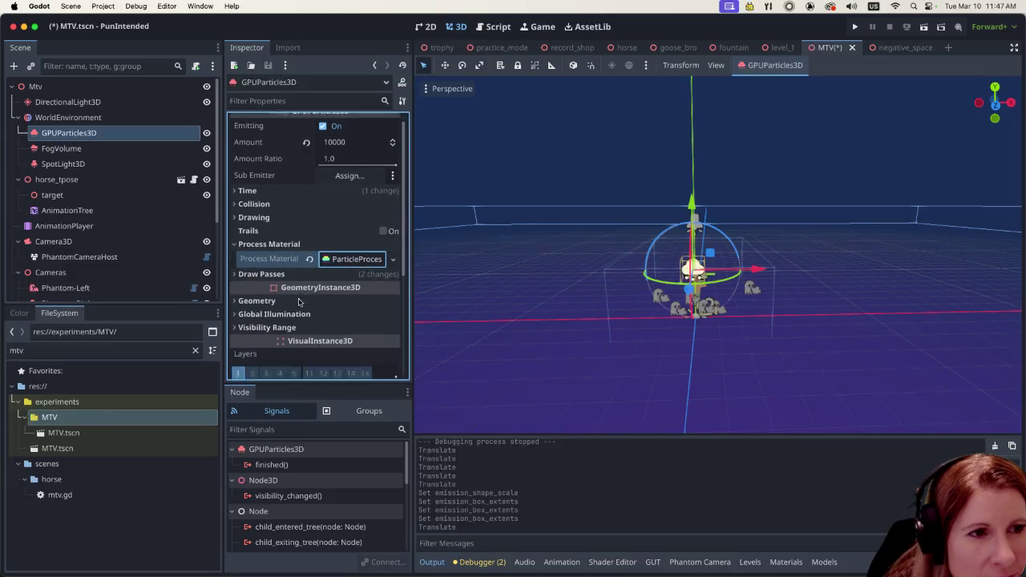
{"action": "scroll", "coordinate": [303, 281], "scroll_direction": "down", "scroll_amount": 1}
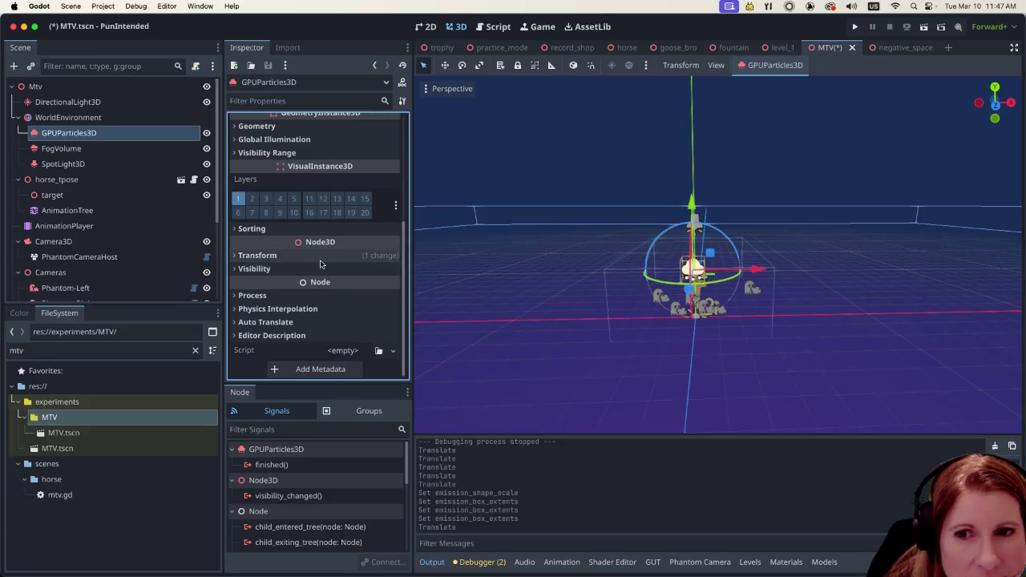
{"action": "scroll", "coordinate": [315, 248], "scroll_direction": "up", "scroll_amount": 5}
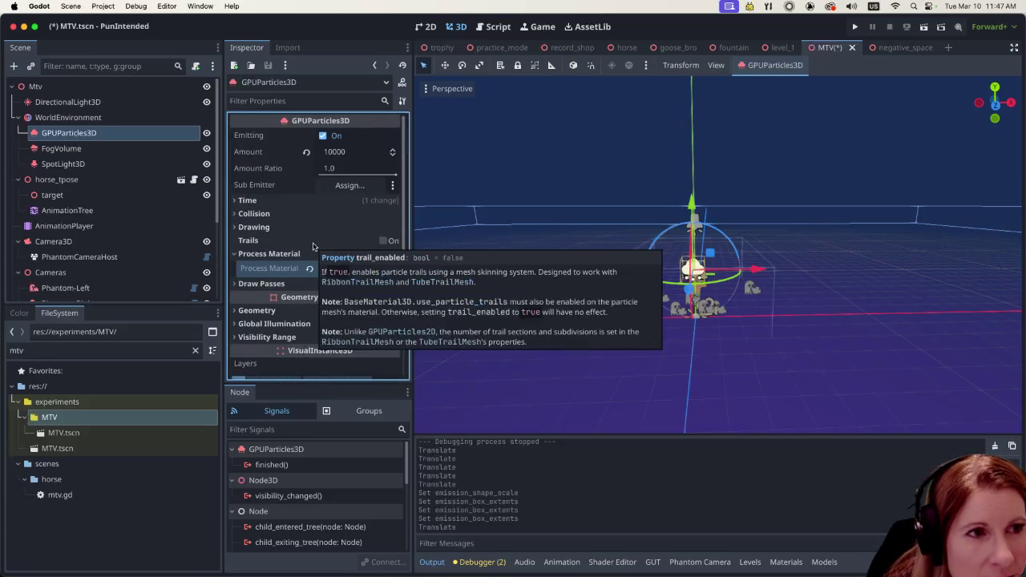
{"action": "left_click", "coordinate": [269, 102]}
Step: Filter properties by 'scale' and expand Draw Passes and Transform to confirm Scale 1.0 on every axis
{"action": "type", "text": "sca"}
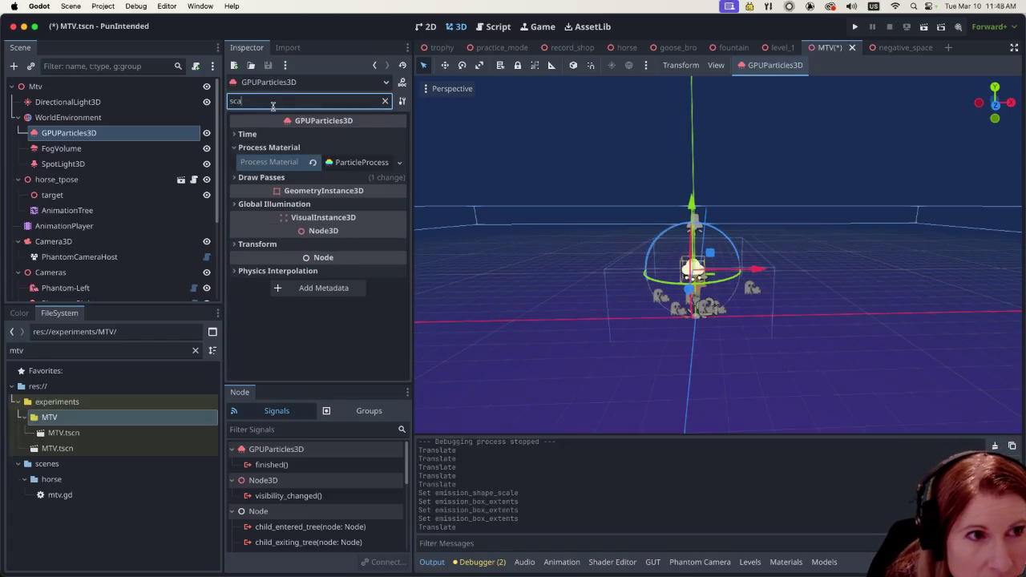
{"action": "type", "text": "le"}
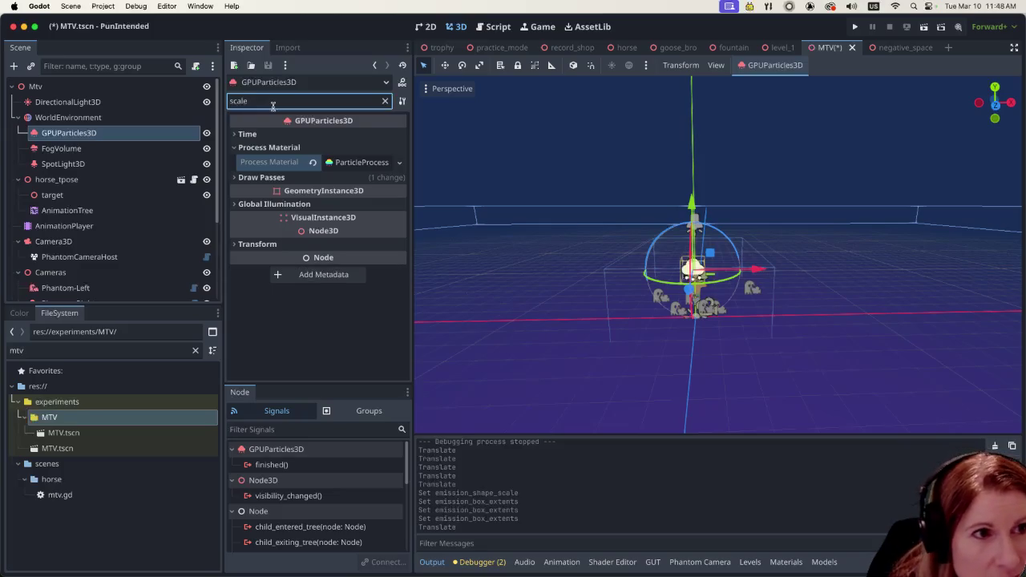
{"action": "left_click", "coordinate": [241, 177]}
{"action": "scroll", "coordinate": [344, 272], "scroll_direction": "down", "scroll_amount": 2}
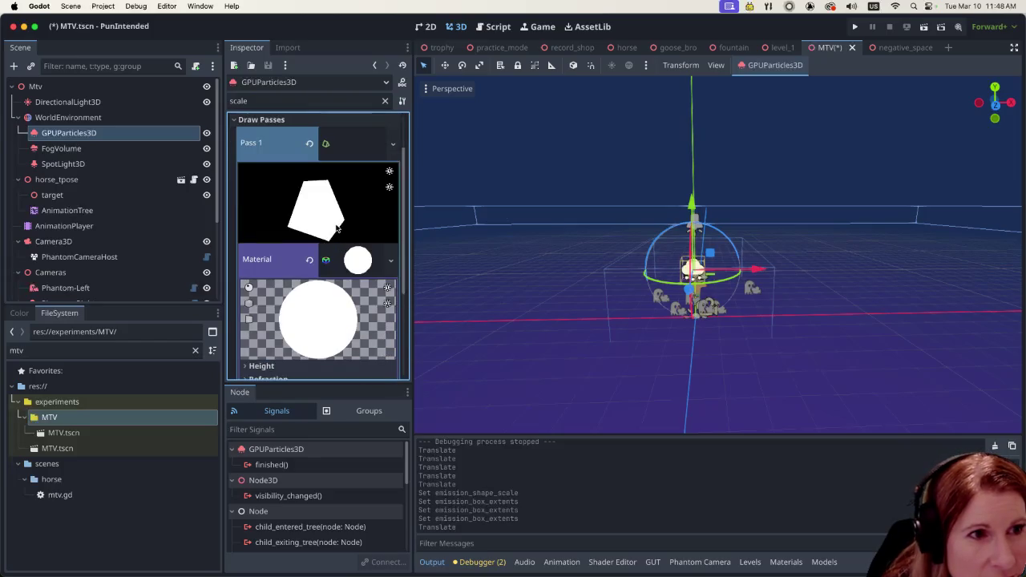
{"action": "scroll", "coordinate": [337, 224], "scroll_direction": "down", "scroll_amount": 5}
{"action": "scroll", "coordinate": [337, 220], "scroll_direction": "up", "scroll_amount": 4}
{"action": "scroll", "coordinate": [359, 244], "scroll_direction": "down", "scroll_amount": 4}
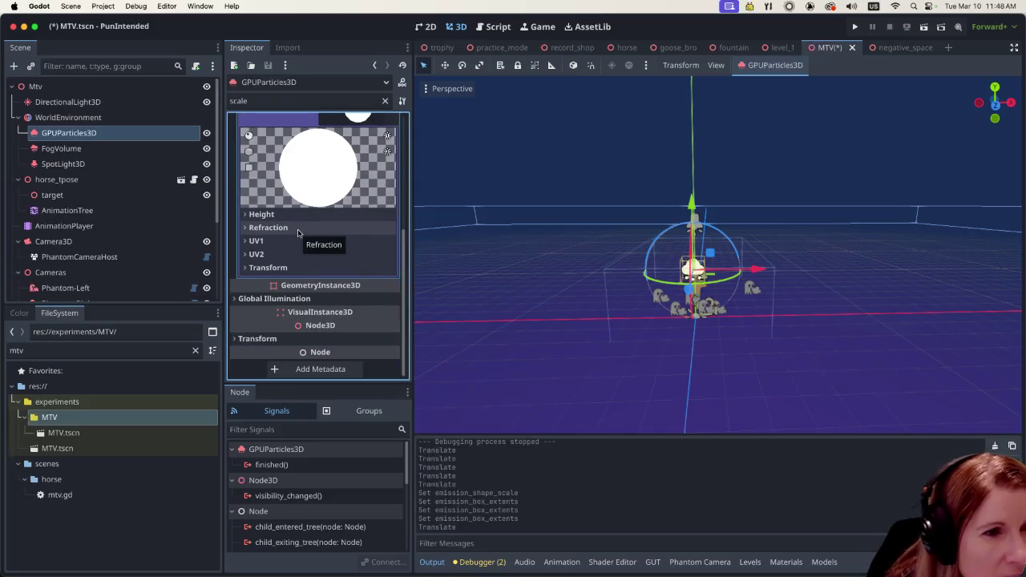
{"action": "left_click", "coordinate": [235, 340]}
{"action": "scroll", "coordinate": [317, 343], "scroll_direction": "down", "scroll_amount": 1}
{"action": "mouse_move", "coordinate": [365, 298]}
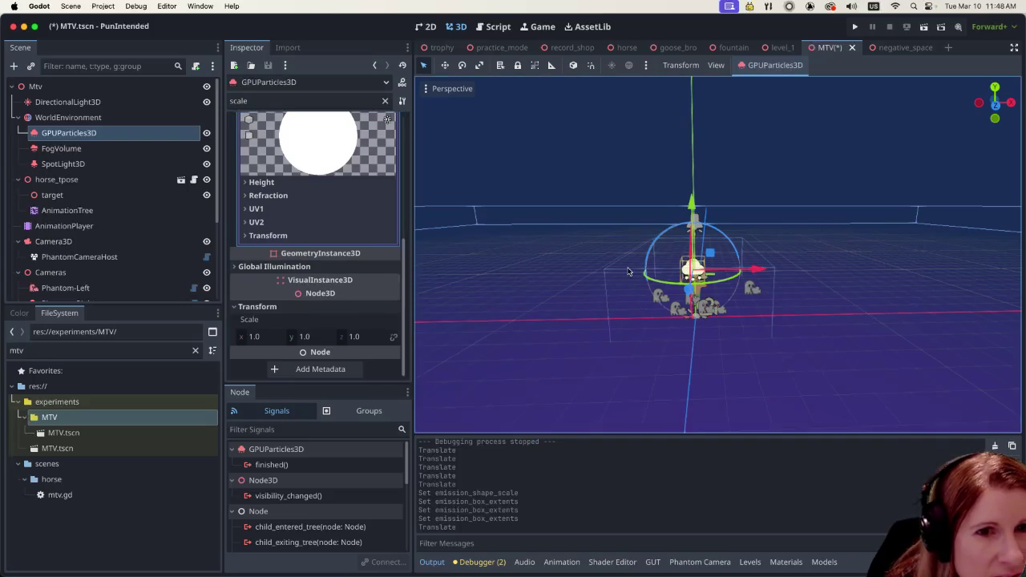
{"action": "left_click", "coordinate": [384, 100]}
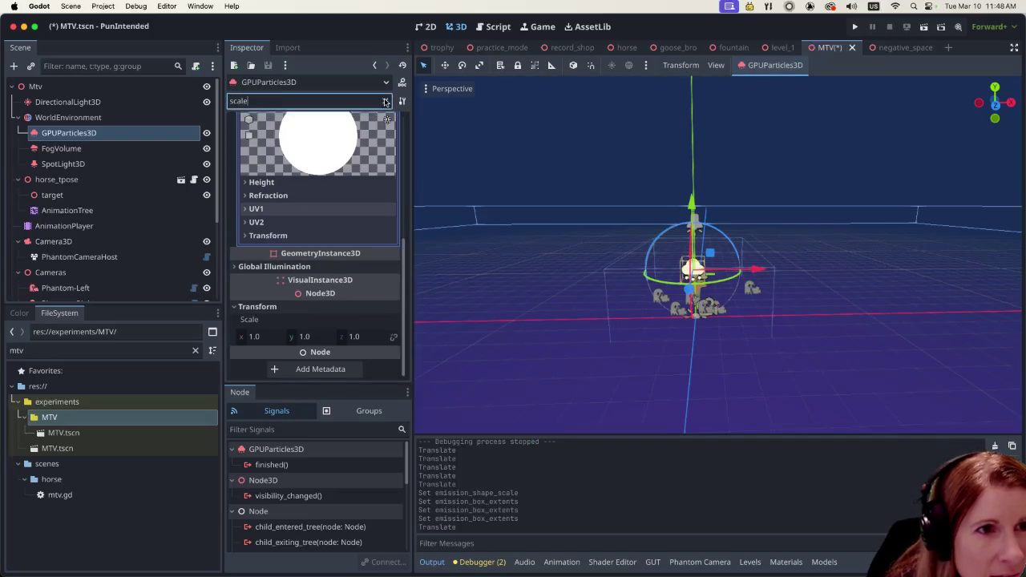
Step: Scroll the unfiltered Inspector to check the Pass 1 PrismMesh size of 1×1×1 m
{"action": "scroll", "coordinate": [347, 261], "scroll_direction": "down", "scroll_amount": 5}
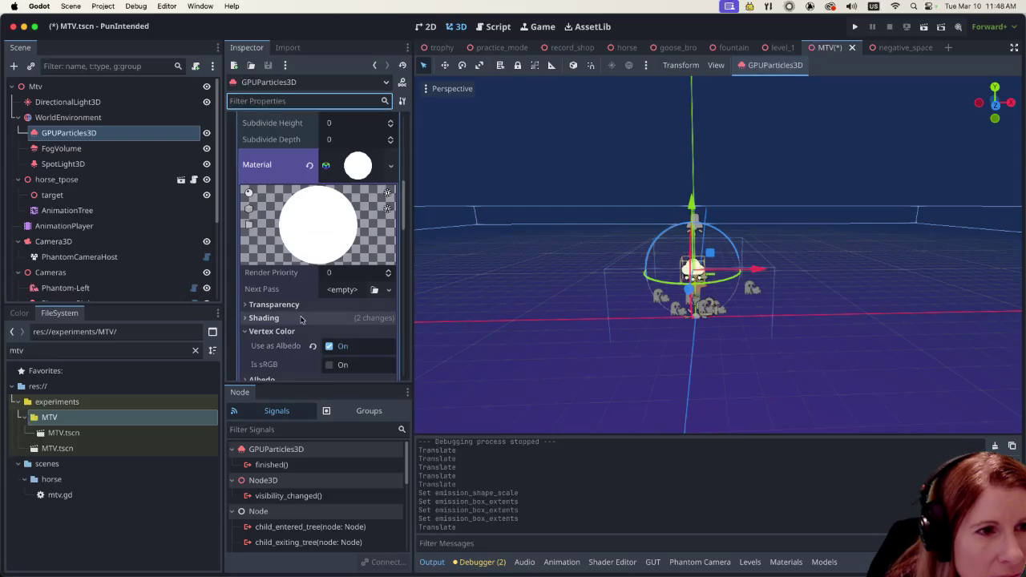
{"action": "scroll", "coordinate": [301, 319], "scroll_direction": "up", "scroll_amount": 5}
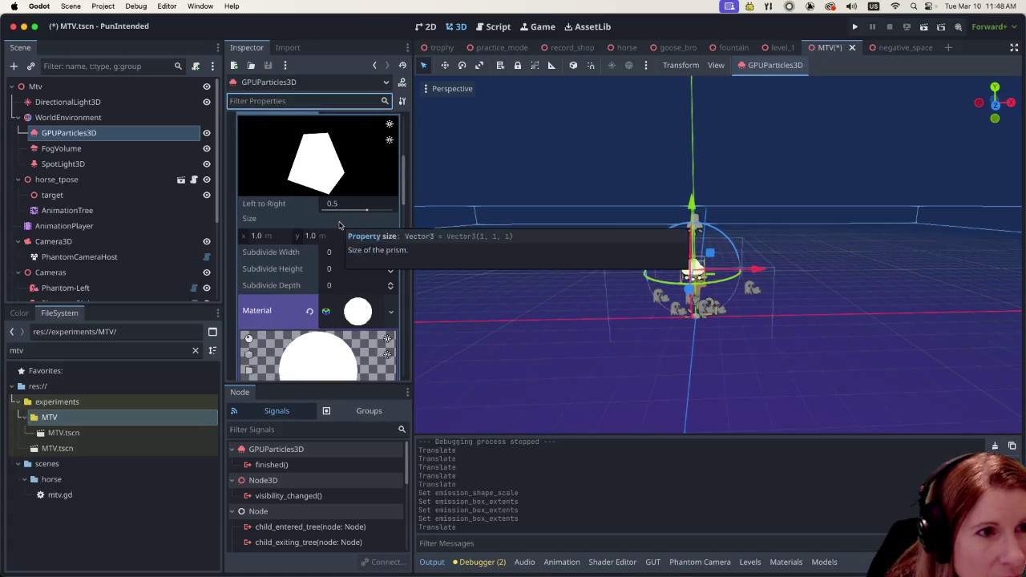
{"action": "scroll", "coordinate": [337, 228], "scroll_direction": "up", "scroll_amount": 1}
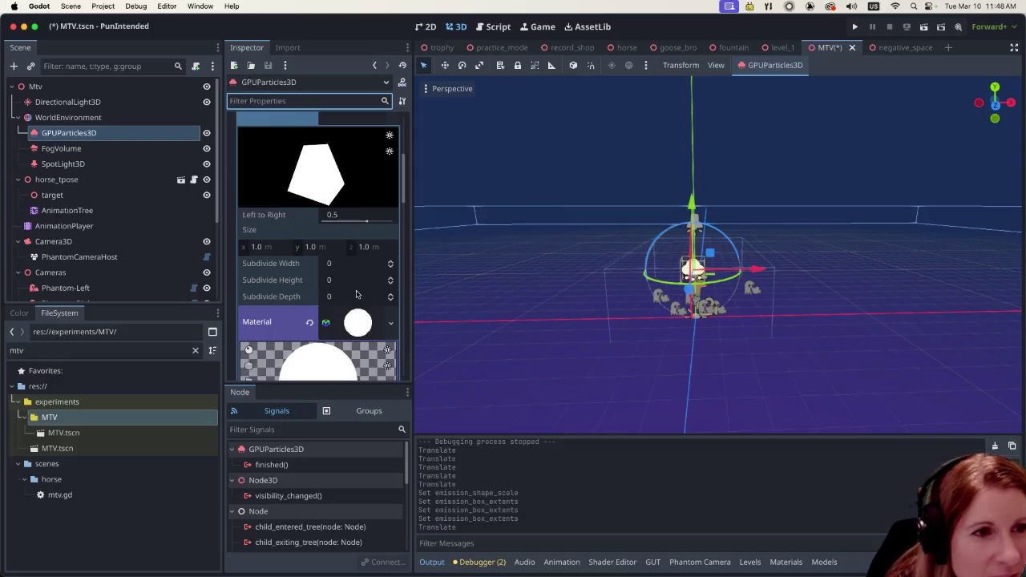
{"action": "scroll", "coordinate": [353, 295], "scroll_direction": "up", "scroll_amount": 5}
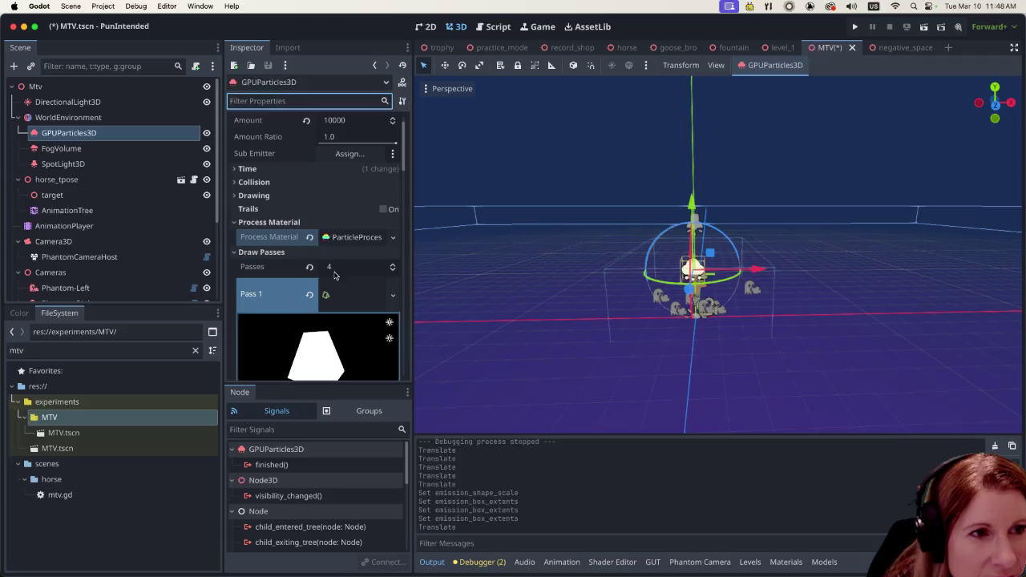
{"action": "scroll", "coordinate": [321, 280], "scroll_direction": "down", "scroll_amount": 1}
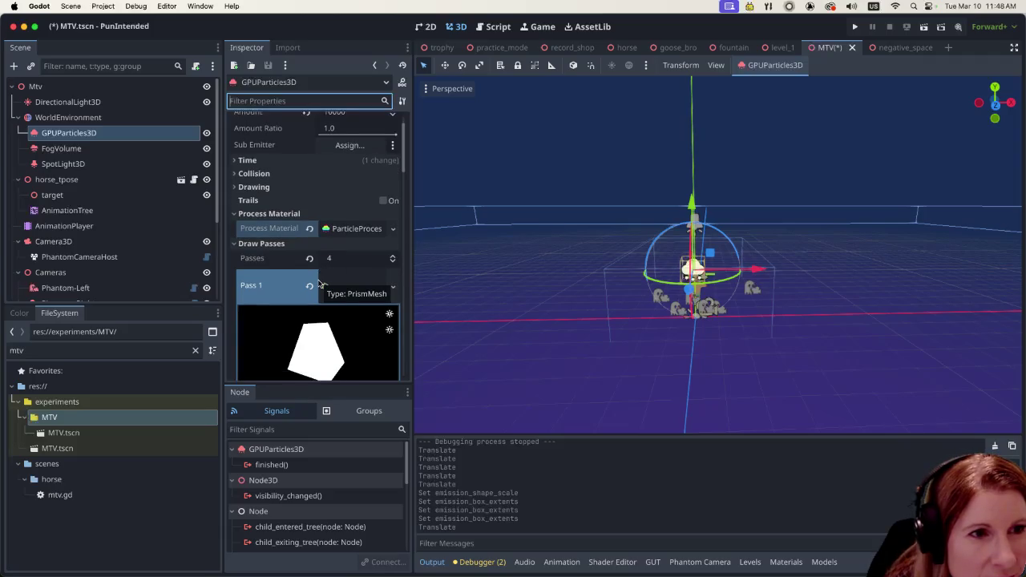
{"action": "scroll", "coordinate": [319, 282], "scroll_direction": "down", "scroll_amount": 3}
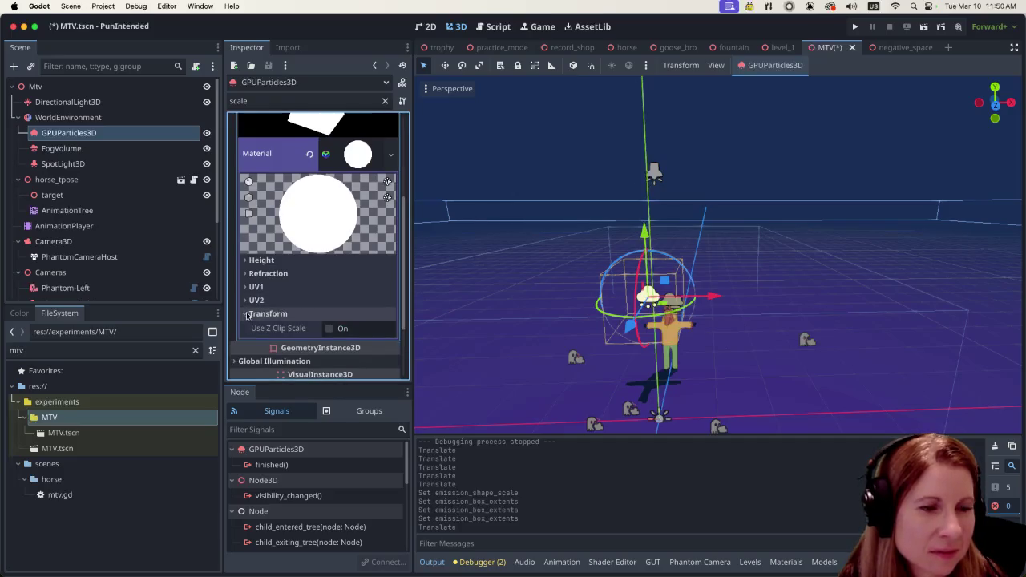
Step: Expand the ParticleProcessMaterial's Display > Scale to show Scale min 0.01 and max 0.03
{"action": "scroll", "coordinate": [253, 325], "scroll_direction": "down", "scroll_amount": 3}
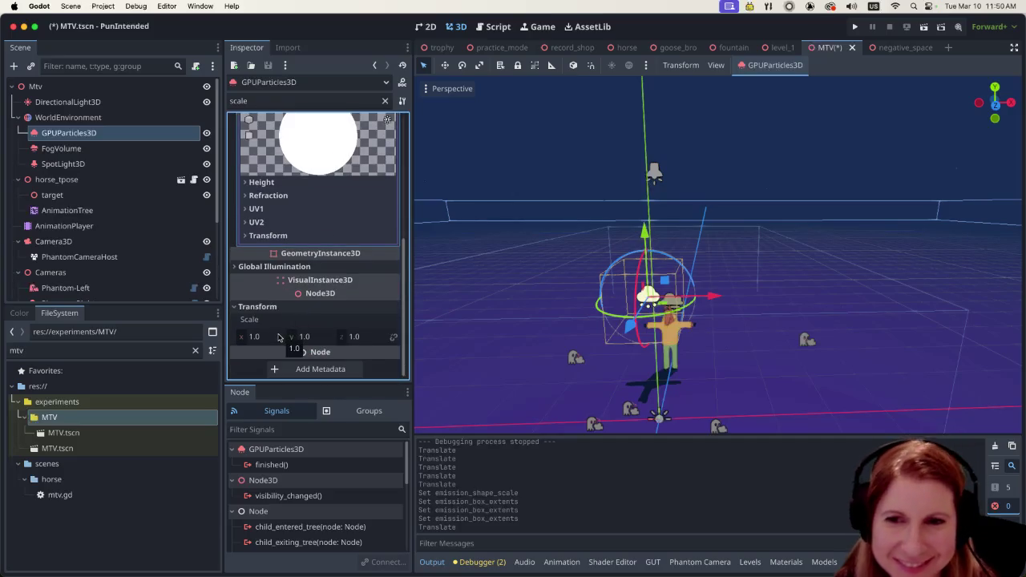
{"action": "mouse_move", "coordinate": [294, 354]}
{"action": "scroll", "coordinate": [324, 272], "scroll_direction": "up", "scroll_amount": 5}
{"action": "scroll", "coordinate": [329, 270], "scroll_direction": "up", "scroll_amount": 4}
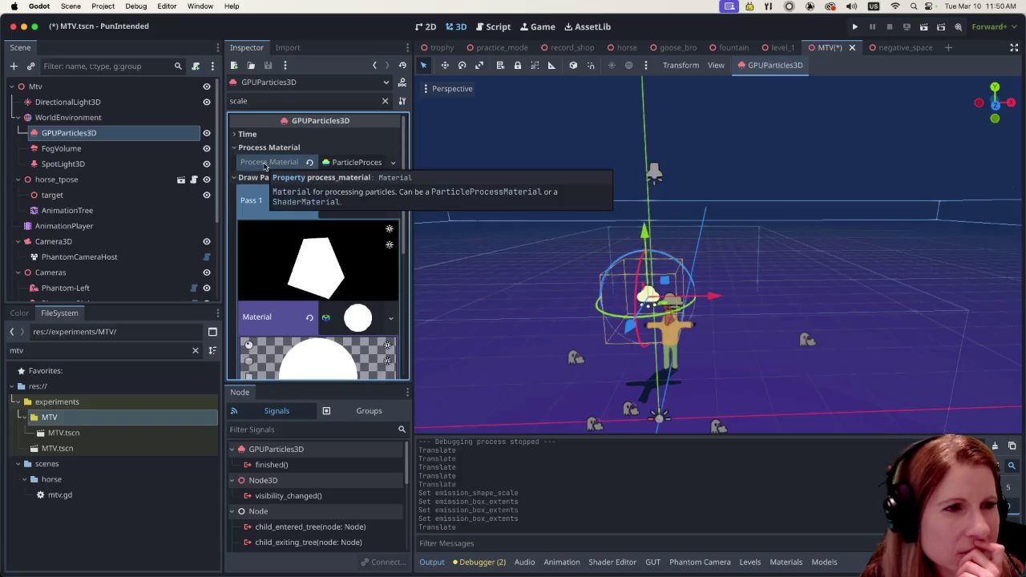
{"action": "scroll", "coordinate": [253, 169], "scroll_direction": "down", "scroll_amount": 5}
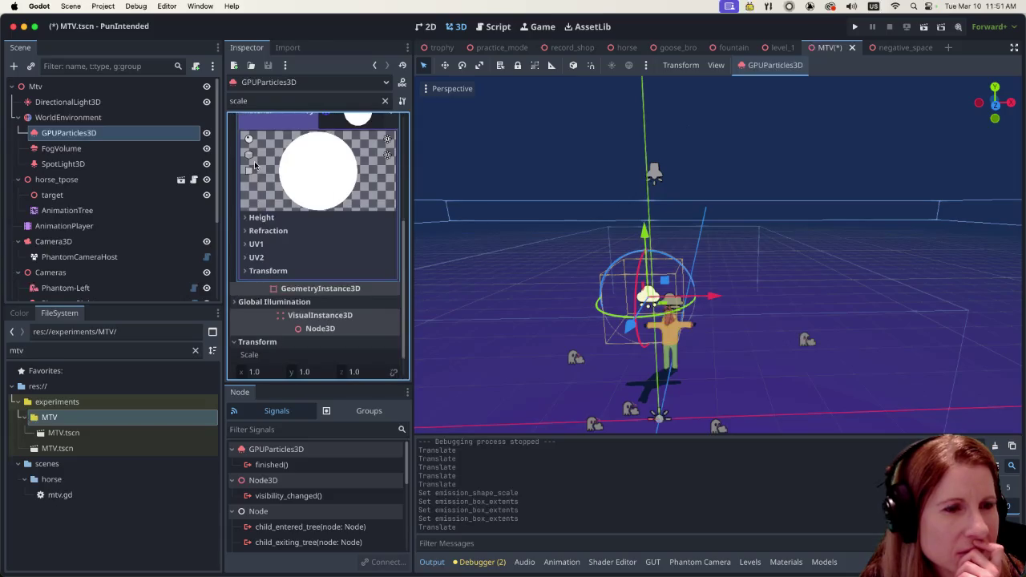
{"action": "scroll", "coordinate": [255, 162], "scroll_direction": "down", "scroll_amount": 2}
{"action": "scroll", "coordinate": [285, 196], "scroll_direction": "up", "scroll_amount": 7}
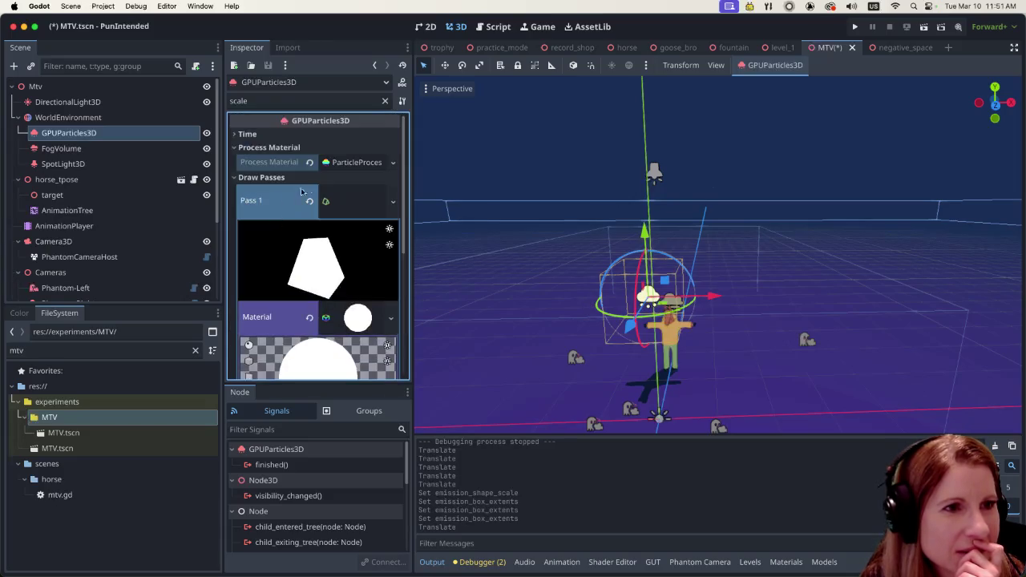
{"action": "left_click", "coordinate": [363, 164]}
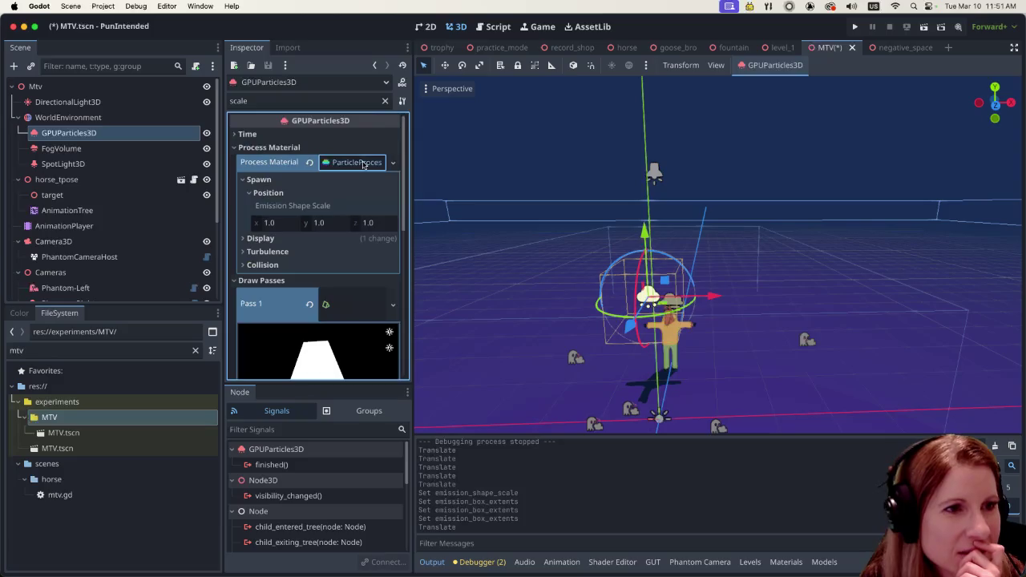
{"action": "left_click", "coordinate": [242, 239]}
{"action": "left_click", "coordinate": [248, 251]}
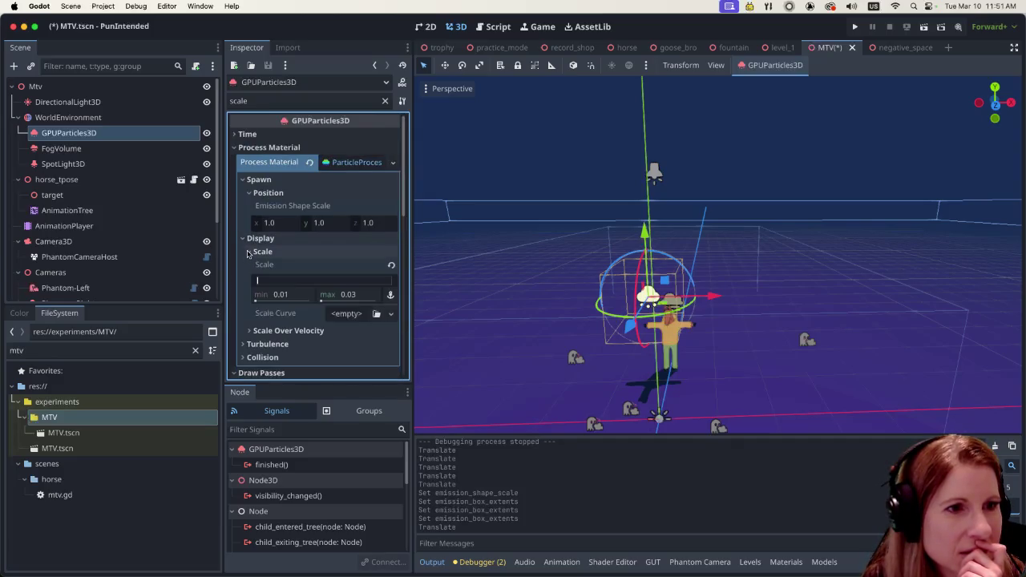